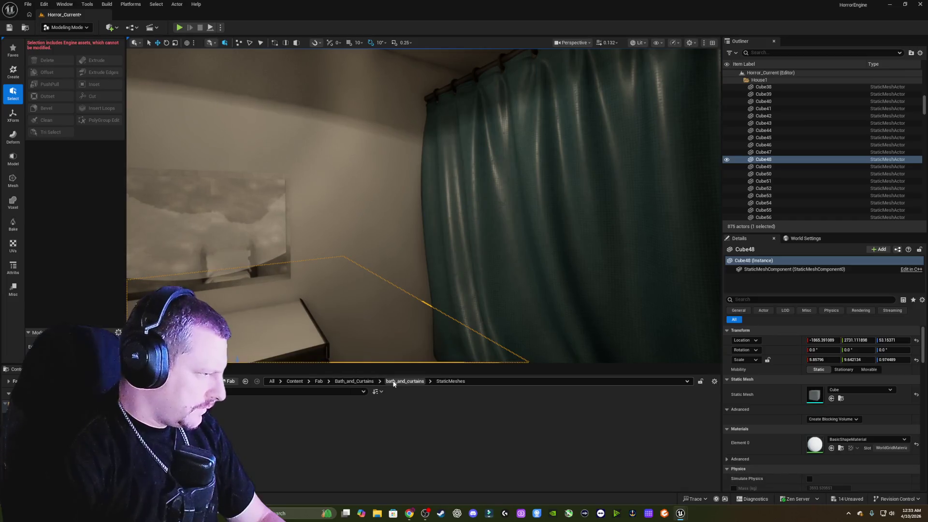
# Orbit the viewport up and across the bathroom to center the curtain rod.
pyautogui.moveTo(361, 324); pyautogui.dragTo(494, 176)
pyautogui.moveTo(552, 104); pyautogui.dragTo(525, 124)
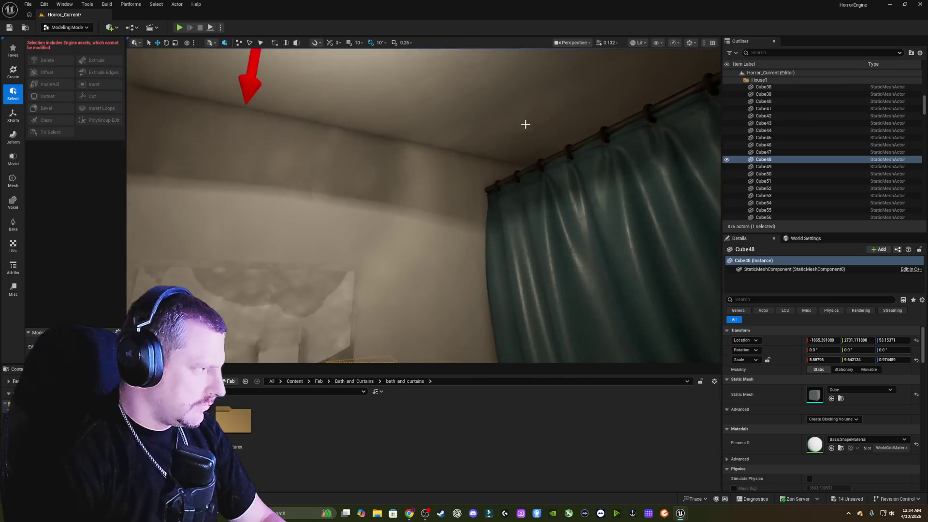
pyautogui.moveTo(489, 187)
pyautogui.mouseDown()
pyautogui.moveTo(531, 182)
pyautogui.moveTo(476, 191)
pyautogui.moveTo(580, 201)
pyautogui.moveTo(503, 196)
pyautogui.moveTo(571, 191)
pyautogui.moveTo(191, 285)
pyautogui.moveTo(261, 284)
pyautogui.mouseUp()
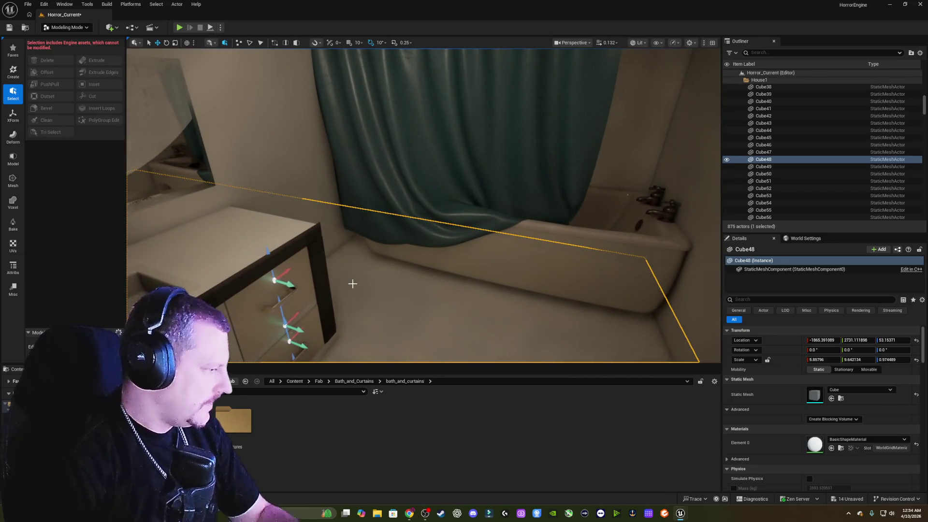
# Return to the Fab folder, scroll its asset packs, and enlarge the Content Browser.
pyautogui.click(319, 382)
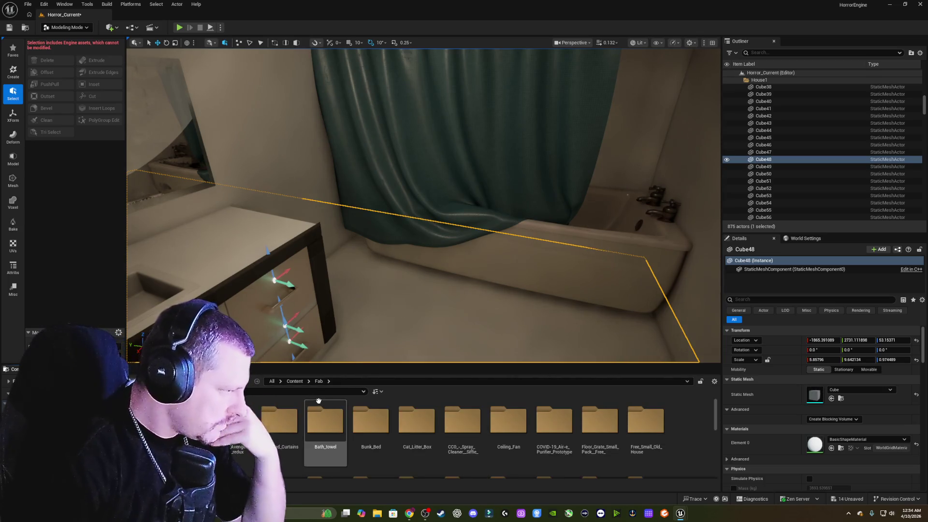
pyautogui.scroll(-2, 380, 414)
pyautogui.scroll(-3, 380, 413)
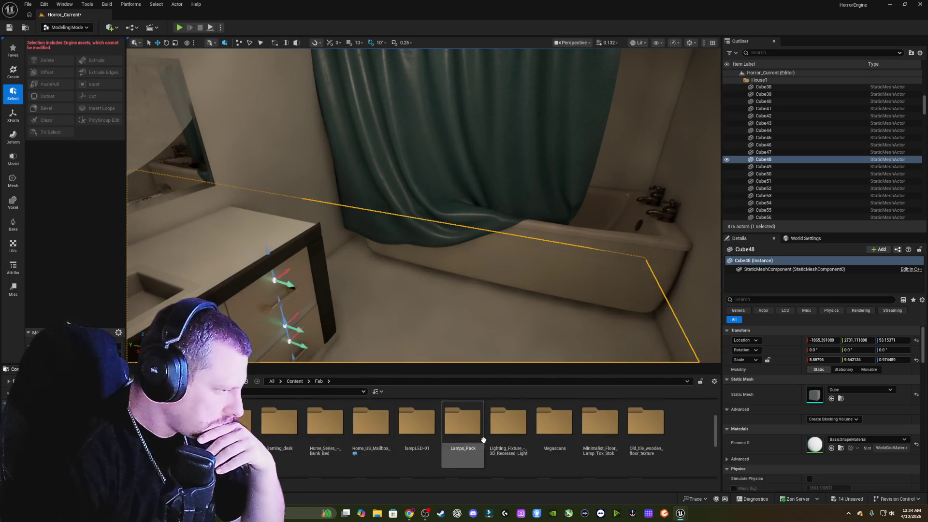
pyautogui.scroll(-1, 568, 417)
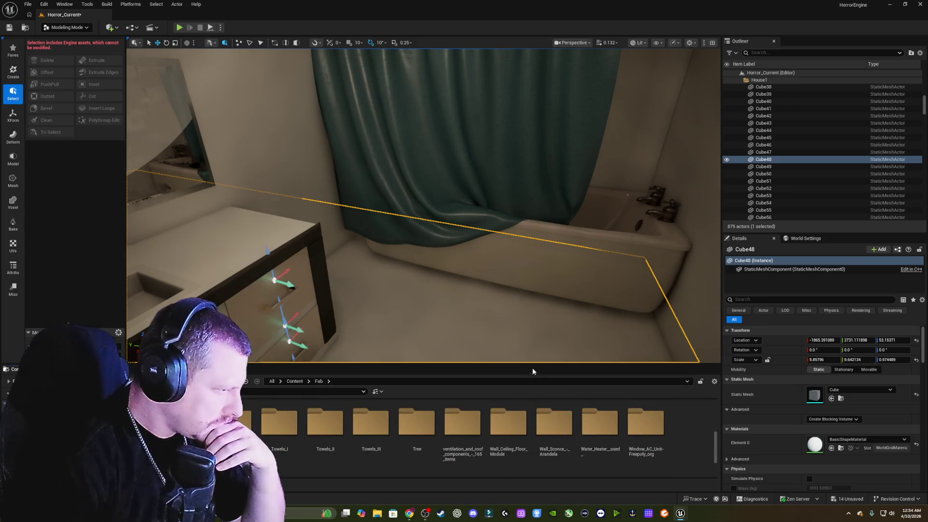
pyautogui.moveTo(536, 363); pyautogui.dragTo(535, 257)
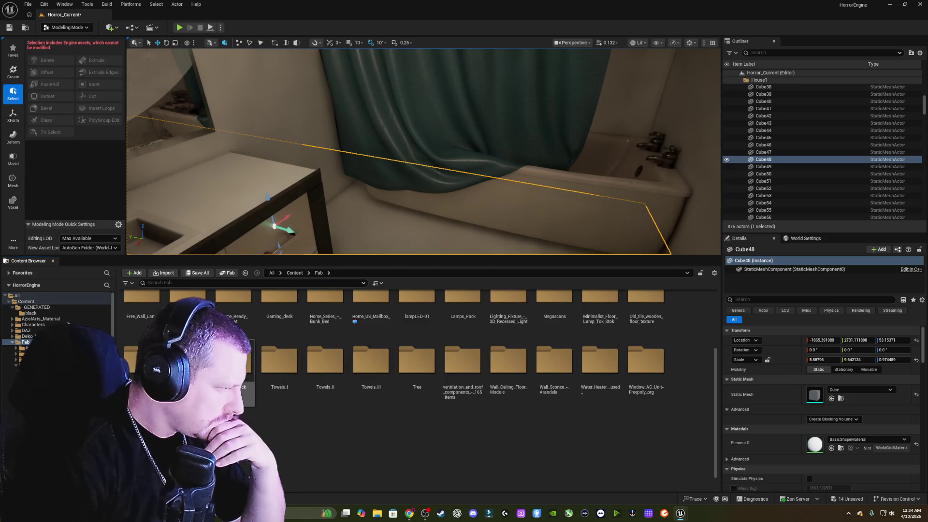
# Open the Towel_stack folder, place towel_stack in the level, and undo its last move.
pyautogui.doubleClick(235, 362)
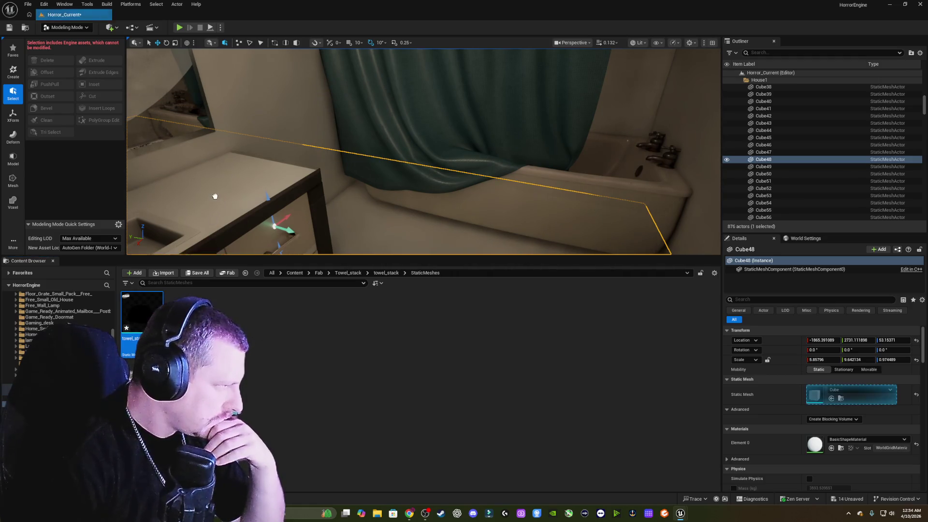
pyautogui.moveTo(217, 192); pyautogui.dragTo(217, 192)
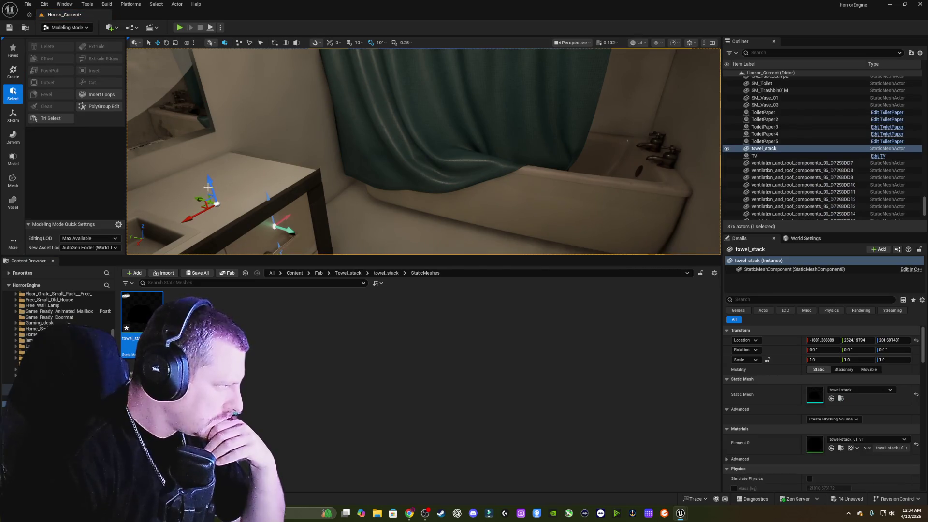
pyautogui.moveTo(286, 189)
pyautogui.mouseDown()
pyautogui.moveTo(251, 155)
pyautogui.moveTo(223, 164)
pyautogui.moveTo(230, 179)
pyautogui.moveTo(237, 155)
pyautogui.moveTo(242, 174)
pyautogui.moveTo(271, 159)
pyautogui.mouseUp()
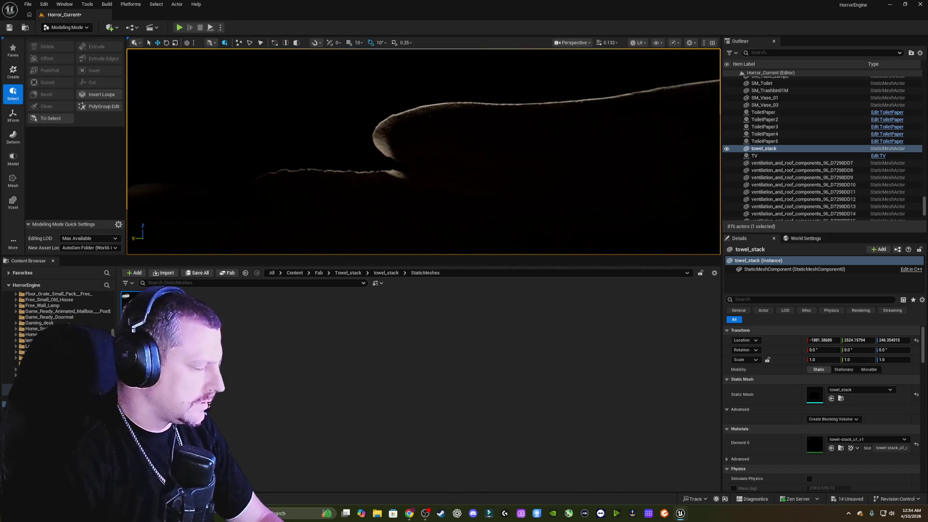
pyautogui.hotkey('ctrl', 'z')
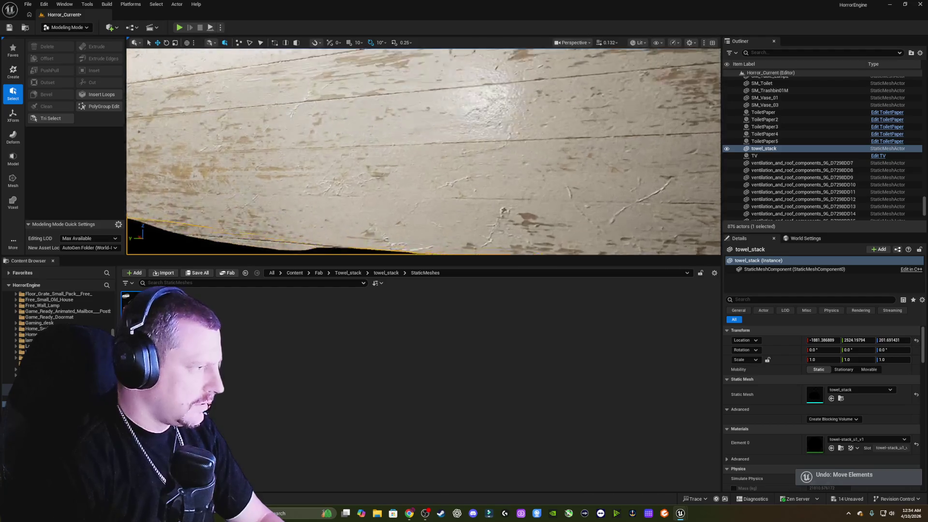
pyautogui.moveTo(423, 151); pyautogui.dragTo(412, 149)
pyautogui.moveTo(429, 185)
pyautogui.mouseDown()
pyautogui.moveTo(419, 183)
pyautogui.moveTo(429, 186)
pyautogui.mouseUp()
# Scale the towel stack to about 0.71, inspect it in the Static Mesh Editor, then delete it.
pyautogui.moveTo(349, 133)
pyautogui.mouseDown()
pyautogui.moveTo(336, 142)
pyautogui.moveTo(460, 161)
pyautogui.moveTo(456, 145)
pyautogui.moveTo(394, 145)
pyautogui.moveTo(426, 145)
pyautogui.moveTo(380, 164)
pyautogui.mouseUp()
pyautogui.press('r')
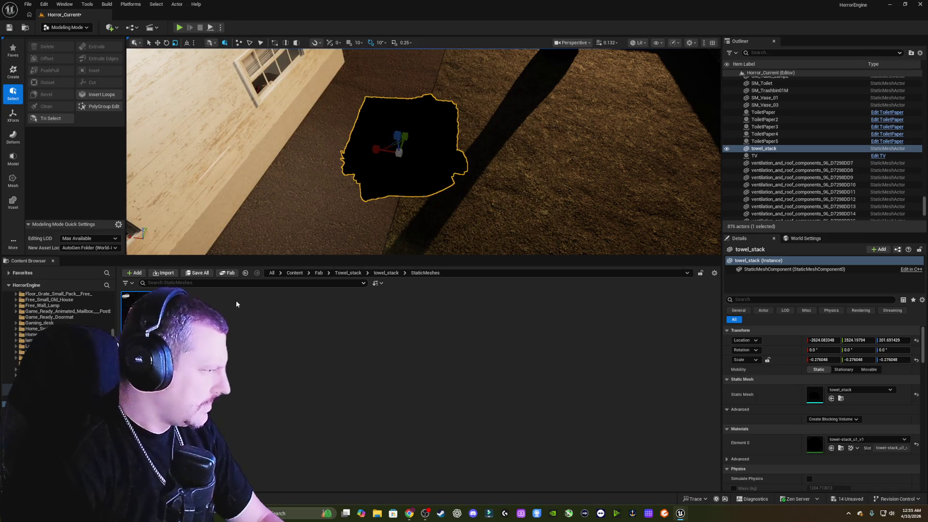
pyautogui.hotkey('ctrl', 'e')
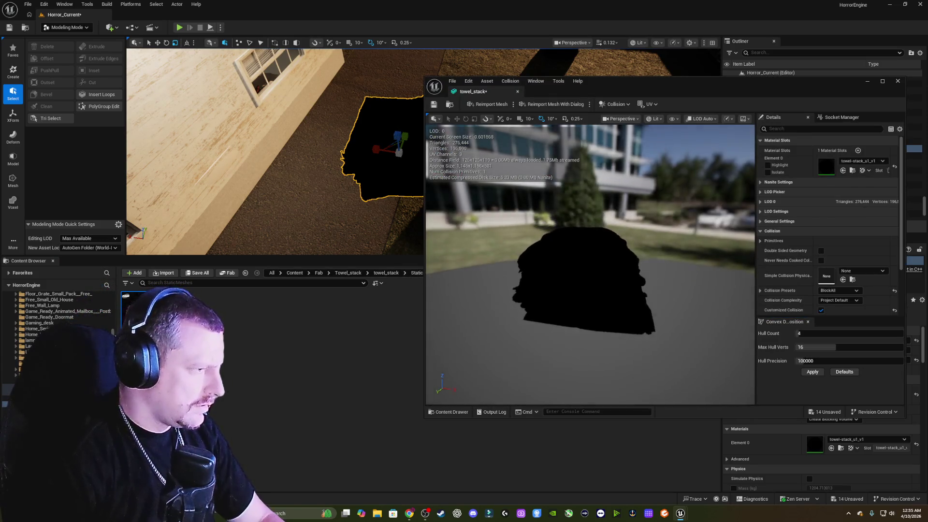
pyautogui.click(898, 82)
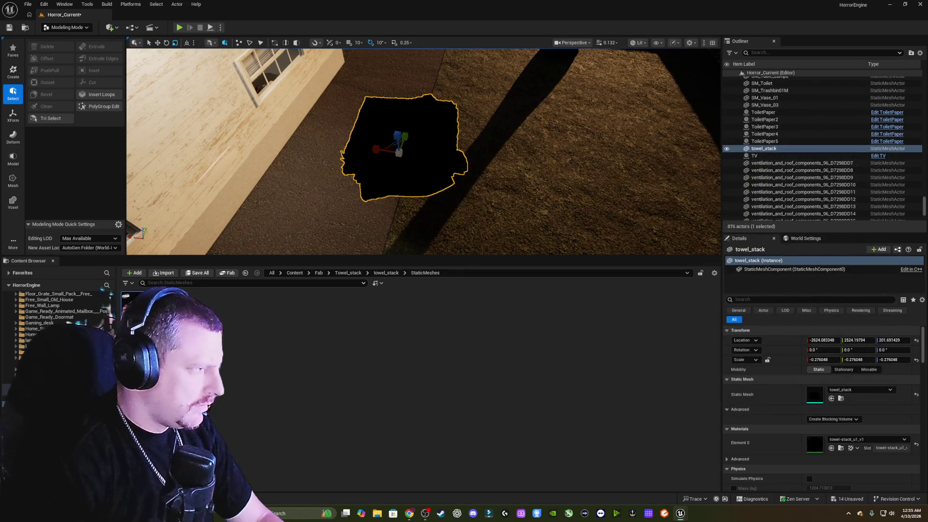
pyautogui.press('Delete')
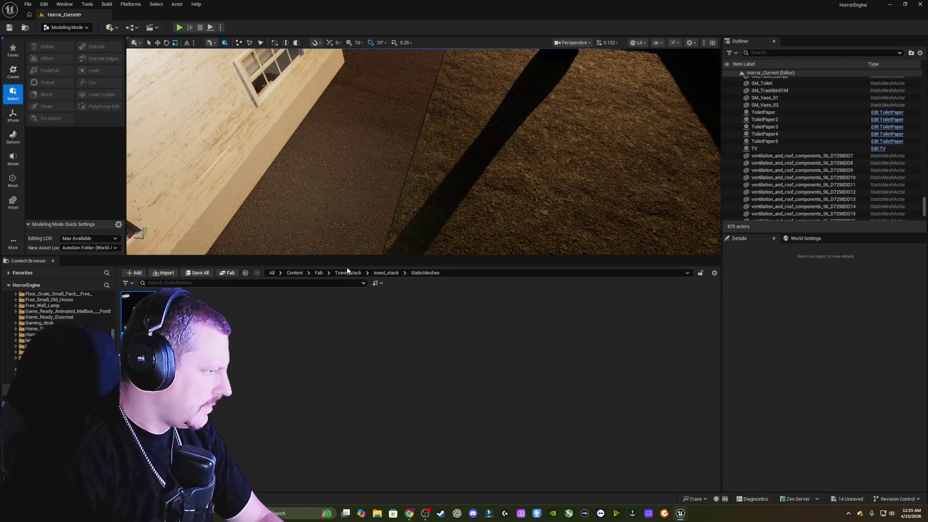
# Go back to Fab and open Towels_I > towels_i > StaticMeshes.
pyautogui.click(246, 274)
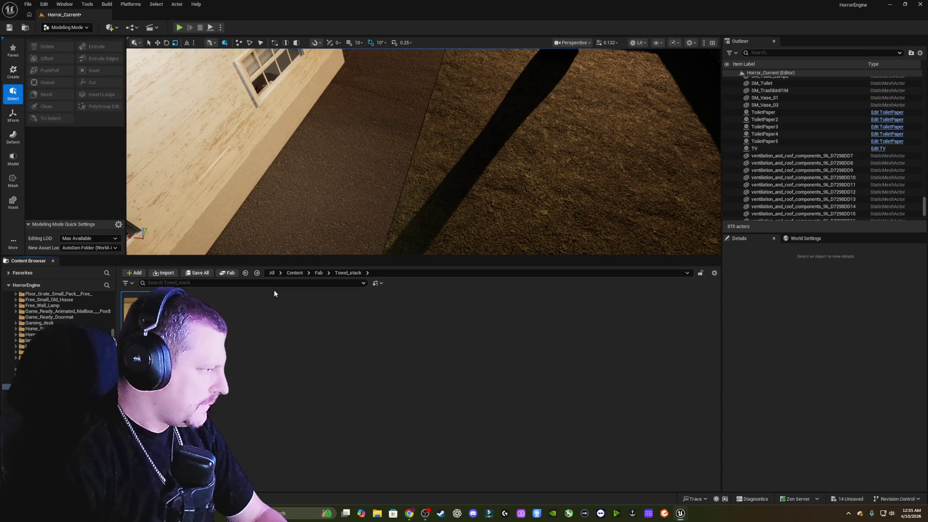
pyautogui.click(246, 274)
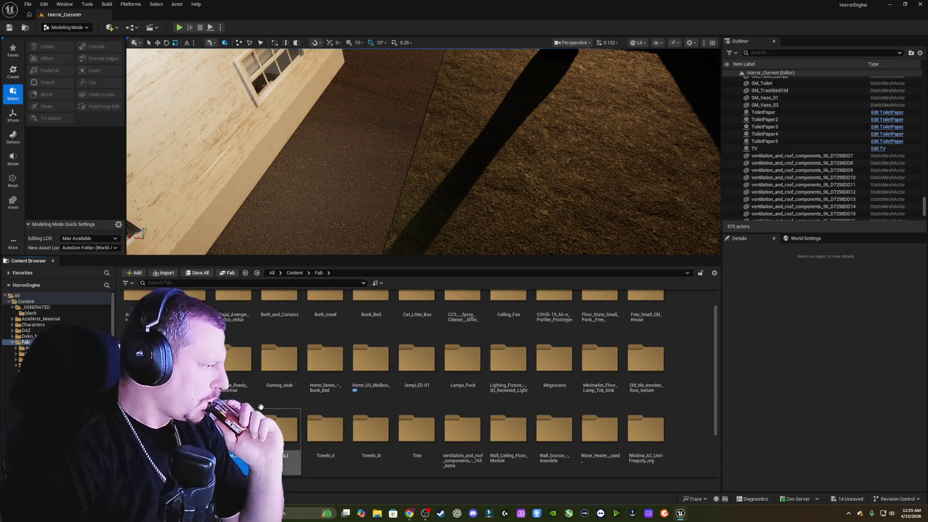
pyautogui.doubleClick(285, 428)
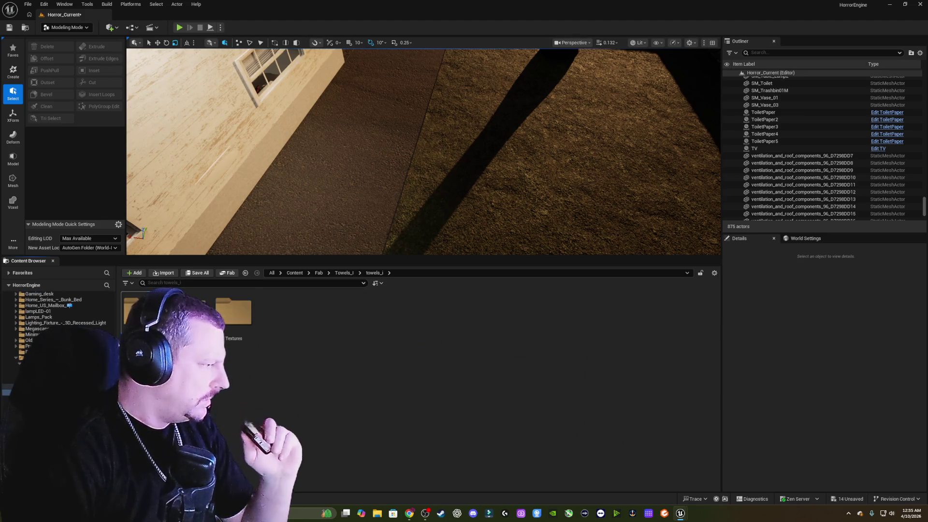
pyautogui.doubleClick(145, 312)
pyautogui.doubleClick(198, 309)
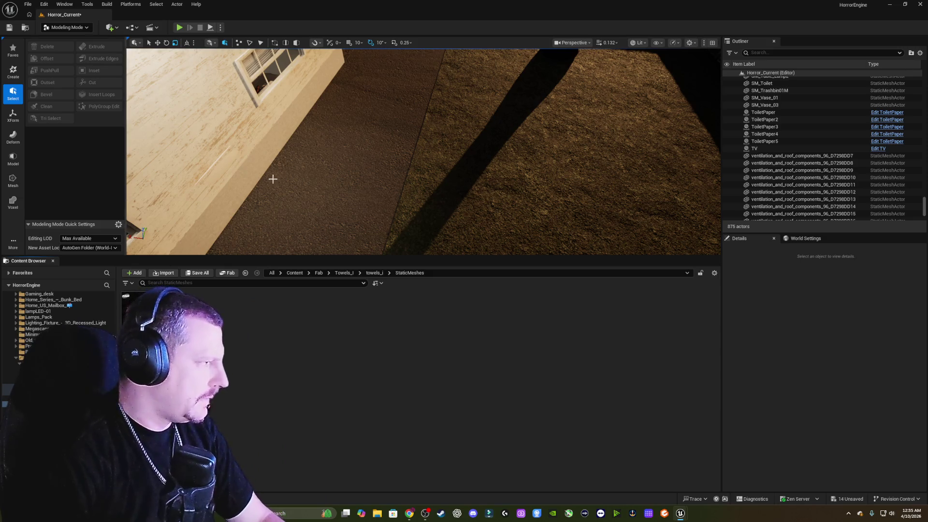
# Select bath_and_curtains and frame it in the viewport with F.
pyautogui.moveTo(269, 180)
pyautogui.mouseDown()
pyautogui.moveTo(368, 152)
pyautogui.moveTo(411, 198)
pyautogui.mouseUp()
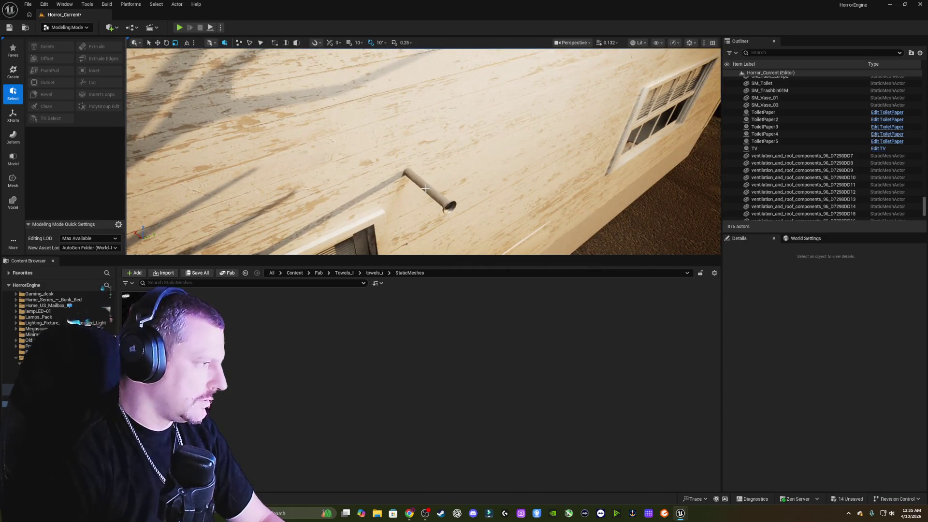
pyautogui.click(426, 188)
pyautogui.press('f')
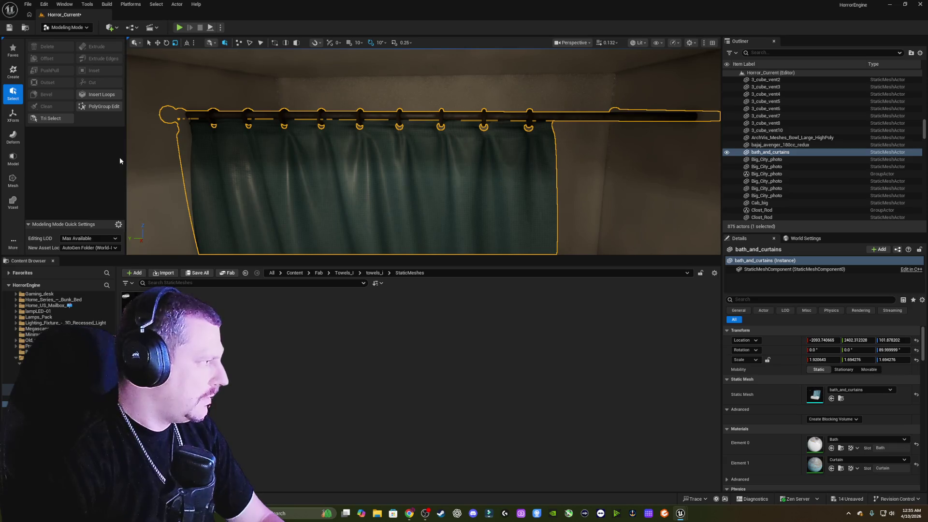
# Split bath_and_curtains by material ID using XForm > Split, then select bath_and_curtains_1.
pyautogui.click(13, 116)
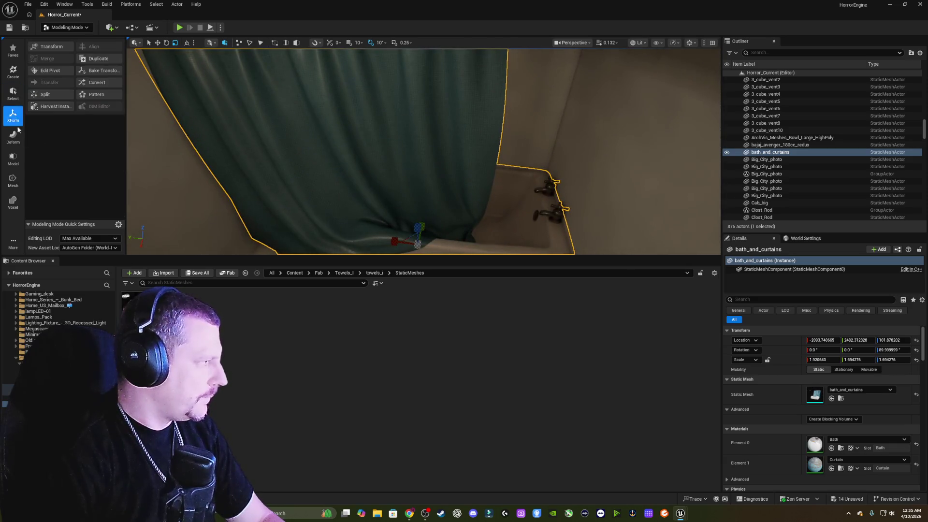
pyautogui.click(46, 94)
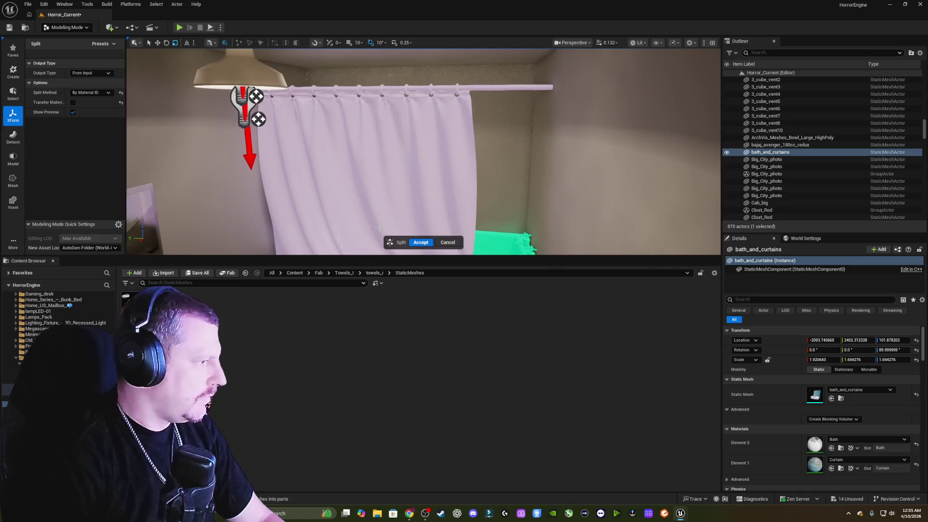
pyautogui.click(421, 243)
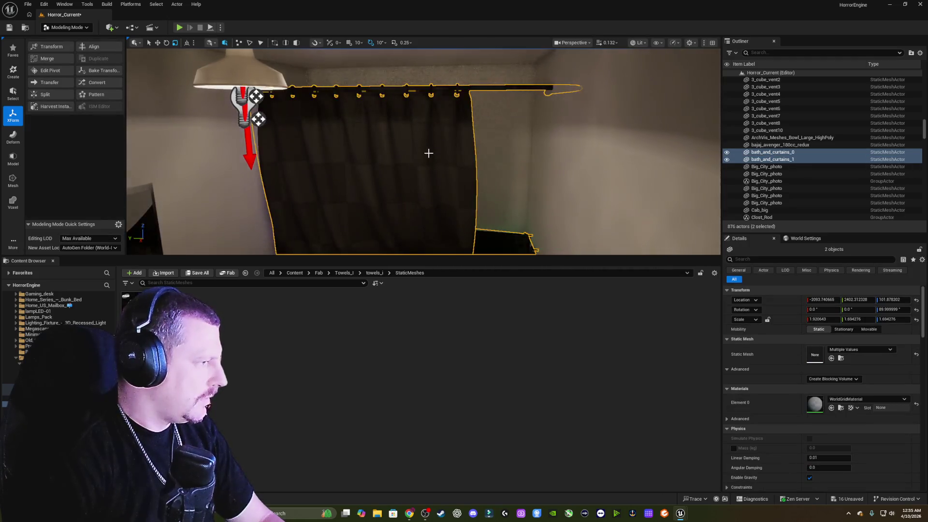
pyautogui.click(772, 159)
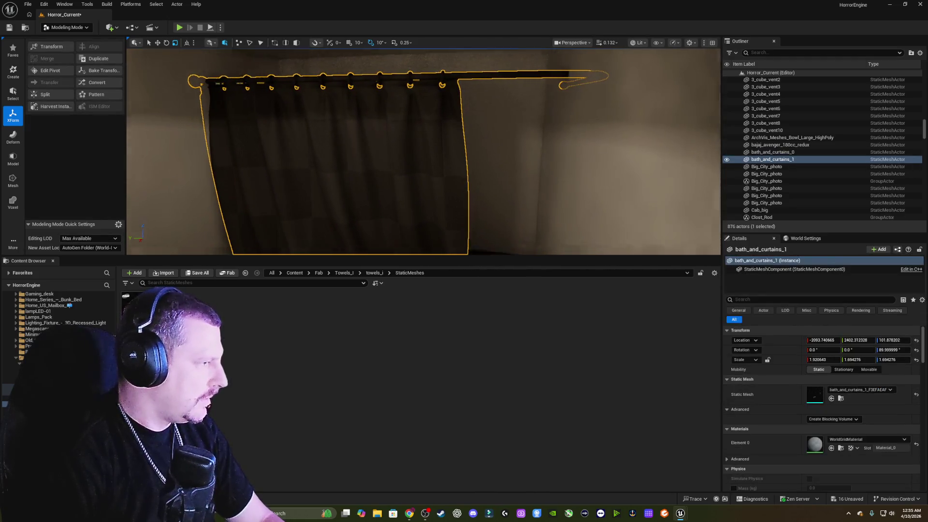
# Inspect bath_and_curtains_1 from rail to hem, narrowing its Y scale to about 0.84.
pyautogui.press('f')
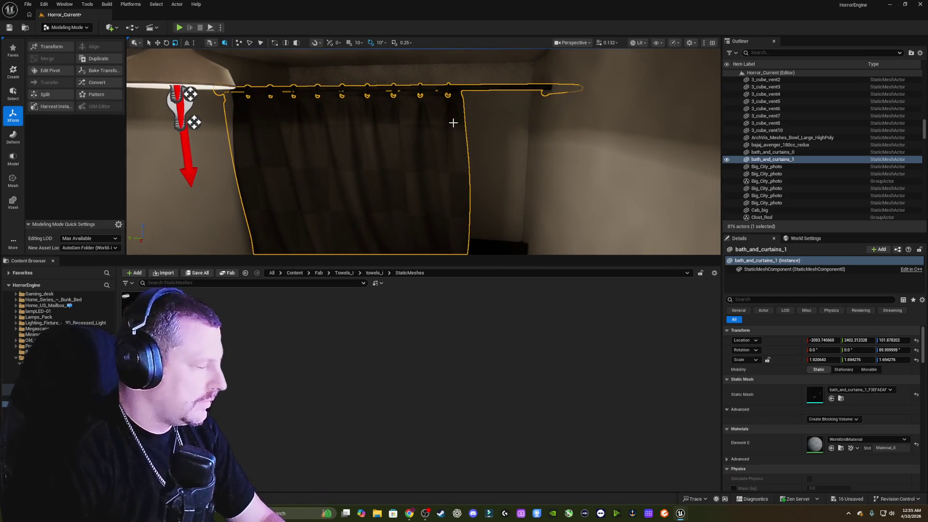
pyautogui.moveTo(423, 111); pyautogui.dragTo(423, 159)
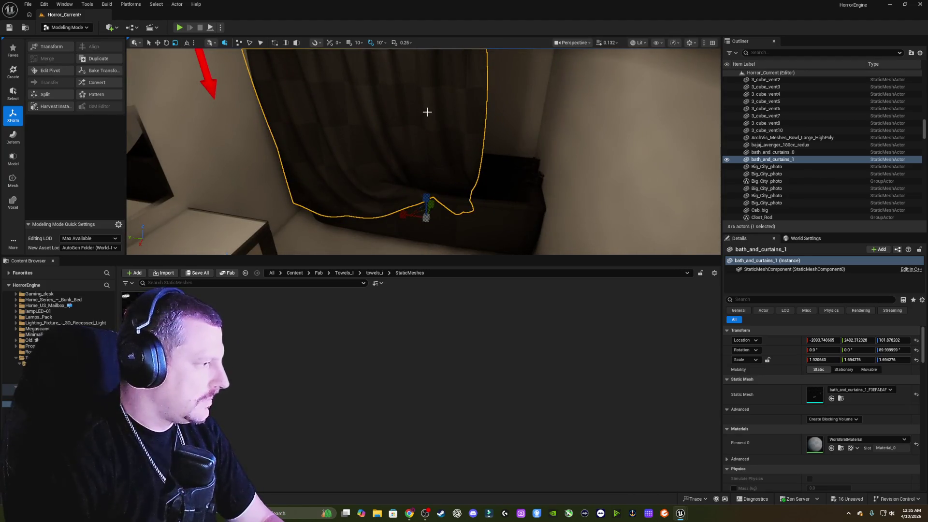
pyautogui.moveTo(427, 112)
pyautogui.mouseDown()
pyautogui.moveTo(207, 58)
pyautogui.moveTo(440, 169)
pyautogui.moveTo(452, 184)
pyautogui.mouseUp()
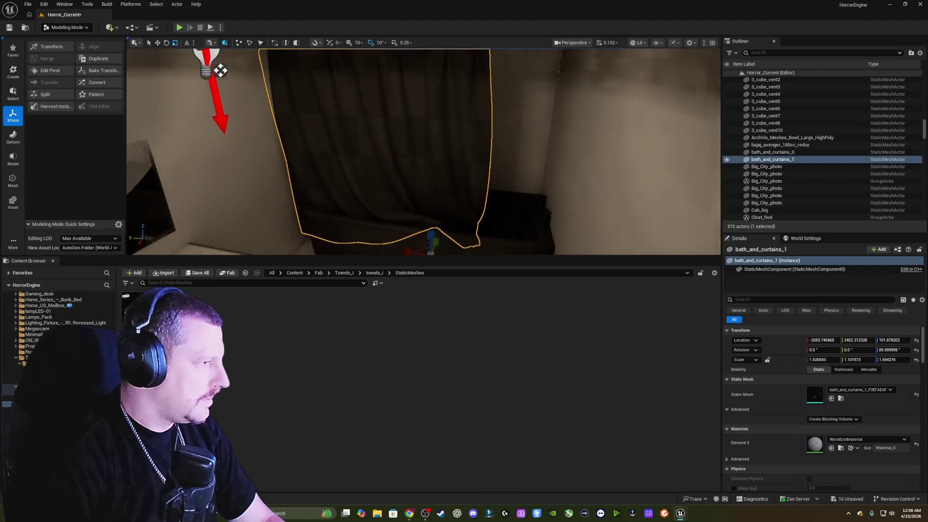
pyautogui.moveTo(217, 67)
pyautogui.mouseDown()
pyautogui.moveTo(220, 29)
pyautogui.moveTo(231, 70)
pyautogui.moveTo(445, 173)
pyautogui.moveTo(435, 173)
pyautogui.mouseUp()
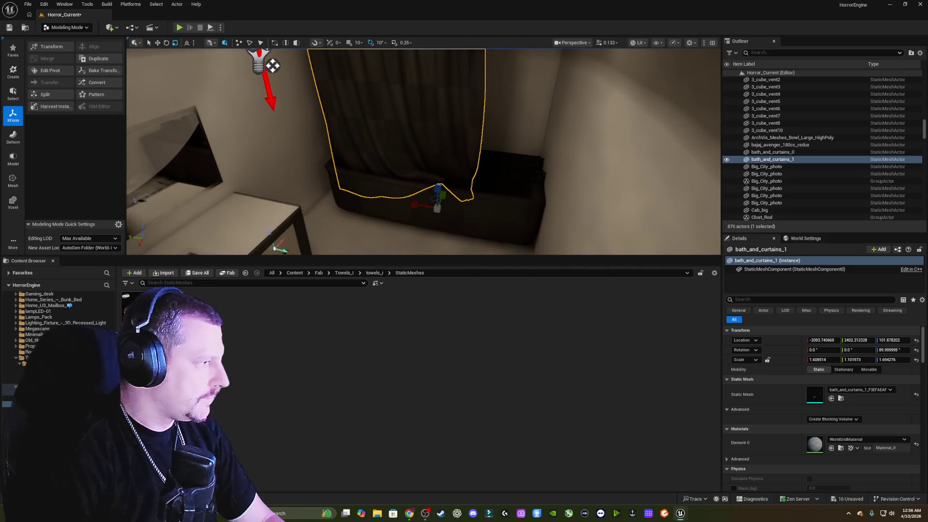
pyautogui.moveTo(273, 65)
pyautogui.mouseDown()
pyautogui.moveTo(217, 184)
pyautogui.moveTo(175, 197)
pyautogui.moveTo(193, 121)
pyautogui.moveTo(194, 183)
pyautogui.mouseUp()
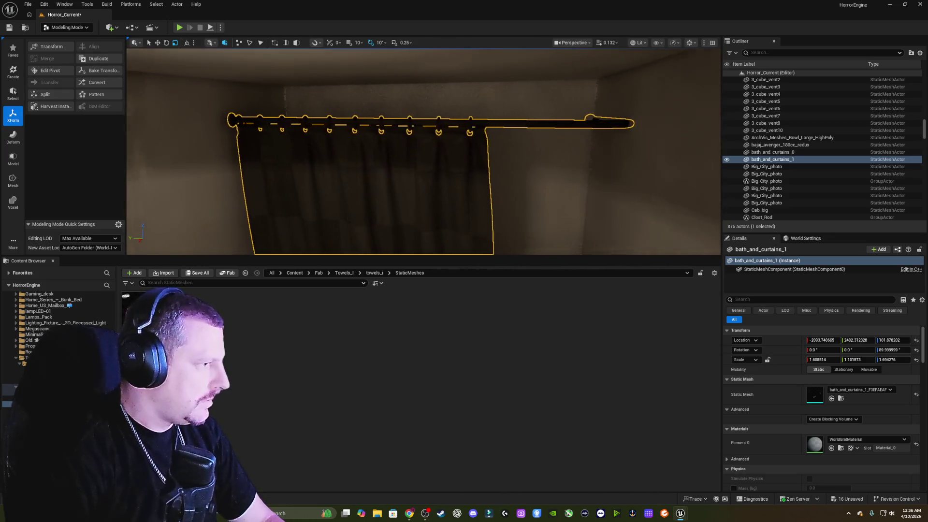
pyautogui.moveTo(397, 153)
pyautogui.mouseDown()
pyautogui.moveTo(397, 140)
pyautogui.moveTo(396, 153)
pyautogui.mouseUp()
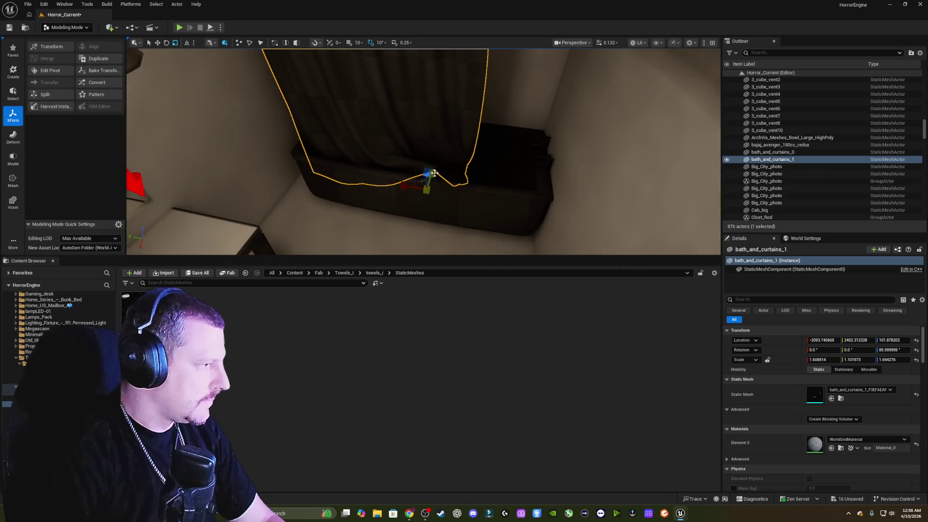
pyautogui.moveTo(397, 154)
pyautogui.mouseDown()
pyautogui.moveTo(397, 99)
pyautogui.moveTo(367, 102)
pyautogui.moveTo(329, 126)
pyautogui.moveTo(434, 131)
pyautogui.moveTo(402, 150)
pyautogui.moveTo(384, 146)
pyautogui.moveTo(377, 164)
pyautogui.moveTo(382, 145)
pyautogui.moveTo(435, 172)
pyautogui.moveTo(441, 138)
pyautogui.mouseUp()
pyautogui.moveTo(435, 177); pyautogui.dragTo(435, 177)
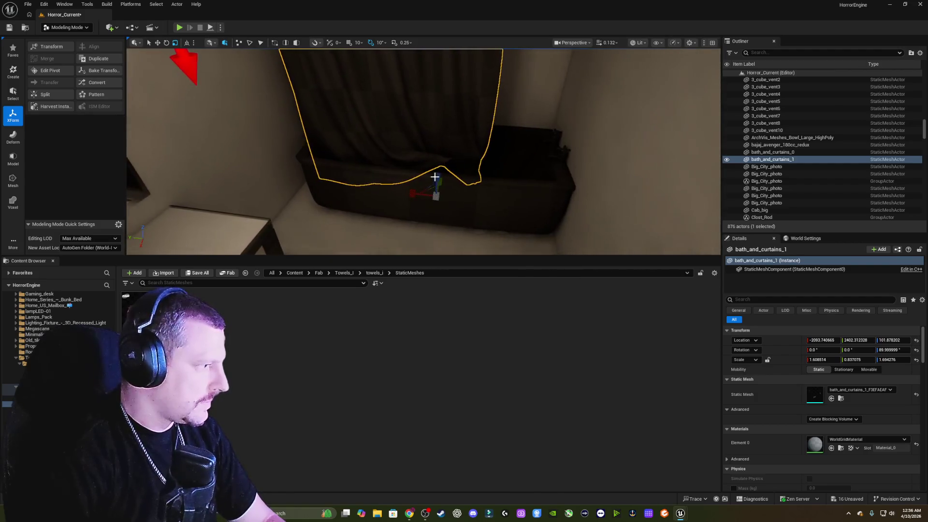
pyautogui.click(408, 135)
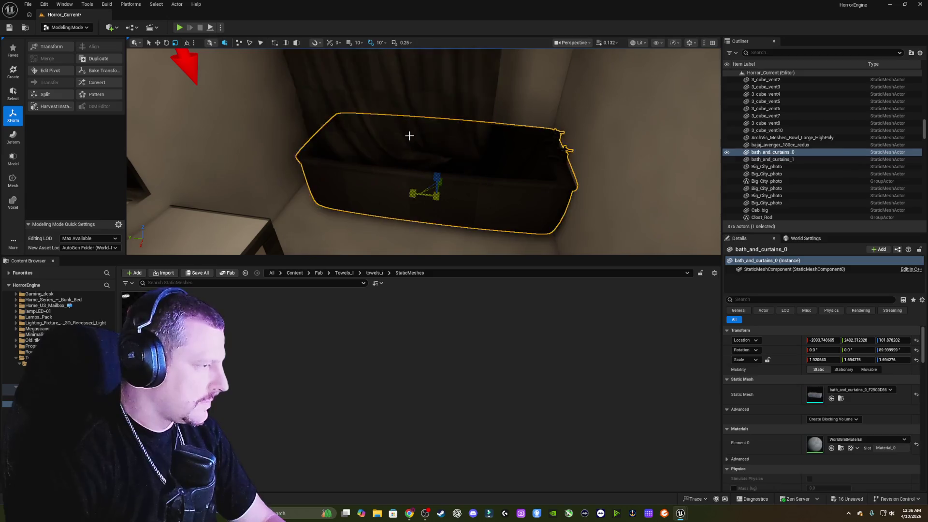
# Rescale bath_and_curtains_1 to about 1.57 × 1.13 × 1.62 with Location Z about 110.84.
pyautogui.moveTo(408, 135); pyautogui.dragTo(135, 108)
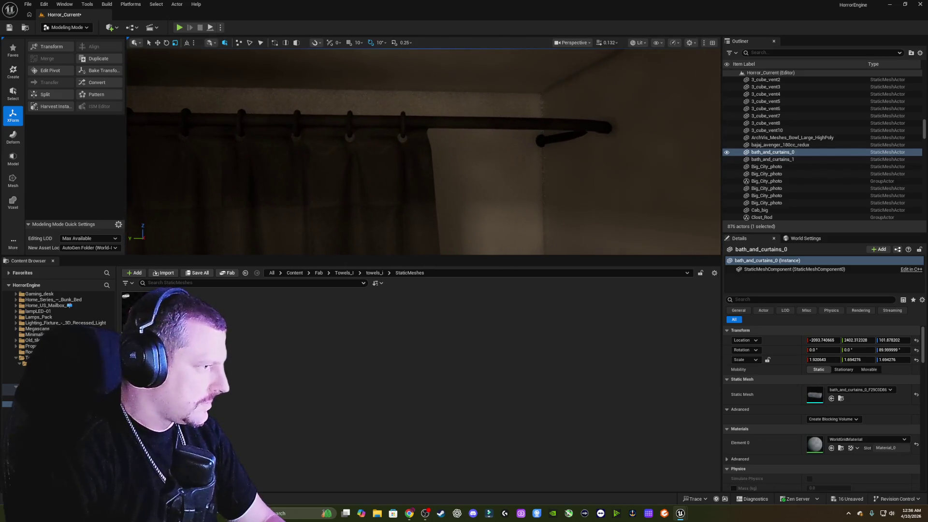
pyautogui.moveTo(377, 167); pyautogui.dragTo(377, 167)
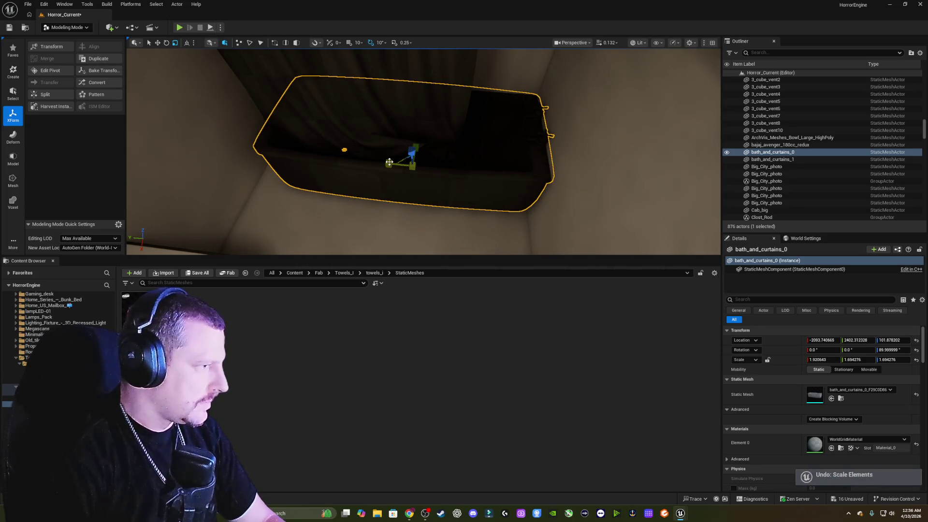
pyautogui.click(390, 162)
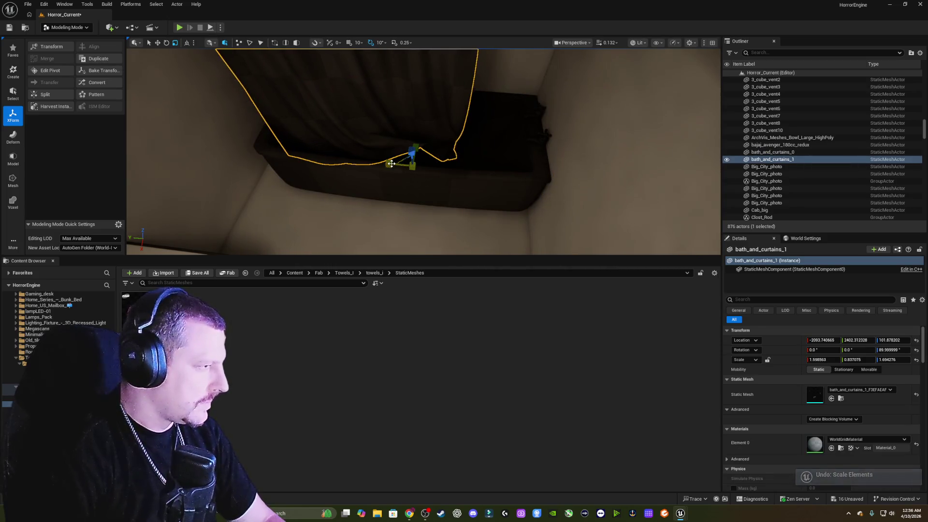
pyautogui.moveTo(393, 158)
pyautogui.mouseDown()
pyautogui.moveTo(382, 162)
pyautogui.moveTo(390, 175)
pyautogui.moveTo(393, 150)
pyautogui.mouseUp()
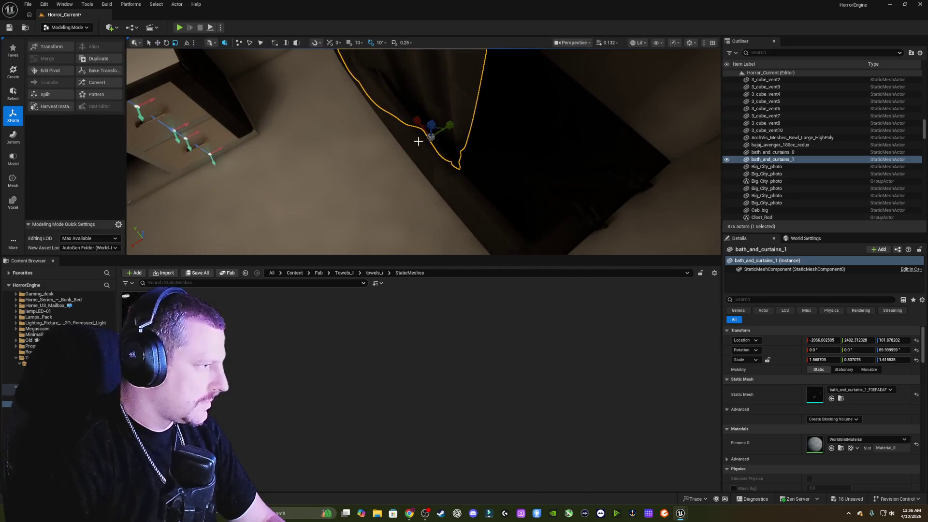
pyautogui.moveTo(393, 150); pyautogui.dragTo(428, 156)
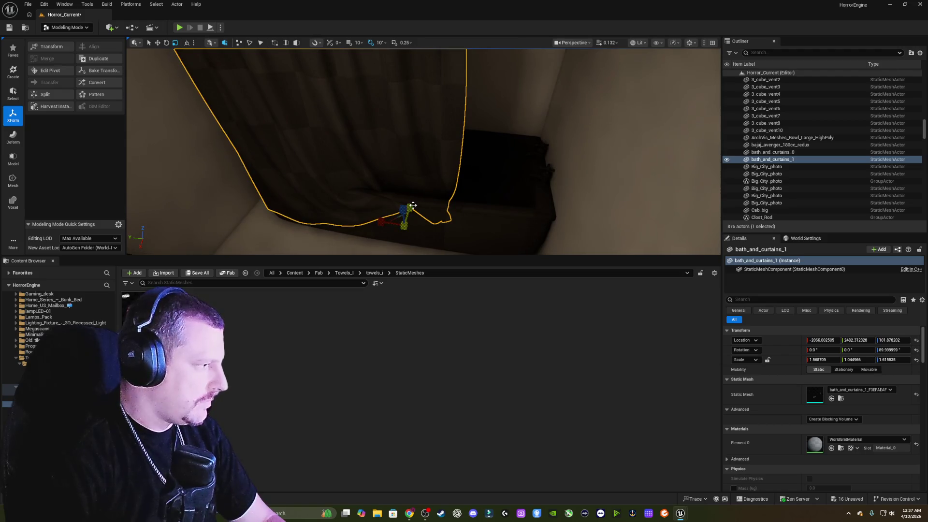
pyautogui.moveTo(422, 193); pyautogui.dragTo(425, 178)
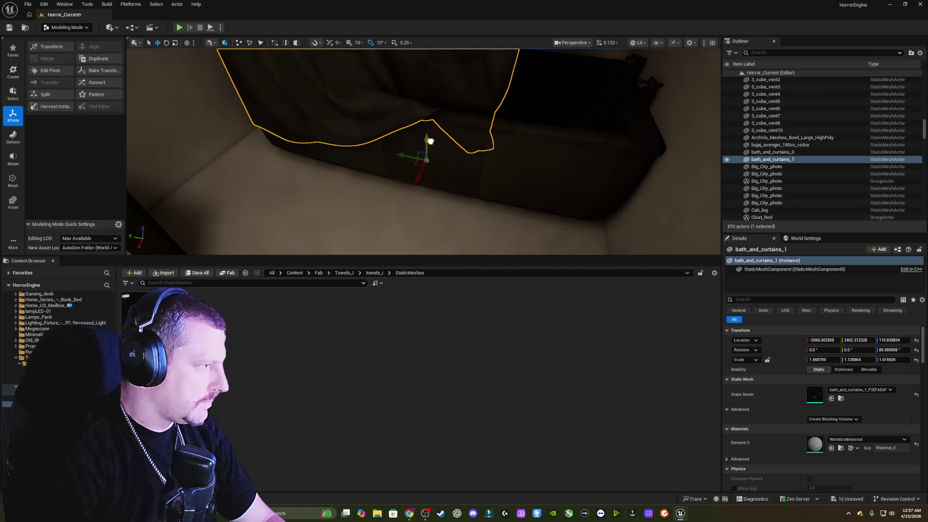
pyautogui.moveTo(430, 141); pyautogui.dragTo(431, 141)
pyautogui.moveTo(449, 141); pyautogui.dragTo(449, 141)
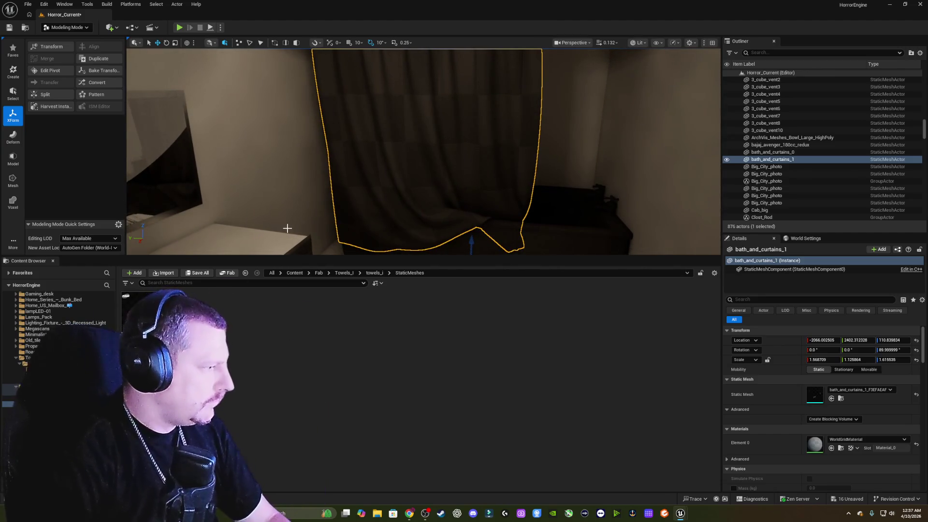
pyautogui.click(295, 272)
# Filter the whole Content folder by 'bath' after trying 'shower' and 'tub' searches.
pyautogui.click(245, 283)
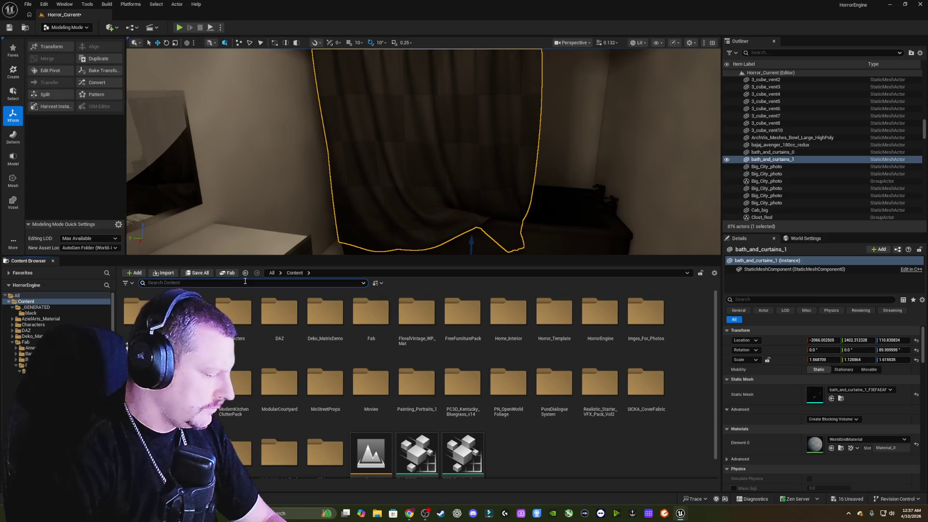
pyautogui.write('shower')
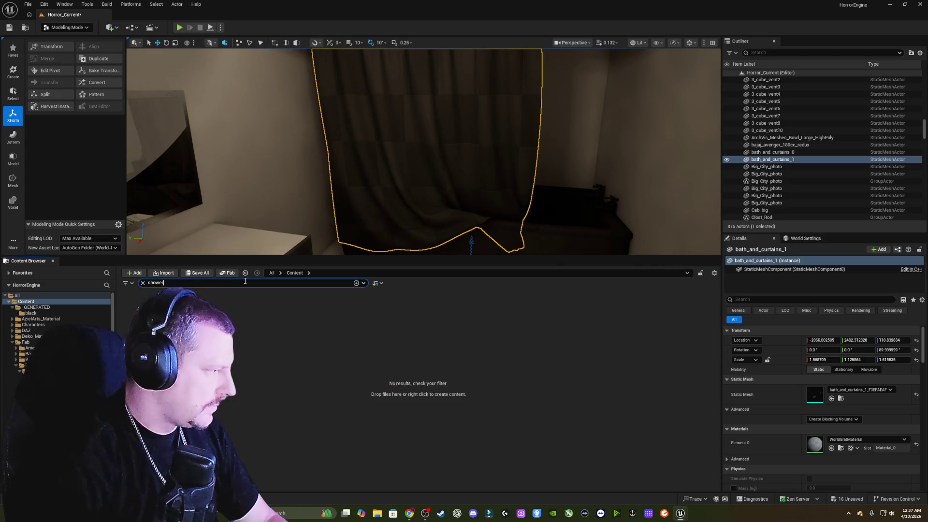
pyautogui.press('BackSpace')
pyautogui.press('BackSpace')
pyautogui.press('BackSpace')
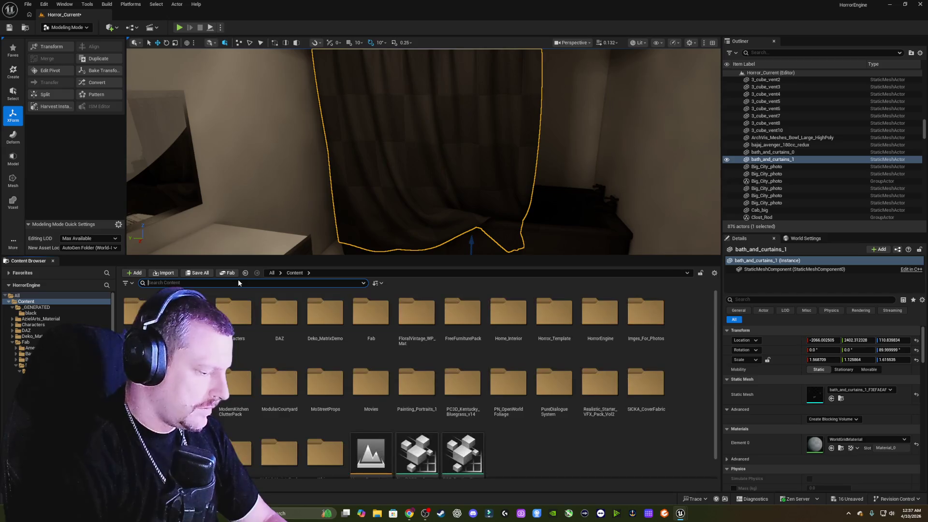
pyautogui.write('tub')
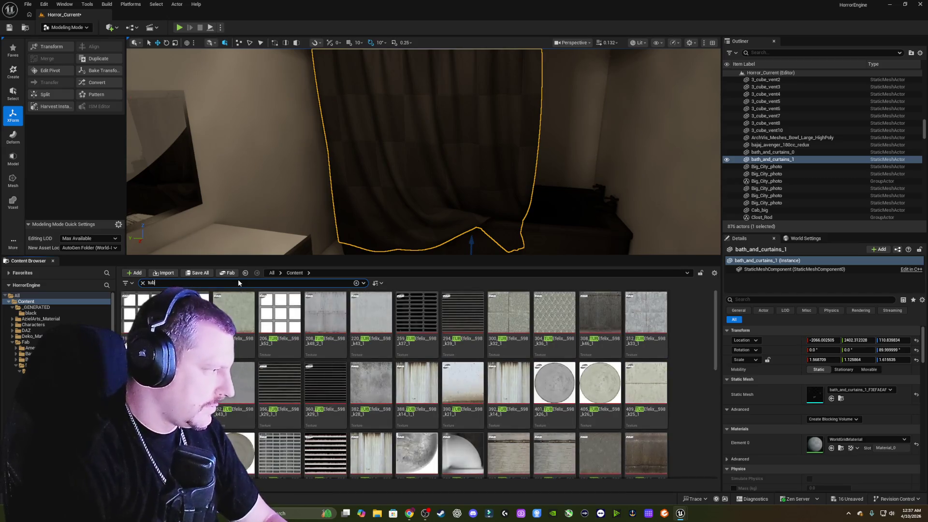
pyautogui.press('BackSpace')
pyautogui.press('BackSpace')
pyautogui.press('BackSpace')
pyautogui.write('bath')
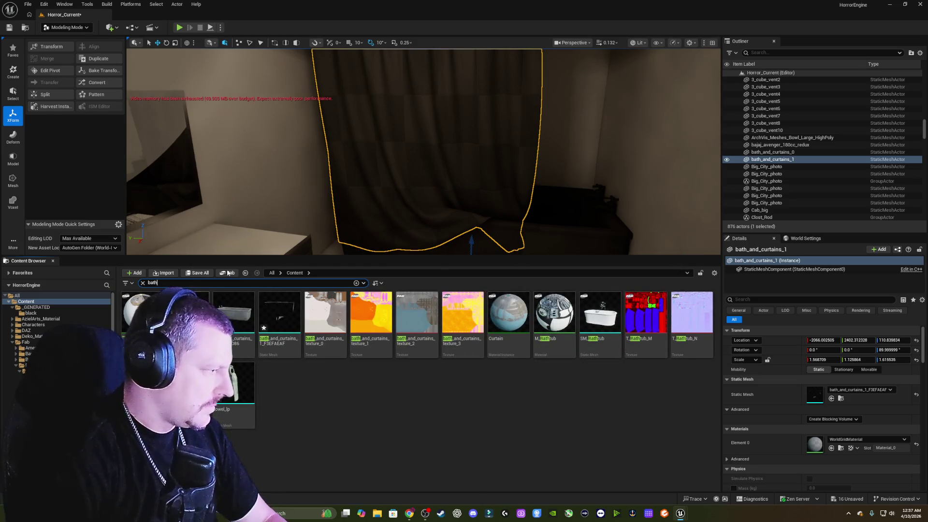
pyautogui.write('fw')
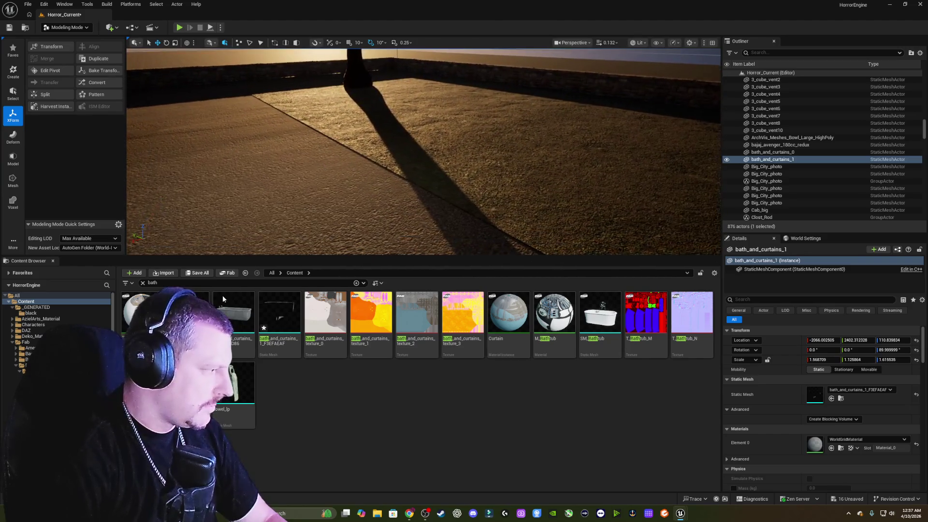
# Place the bath_and_curtains mesh and apply the Curtain material to the shower curtain.
pyautogui.moveTo(200, 310)
pyautogui.mouseDown()
pyautogui.moveTo(435, 207)
pyautogui.moveTo(473, 176)
pyautogui.mouseUp()
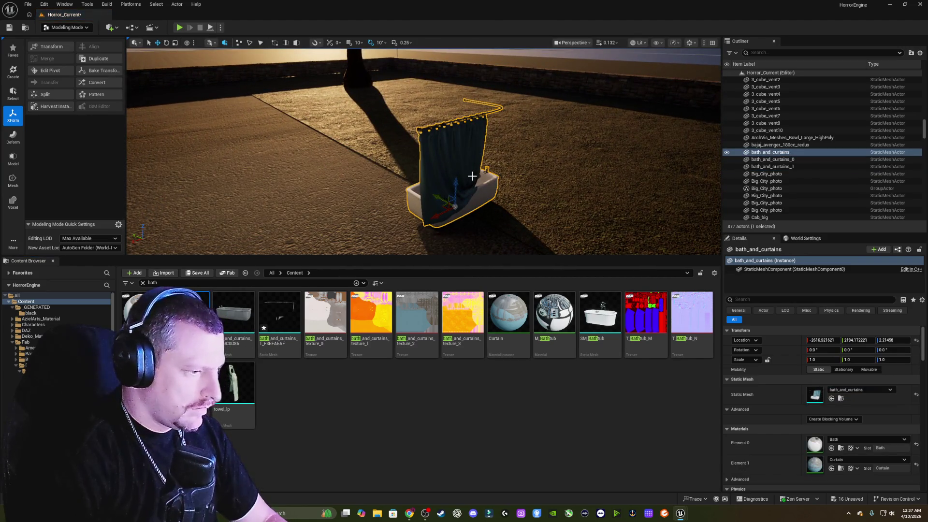
pyautogui.press('w')
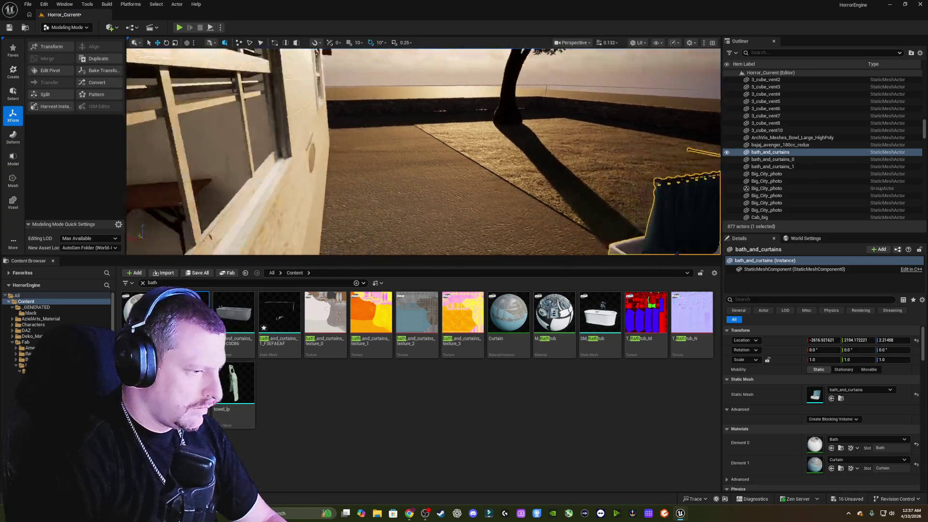
pyautogui.press('w')
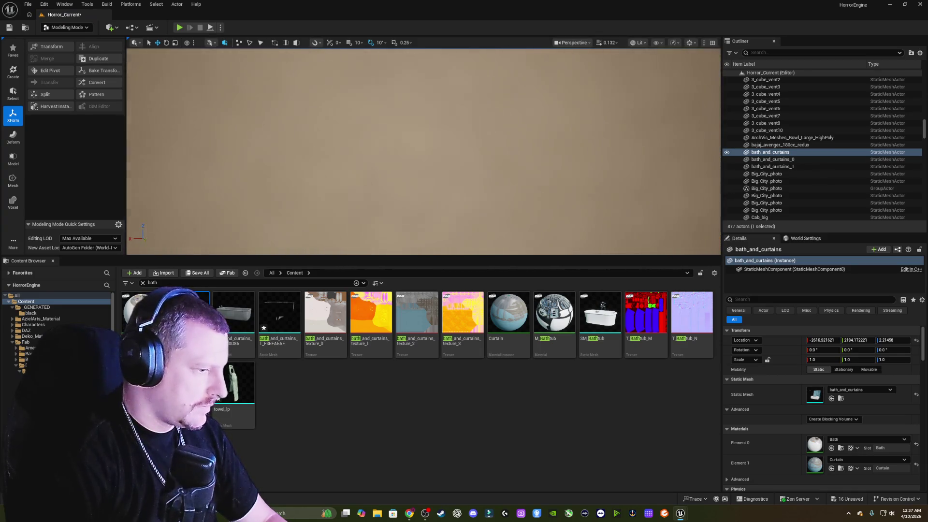
pyautogui.press('s')
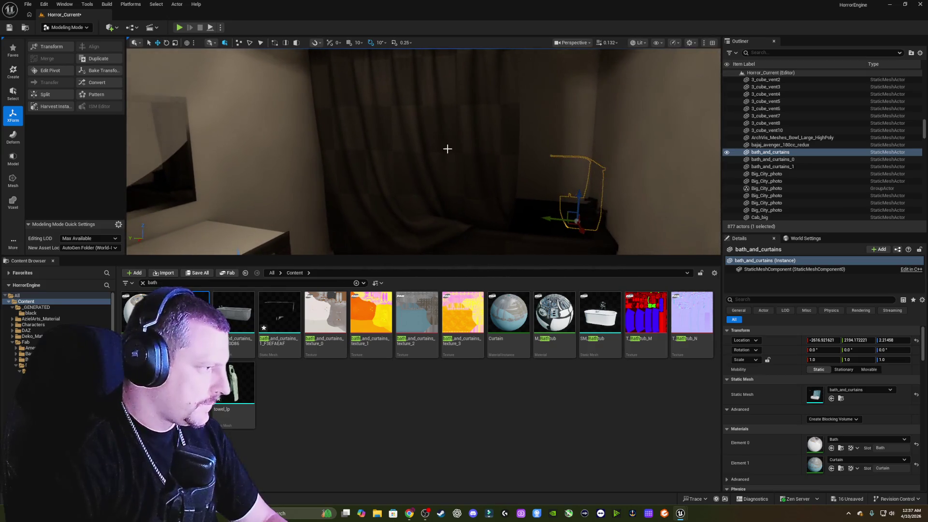
pyautogui.click(448, 149)
pyautogui.click(878, 438)
pyautogui.write('cu')
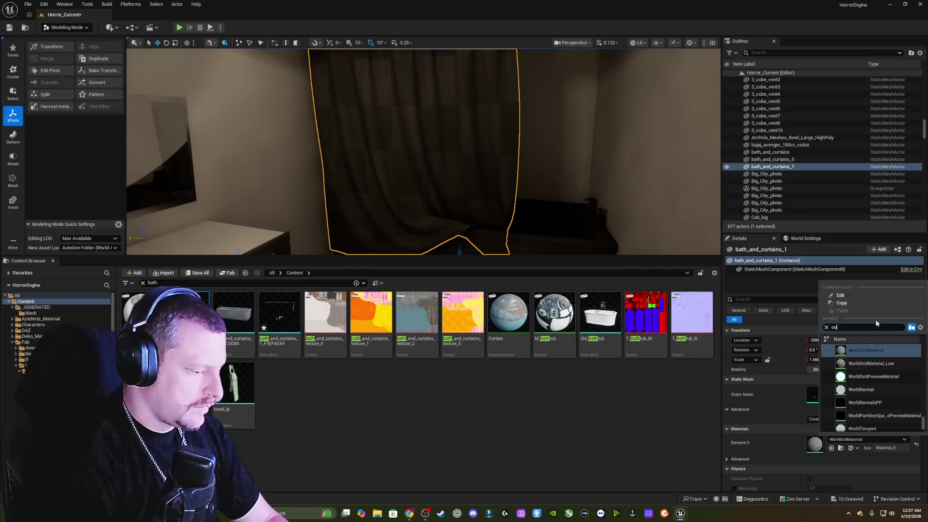
pyautogui.write('rt')
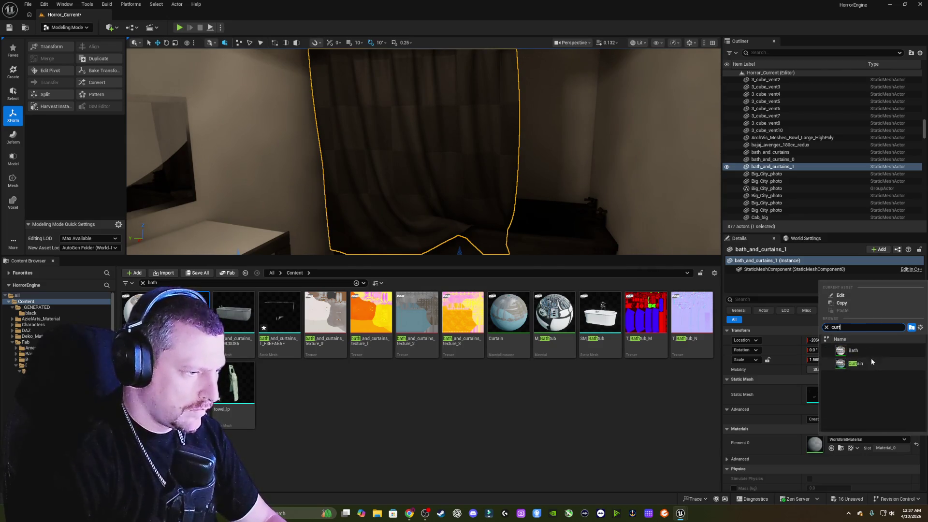
pyautogui.click(856, 363)
# Apply the Bath material to the bathtub, bath_and_curtains_0, and deselect it.
pyautogui.click(464, 223)
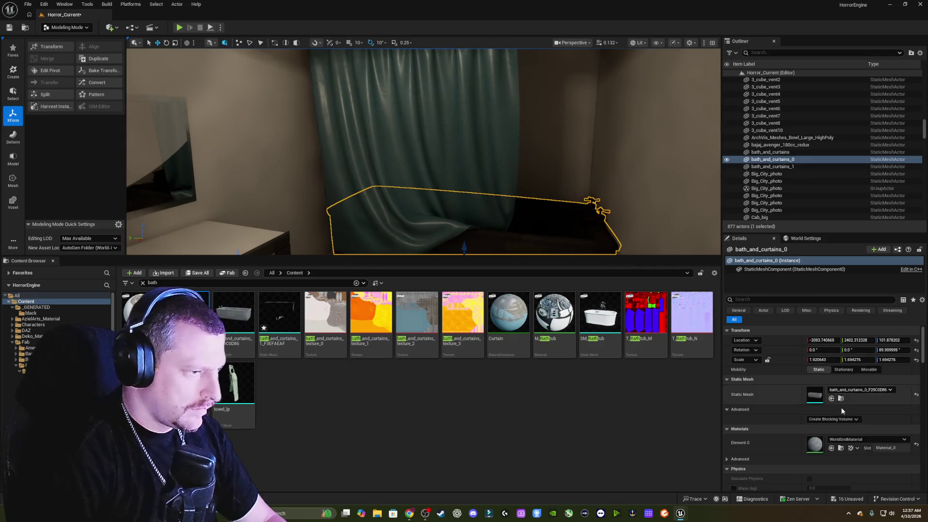
pyautogui.click(856, 439)
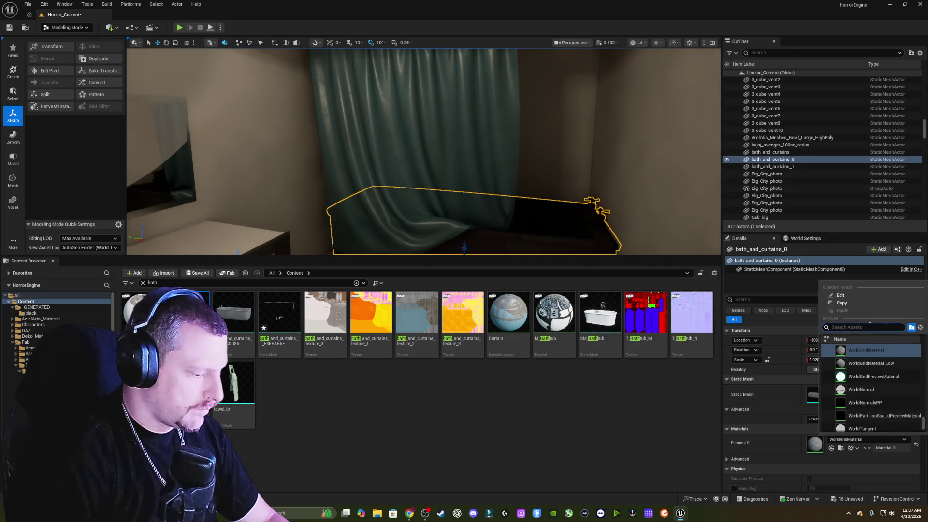
pyautogui.write('bath')
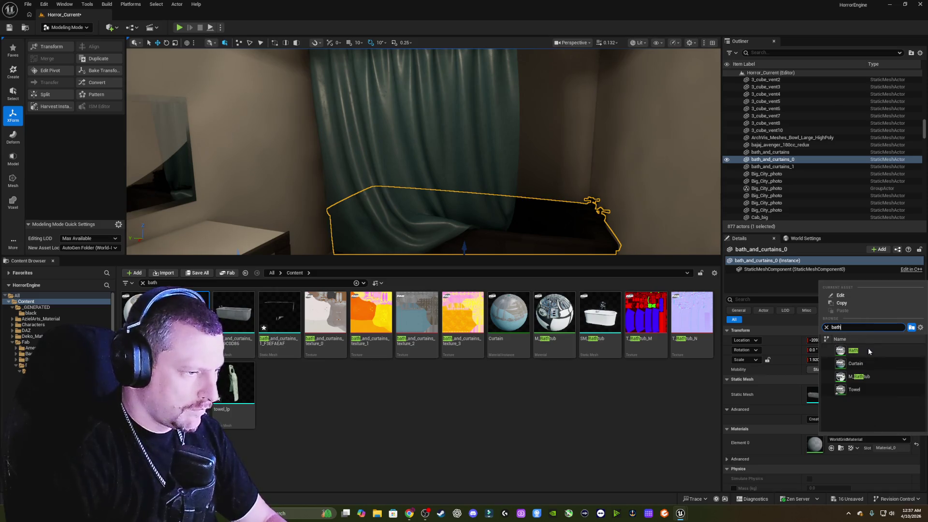
pyautogui.click(853, 350)
pyautogui.press('Escape')
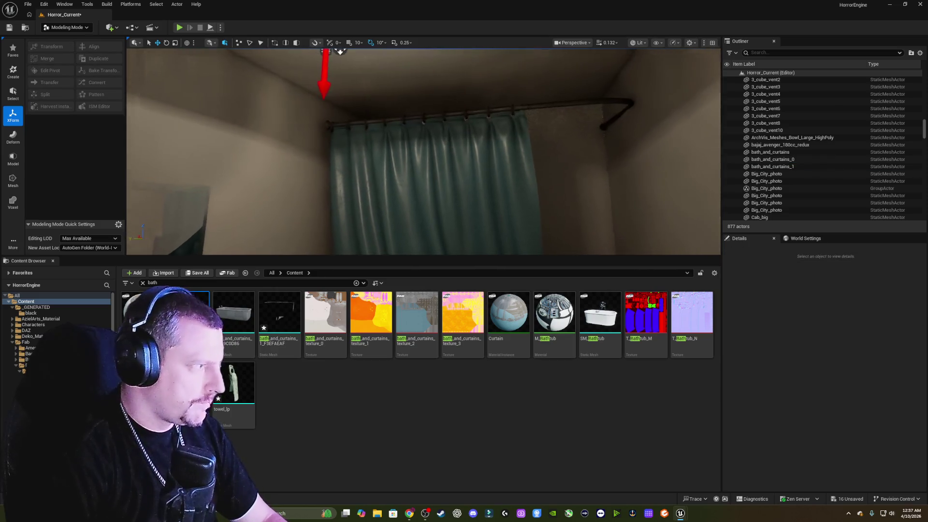
# Nudge the shower curtain slightly along X and lower it toward the tub rim.
pyautogui.moveTo(605, 166); pyautogui.dragTo(605, 166)
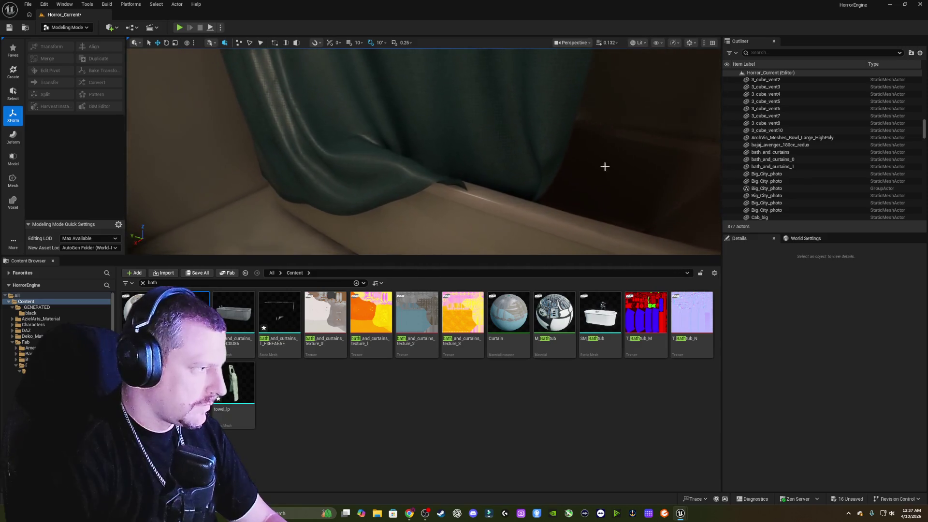
pyautogui.click(542, 140)
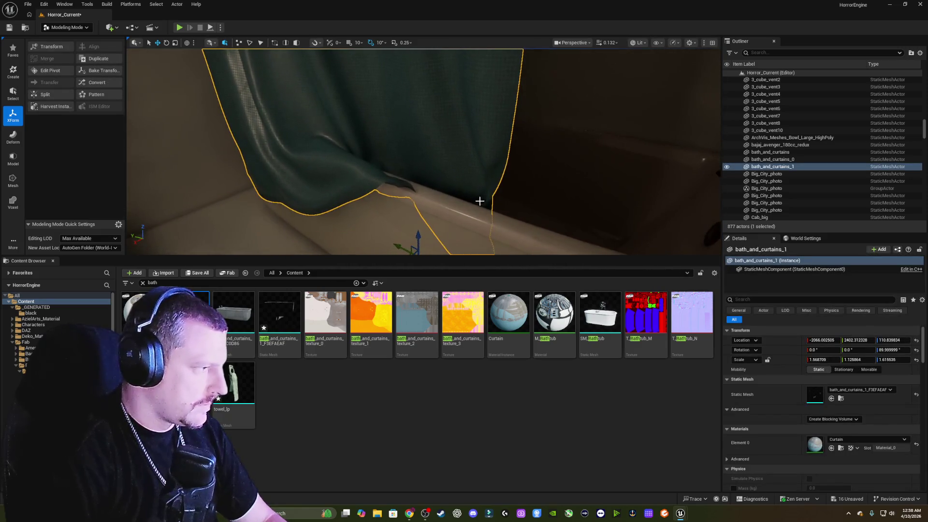
pyautogui.moveTo(410, 227); pyautogui.dragTo(416, 223)
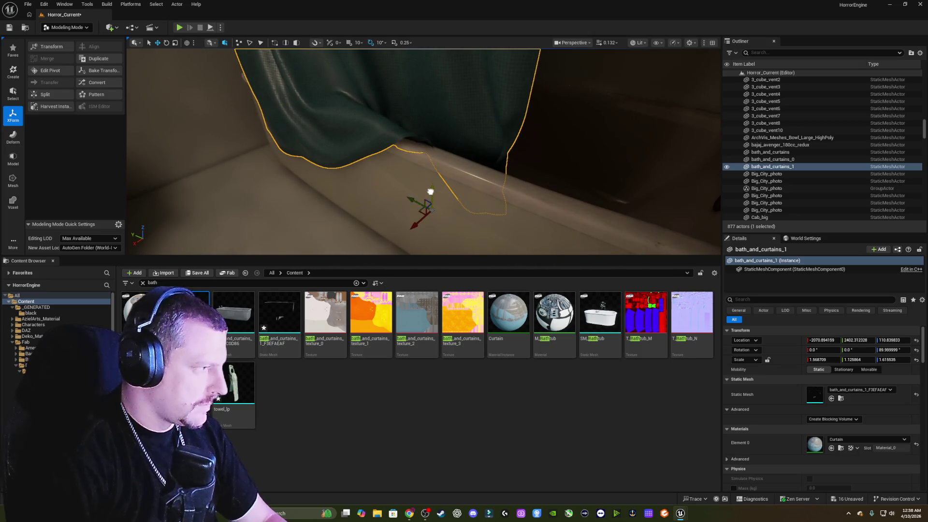
pyautogui.moveTo(430, 192); pyautogui.dragTo(434, 198)
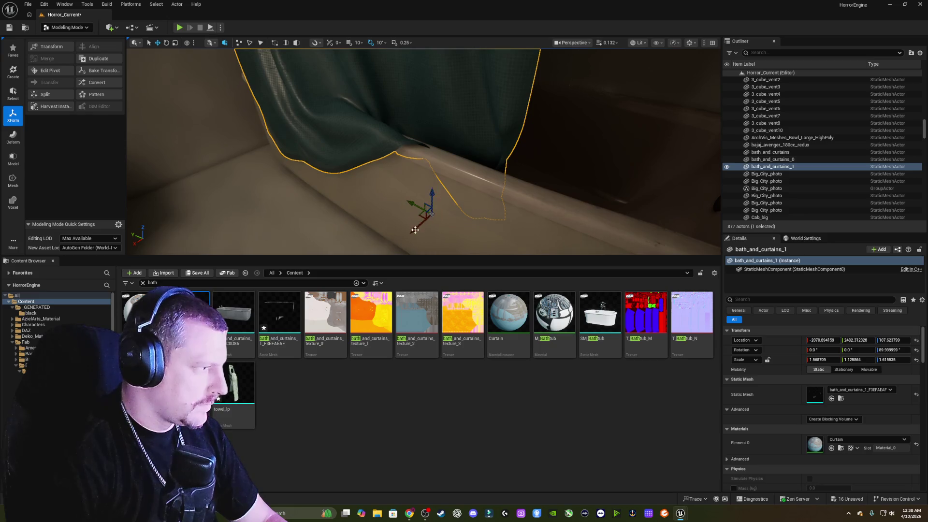
pyautogui.moveTo(415, 230); pyautogui.dragTo(419, 227)
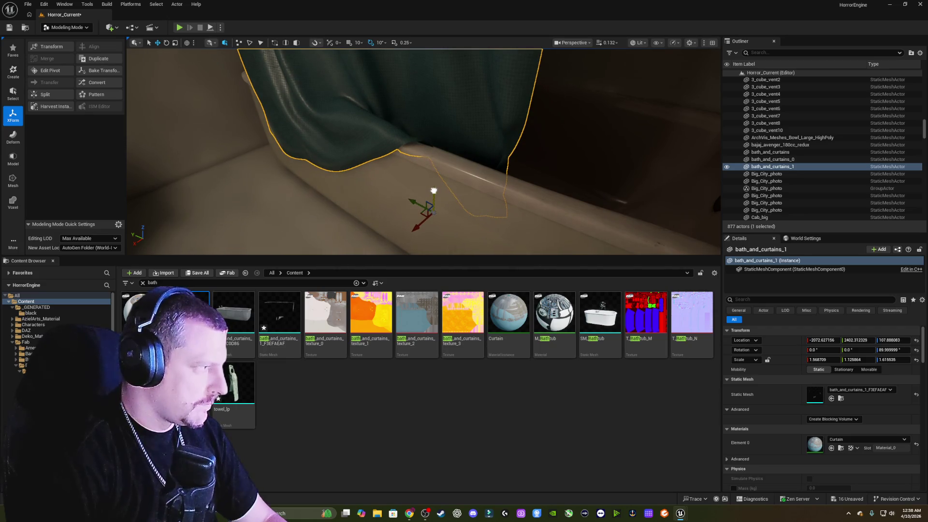
pyautogui.press('Escape')
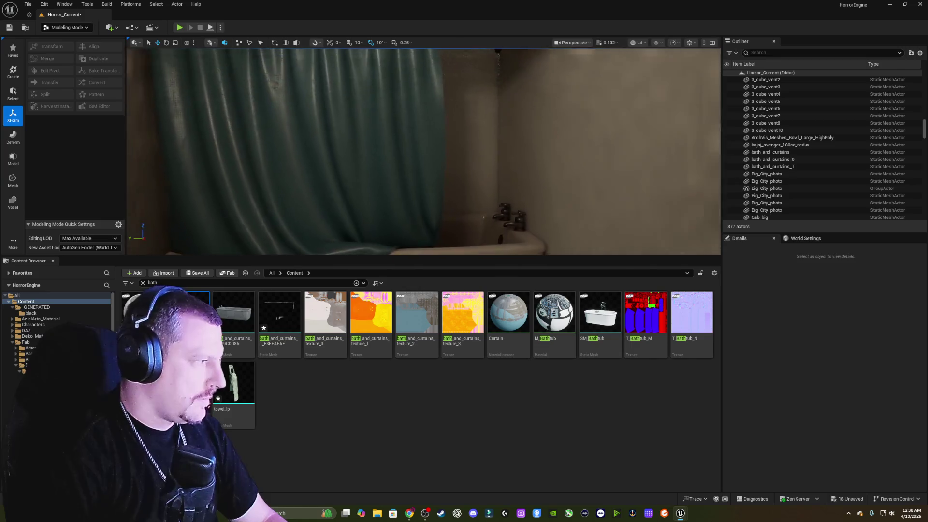
# Slide the curtain sideways along the tub on its Y axis, then deselect it.
pyautogui.scroll(5, 423, 151)
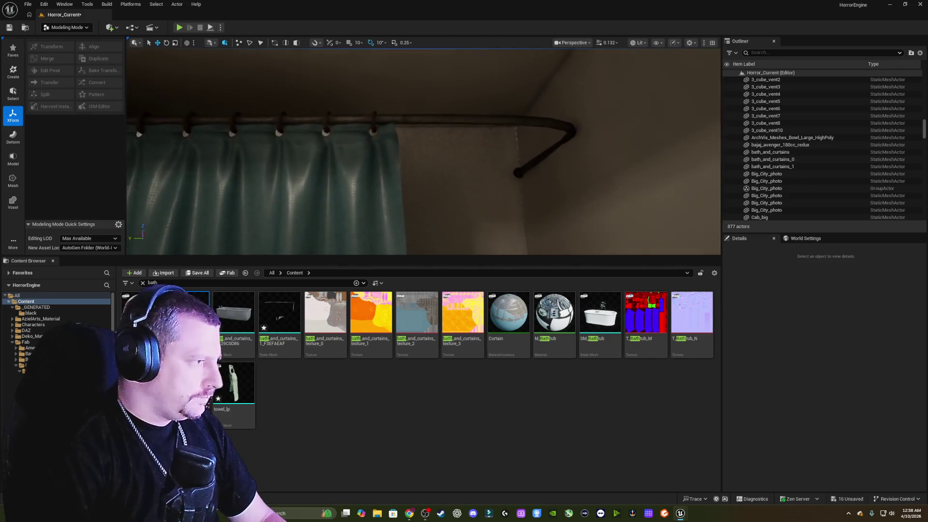
pyautogui.scroll(-5, 423, 151)
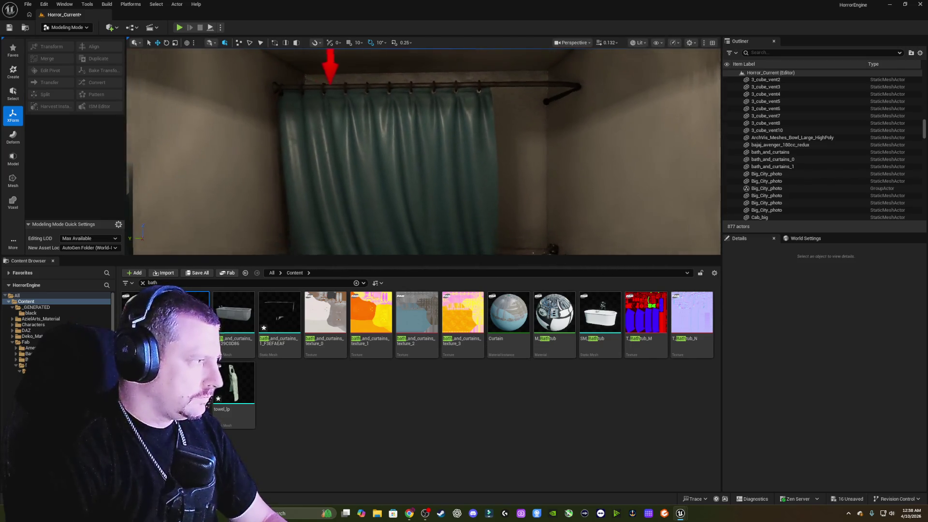
pyautogui.click(442, 180)
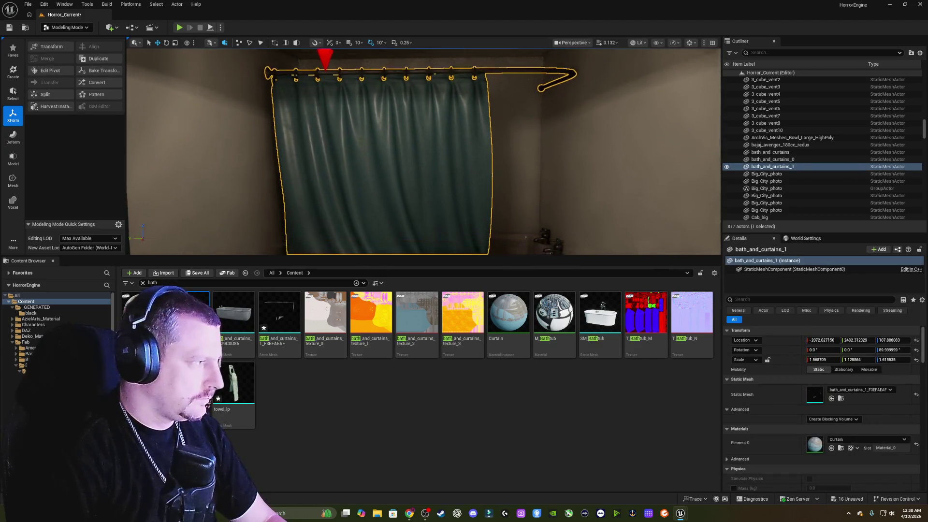
pyautogui.scroll(3, 442, 181)
pyautogui.moveTo(425, 253)
pyautogui.mouseDown()
pyautogui.moveTo(425, 195)
pyautogui.moveTo(400, 195)
pyautogui.moveTo(397, 145)
pyautogui.moveTo(382, 145)
pyautogui.moveTo(407, 193)
pyautogui.mouseUp()
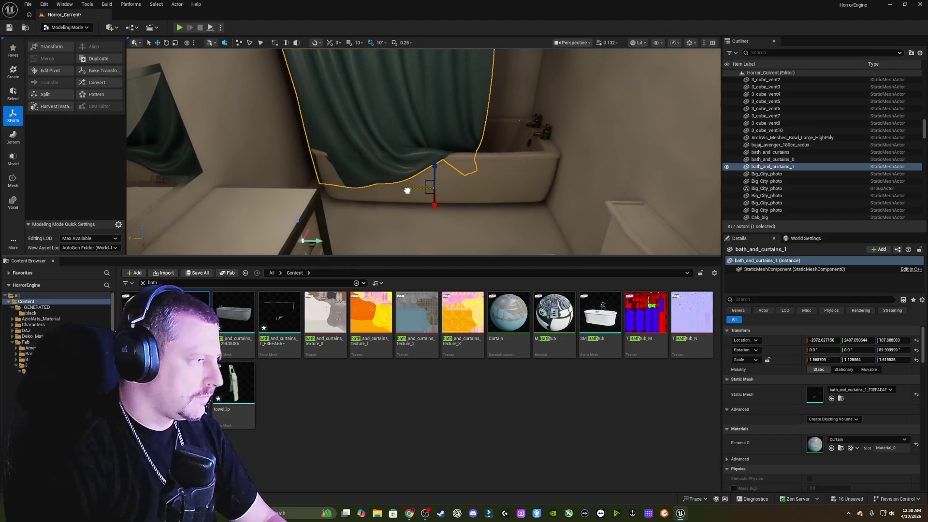
pyautogui.moveTo(407, 188); pyautogui.dragTo(399, 190)
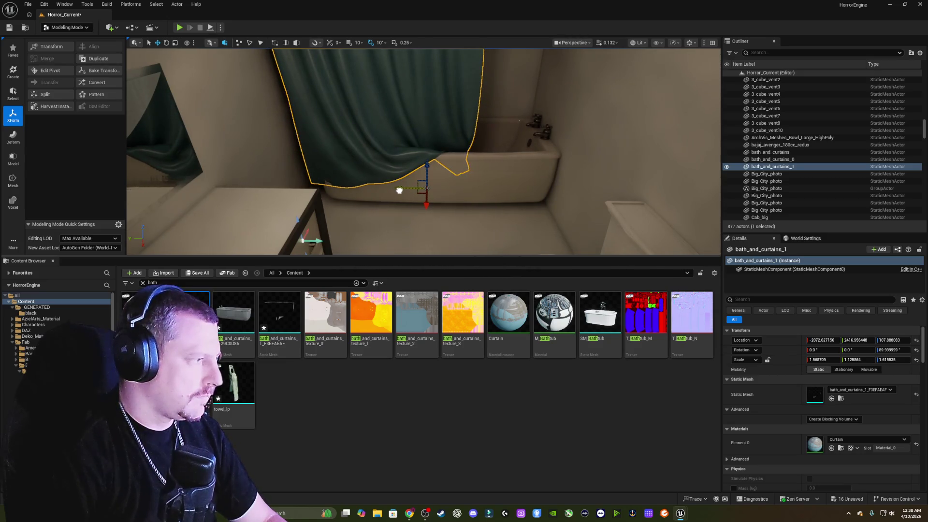
pyautogui.moveTo(392, 122)
pyautogui.mouseDown()
pyautogui.moveTo(392, 96)
pyautogui.moveTo(392, 118)
pyautogui.moveTo(372, 119)
pyautogui.moveTo(420, 135)
pyautogui.moveTo(392, 118)
pyautogui.moveTo(406, 117)
pyautogui.moveTo(377, 118)
pyautogui.moveTo(437, 129)
pyautogui.mouseUp()
pyautogui.press('Escape')
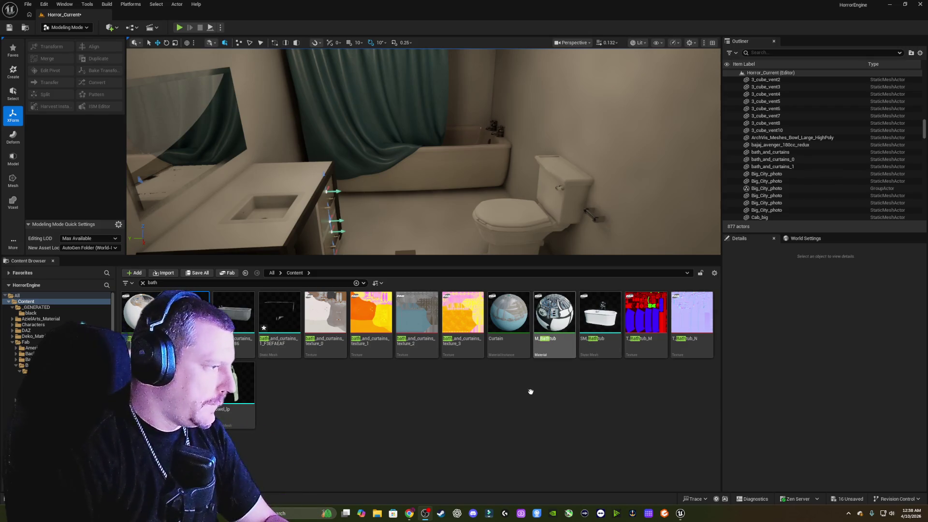
# Replace the Content Browser's bath search with 'towel' to list towel assets.
pyautogui.moveTo(536, 182); pyautogui.dragTo(459, 191)
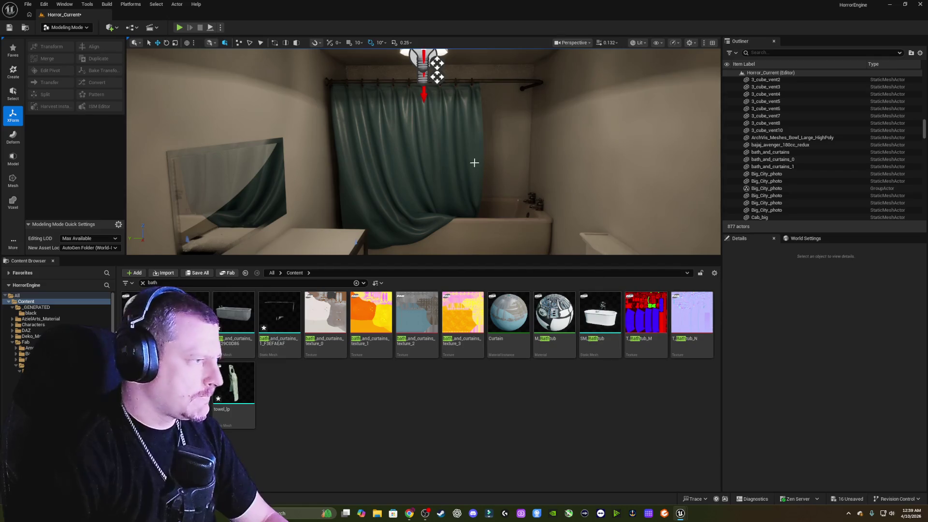
pyautogui.moveTo(474, 161)
pyautogui.mouseDown()
pyautogui.moveTo(474, 140)
pyautogui.moveTo(438, 165)
pyautogui.moveTo(428, 150)
pyautogui.mouseUp()
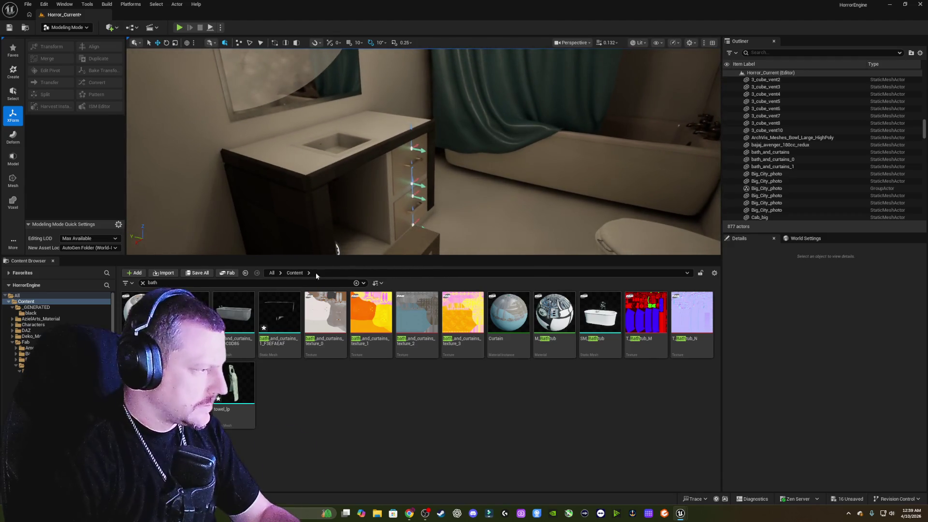
pyautogui.click(143, 283)
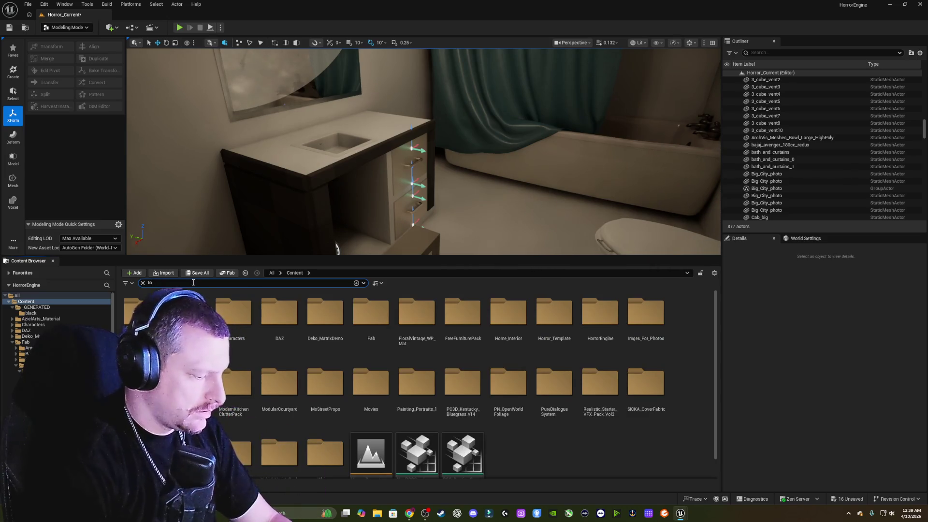
pyautogui.write('towel')
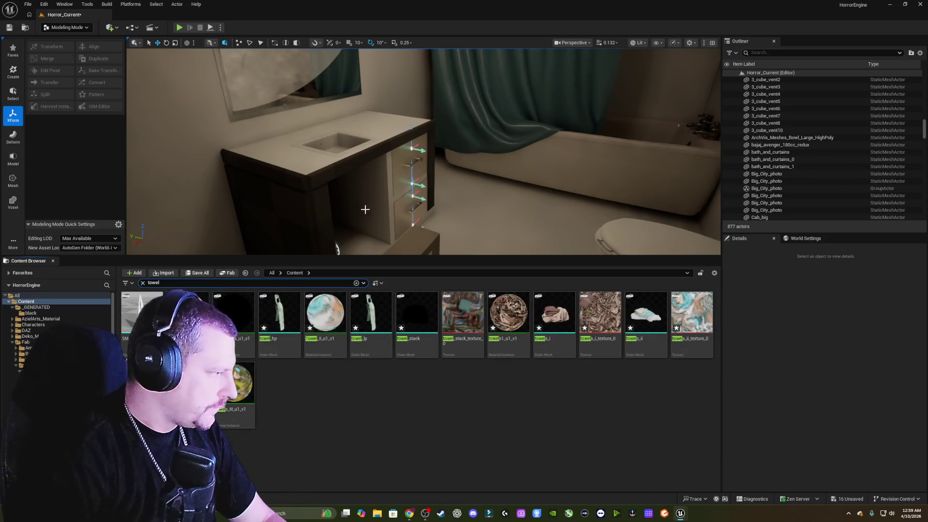
# Place the towels_ii pile on the bathroom floor beside the toilet.
pyautogui.moveTo(426, 159)
pyautogui.mouseDown()
pyautogui.moveTo(474, 159)
pyautogui.moveTo(291, 252)
pyautogui.mouseUp()
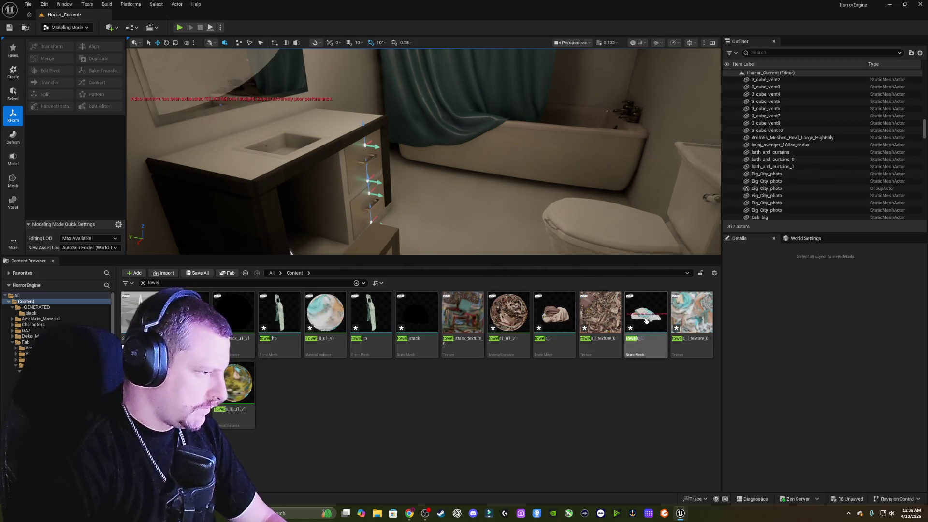
pyautogui.moveTo(646, 320)
pyautogui.moveTo(646, 320)
pyautogui.mouseDown()
pyautogui.moveTo(497, 207)
pyautogui.moveTo(487, 211)
pyautogui.mouseUp()
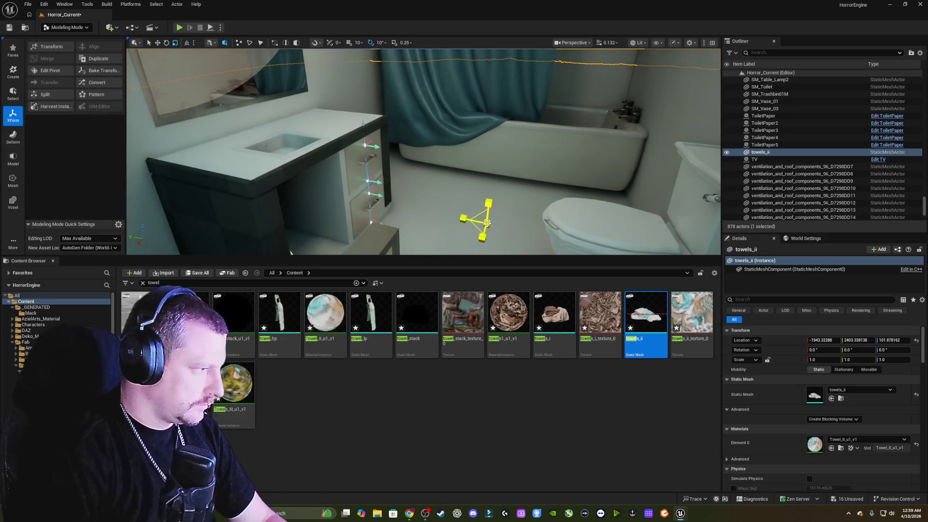
# Shrink the towels_ii pile to about 0.093 scale and open its Towel_ll_u1_v1 material instance.
pyautogui.moveTo(487, 222)
pyautogui.mouseDown()
pyautogui.moveTo(493, 213)
pyautogui.moveTo(469, 241)
pyautogui.moveTo(496, 208)
pyautogui.mouseUp()
pyautogui.scroll(5, 489, 223)
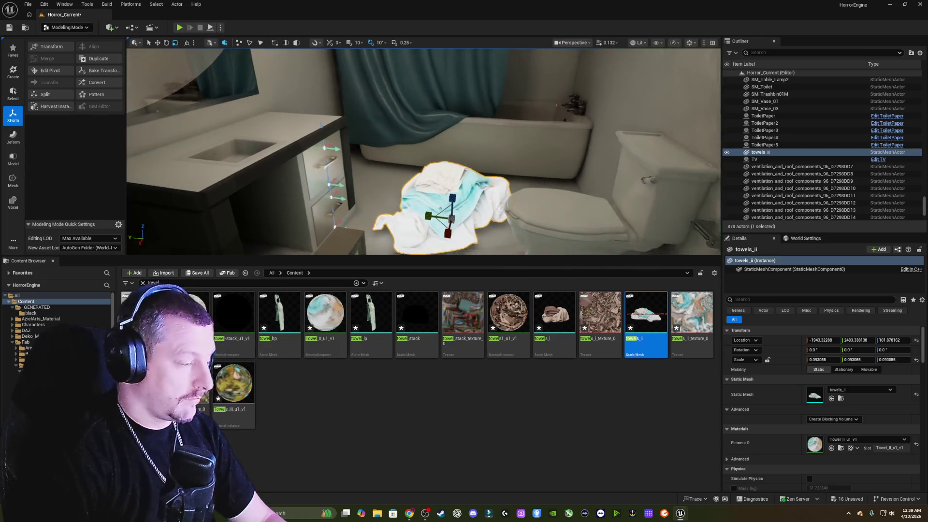
pyautogui.press('Left')
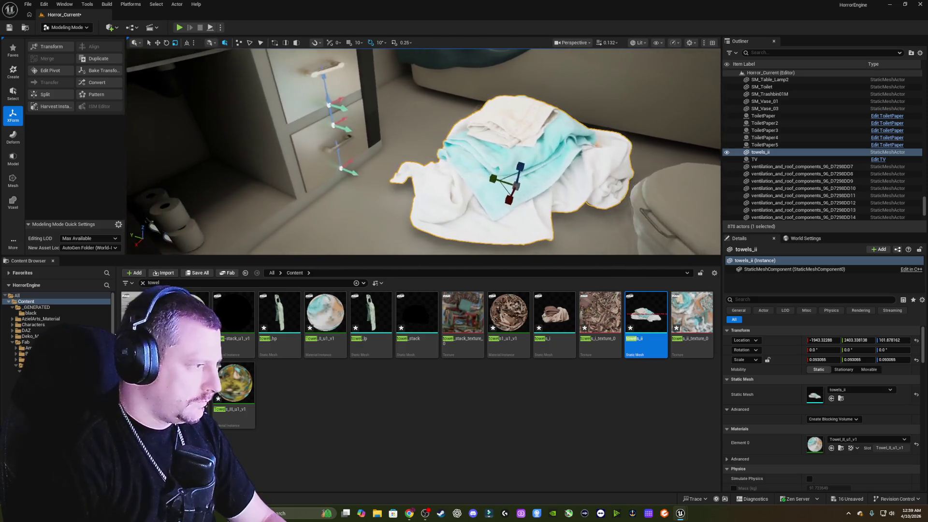
pyautogui.press('Right')
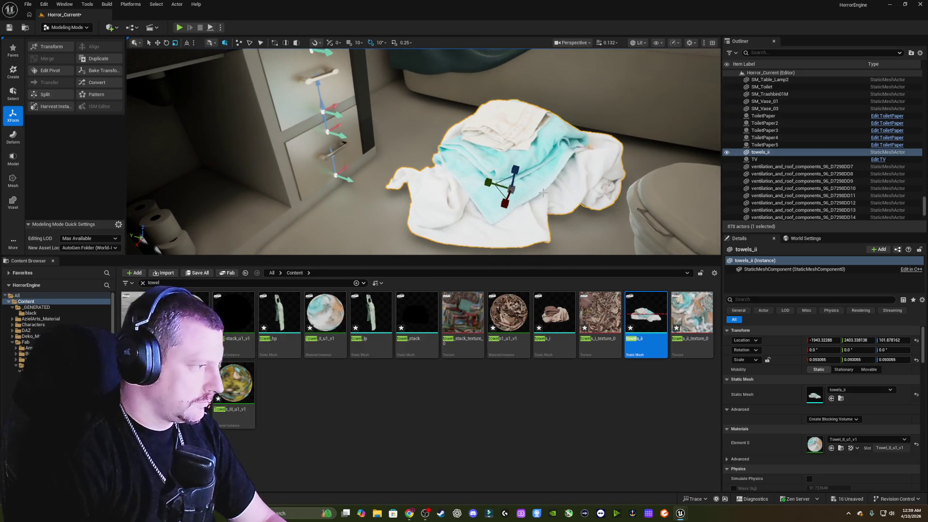
pyautogui.press('Right')
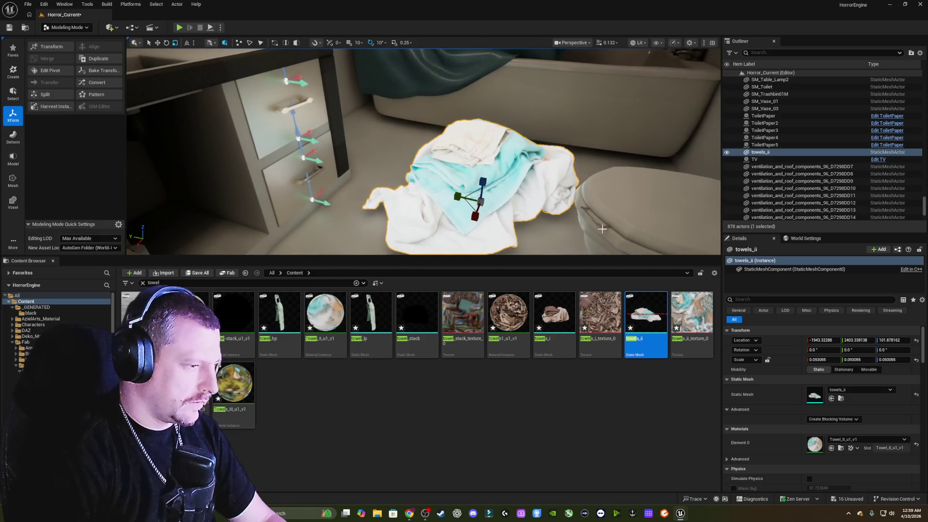
pyautogui.doubleClick(818, 446)
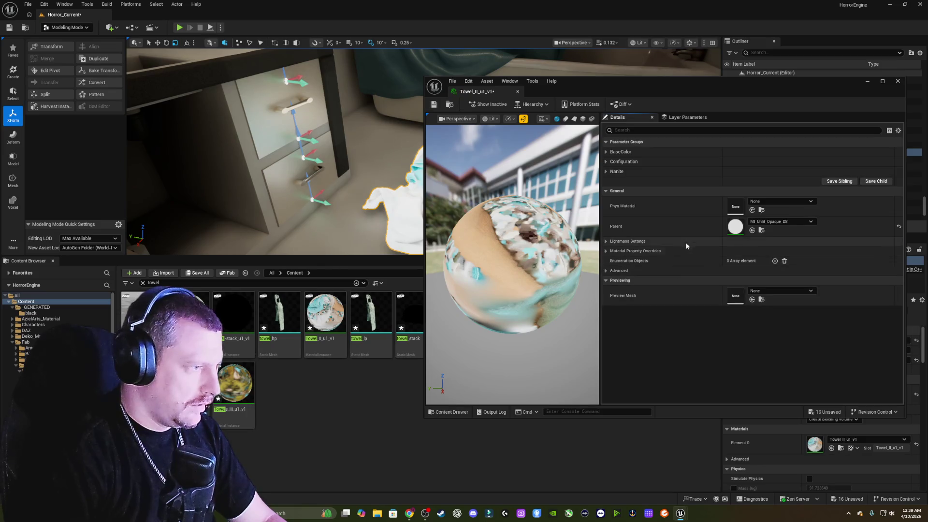
# Enable and darken the towel's BaseColorFactor tint, then undo it to keep the white-and-teal look.
pyautogui.click(606, 152)
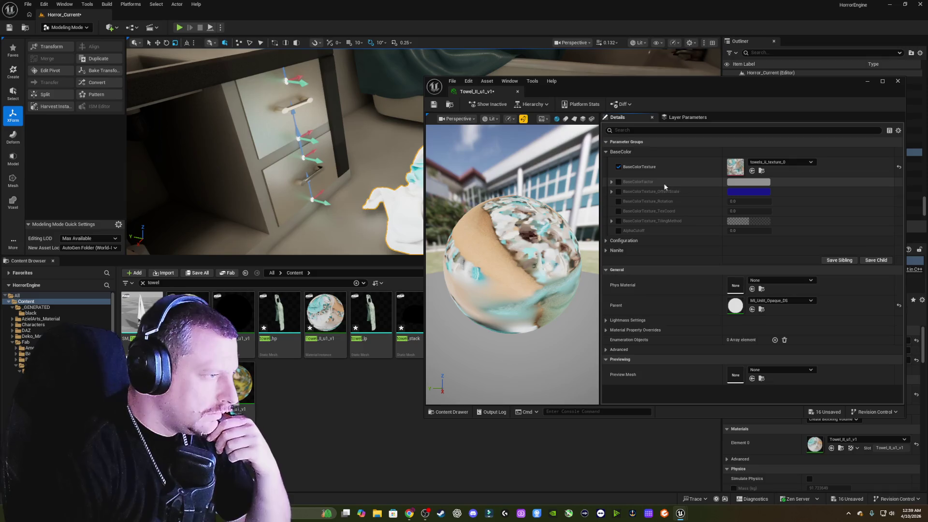
pyautogui.click(618, 182)
pyautogui.click(745, 182)
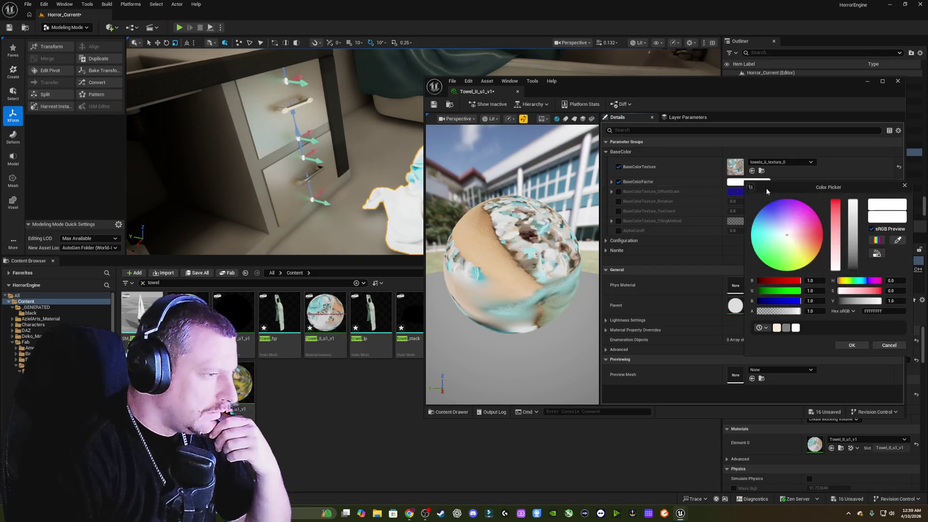
pyautogui.moveTo(855, 212); pyautogui.dragTo(854, 256)
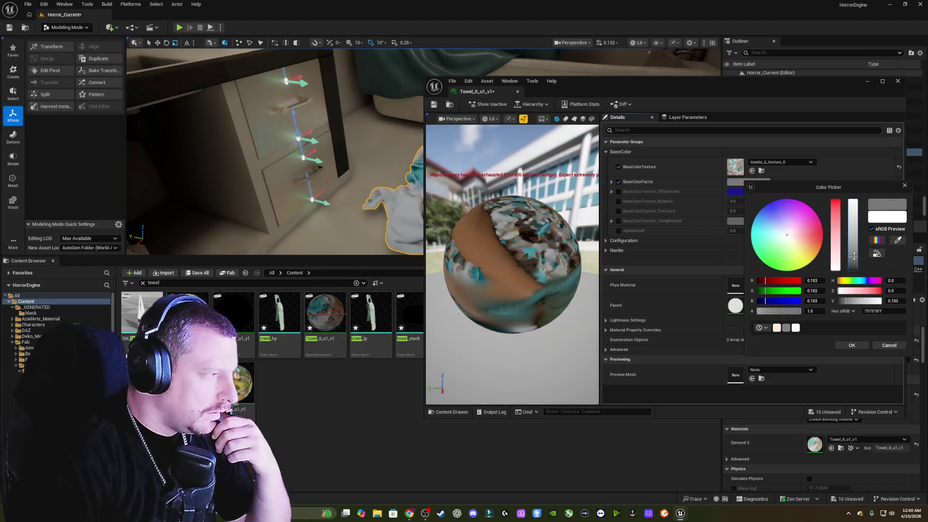
pyautogui.moveTo(701, 81); pyautogui.dragTo(927, 81)
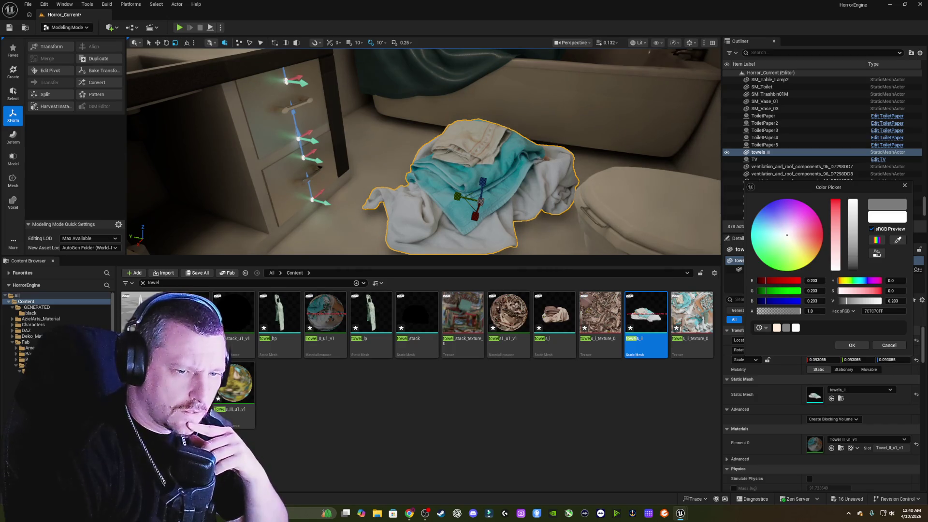
pyautogui.press('Escape')
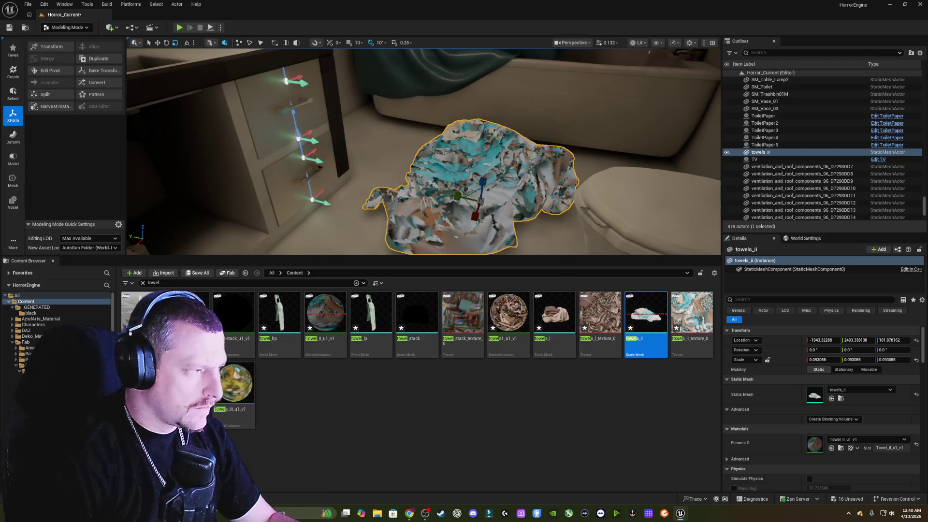
pyautogui.hotkey('ctrl', 'z')
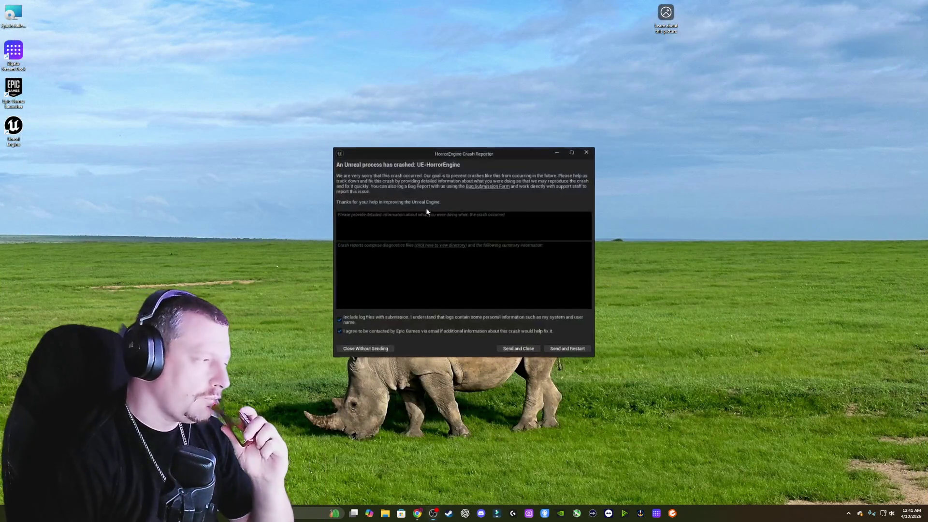
# Send and close the HorrorEngine crash report, then relaunch Unreal Engine from the desktop.
pyautogui.click(365, 348)
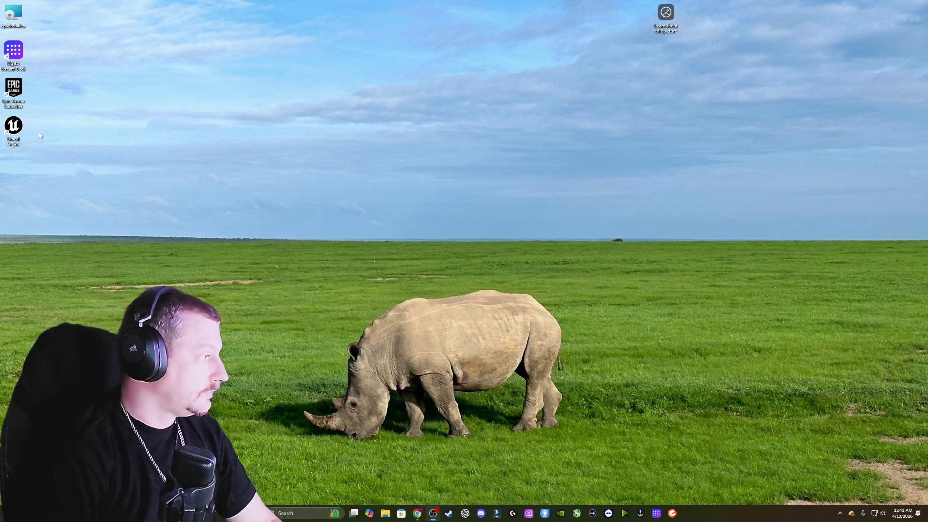
pyautogui.doubleClick(15, 130)
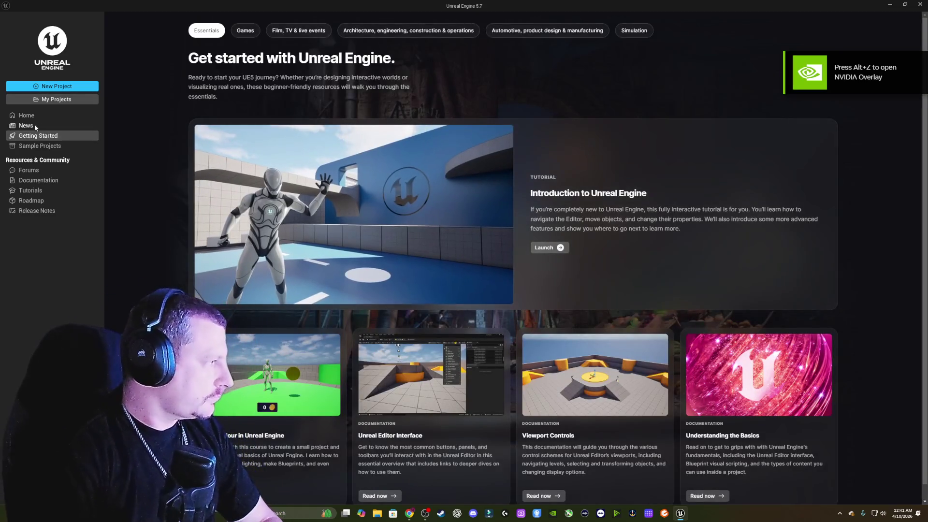
# Bring up the list of existing projects such as HorrorEngine and Horror_FPS_Template.
pyautogui.click(56, 99)
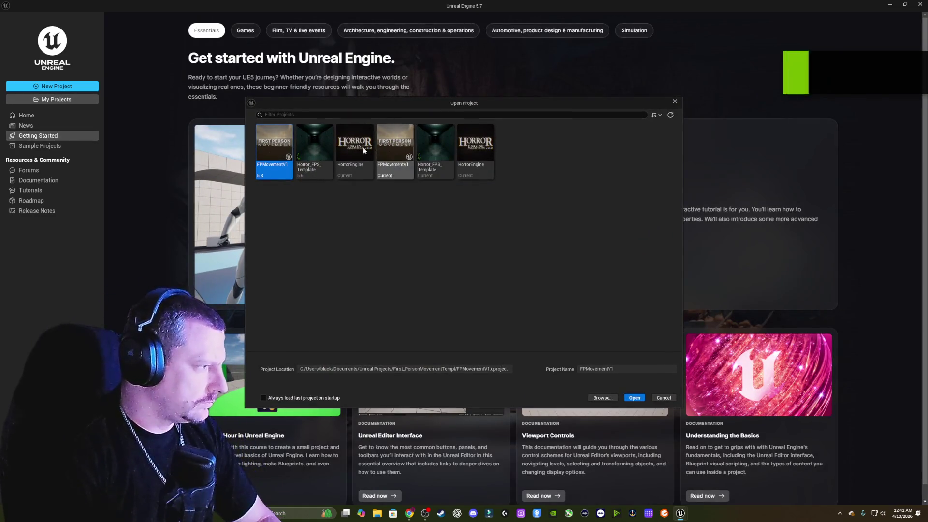
# Select the HorrorEngine project and open it in the editor.
pyautogui.click(363, 148)
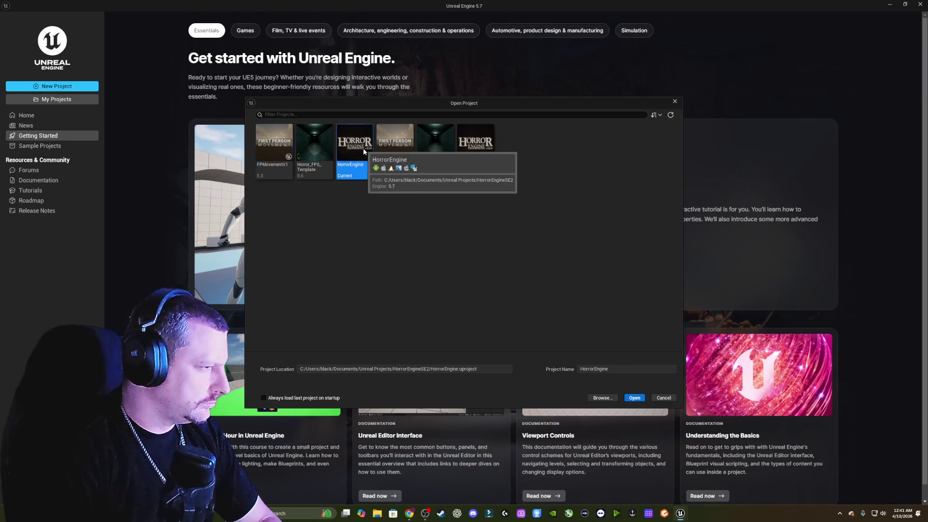
pyautogui.click(635, 398)
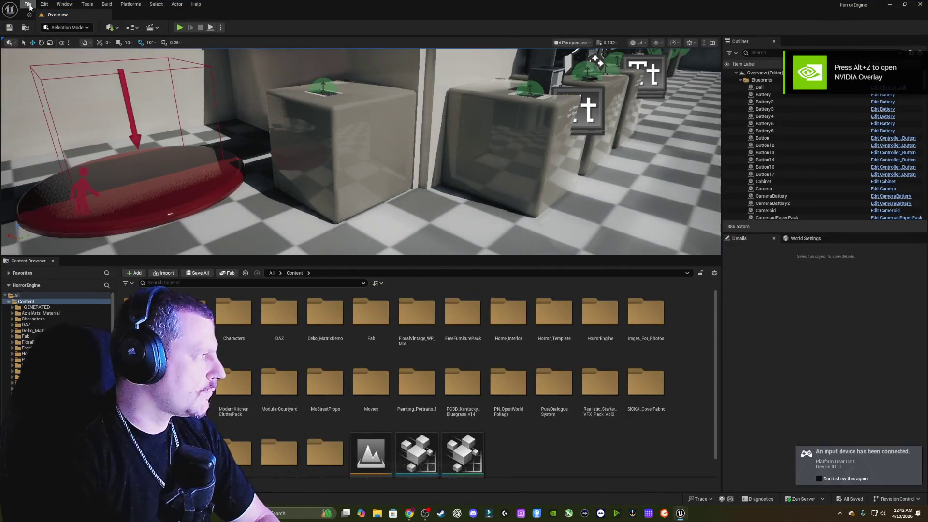
pyautogui.click(27, 4)
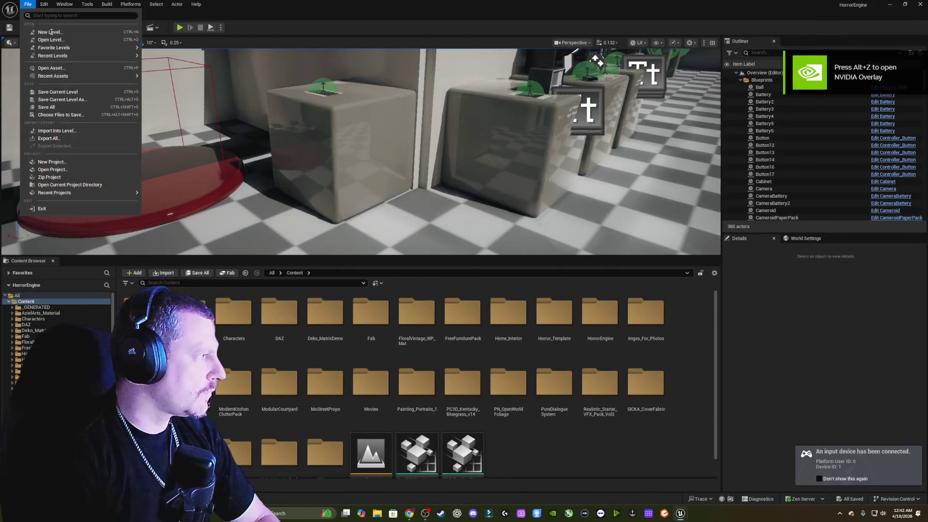
# Open Level and pick Horror_Current from the HorrorEngine Maps folder.
pyautogui.click(57, 42)
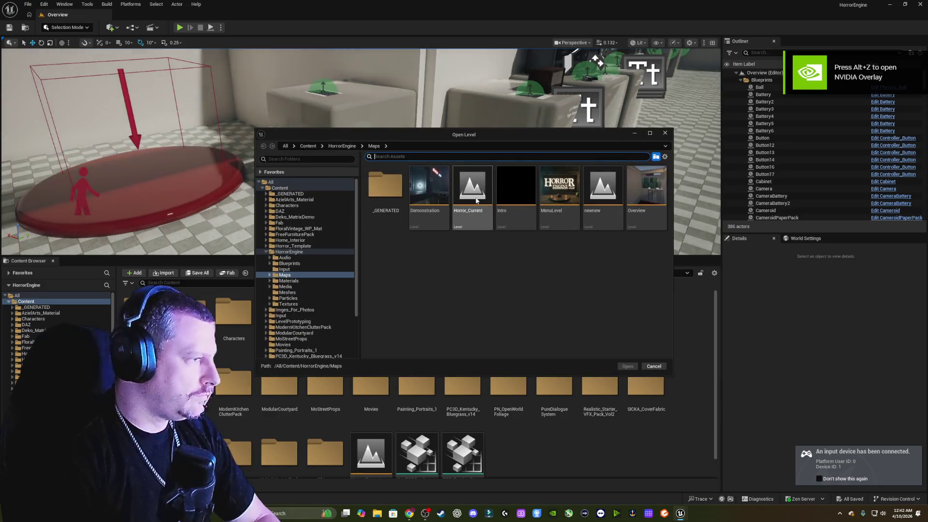
pyautogui.click(473, 191)
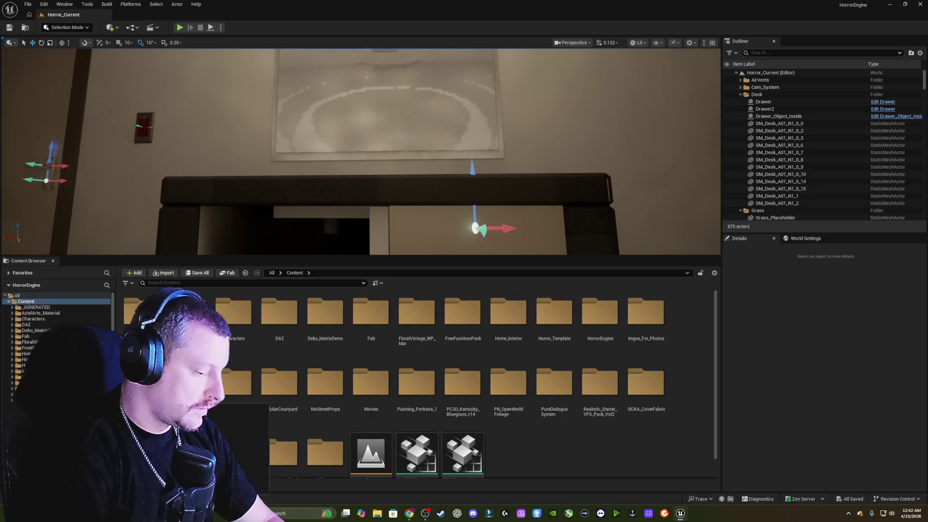
# Check the PoolSize console variable (1000 MB), then fly the view toward the bathtub.
pyautogui.press('Escape')
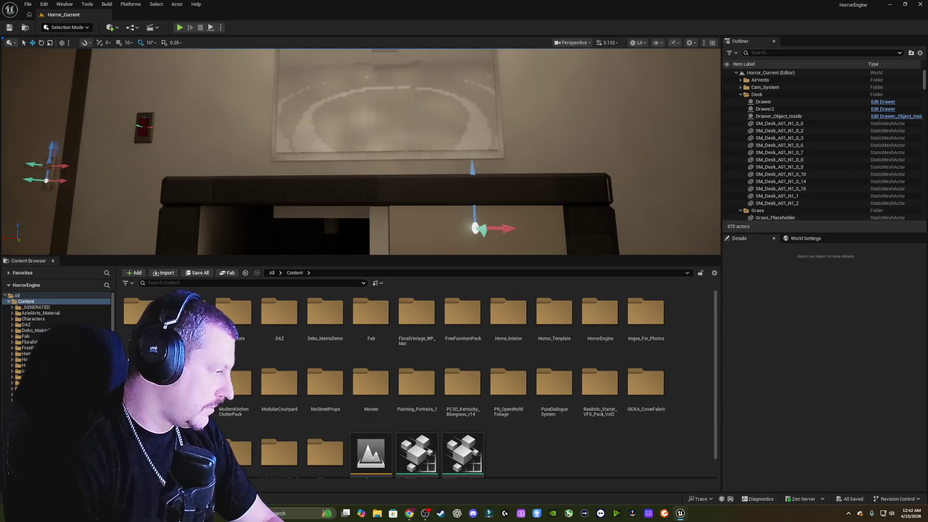
pyautogui.write('PoolSize')
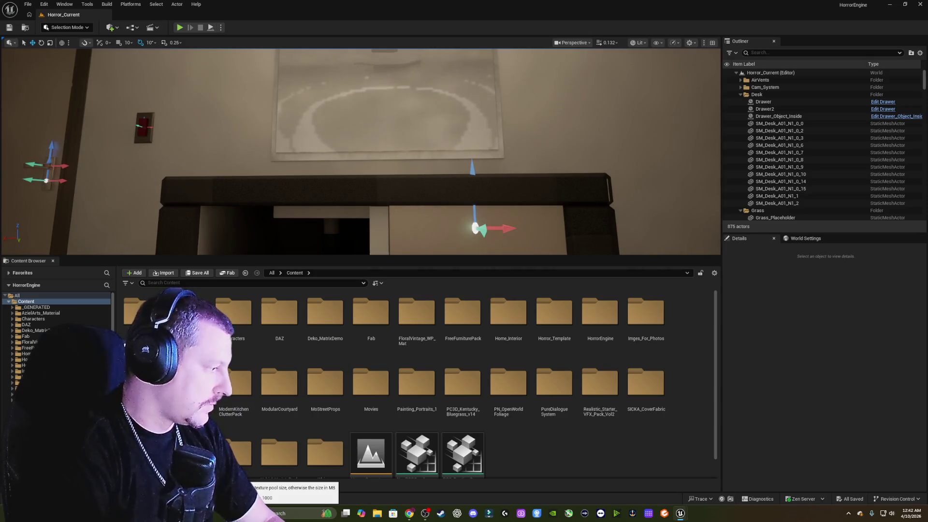
pyautogui.press('Return')
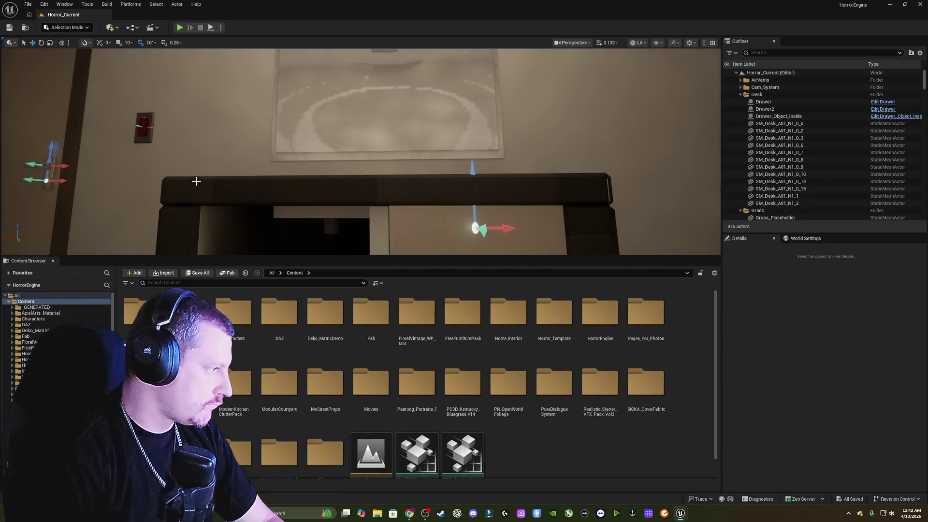
pyautogui.moveTo(196, 181); pyautogui.dragTo(179, 178)
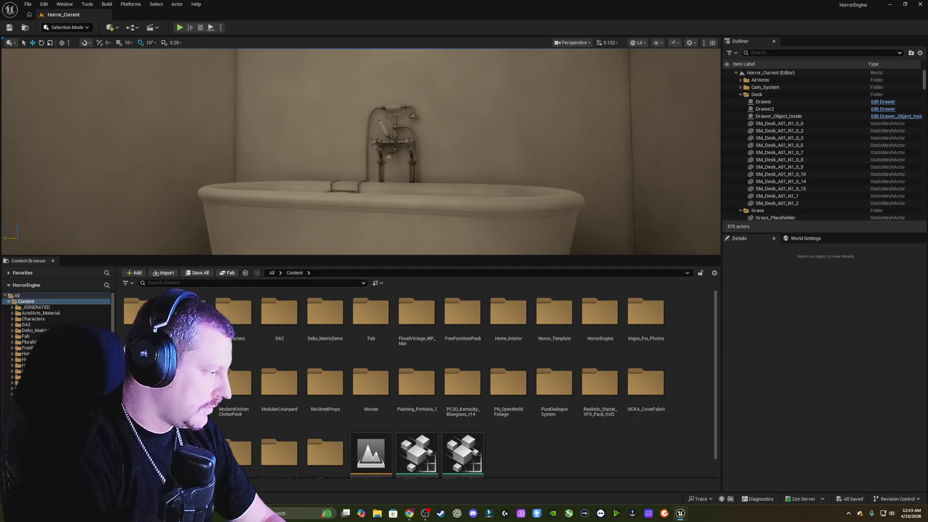
pyautogui.click(44, 6)
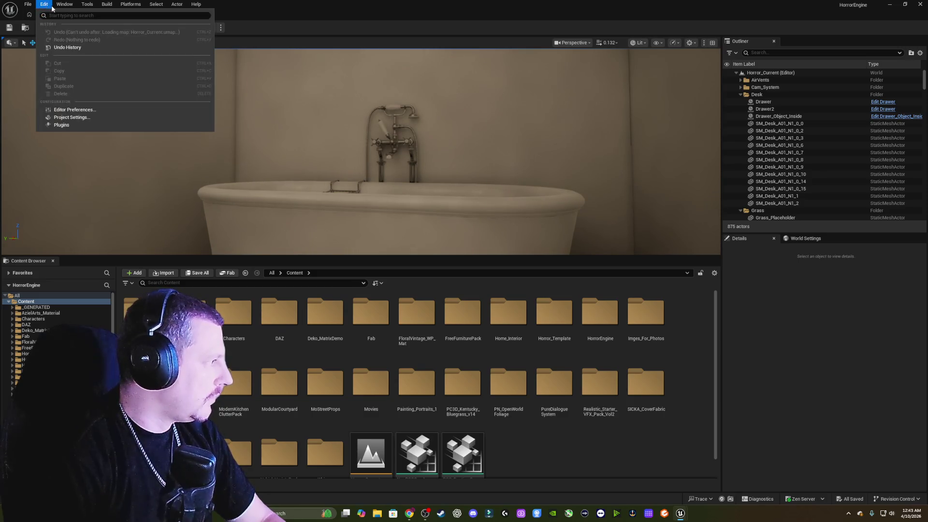
pyautogui.click(63, 109)
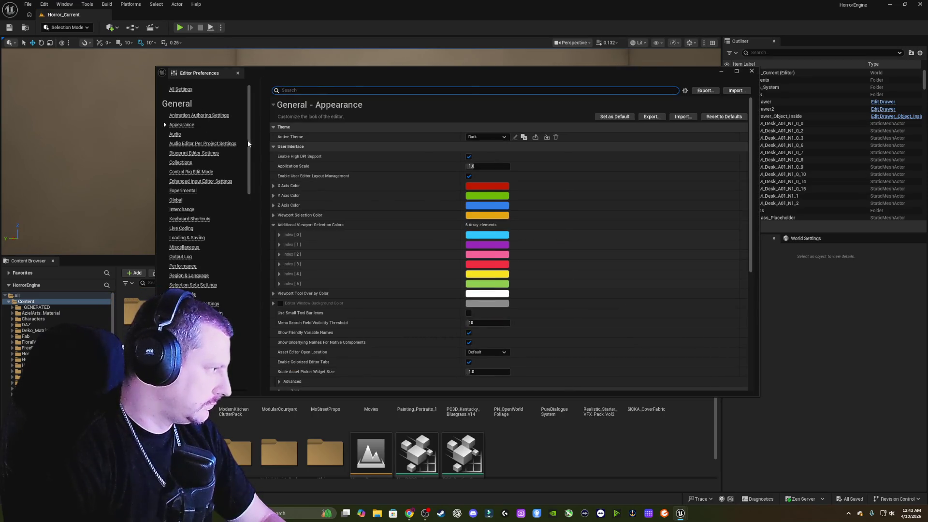
pyautogui.moveTo(249, 145)
pyautogui.mouseDown()
pyautogui.moveTo(243, 328)
pyautogui.moveTo(246, 174)
pyautogui.mouseUp()
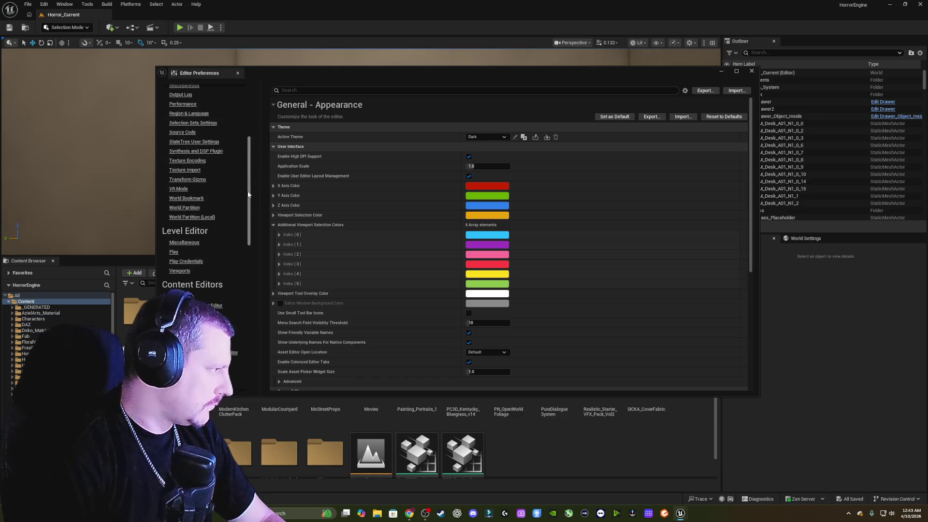
pyautogui.click(193, 248)
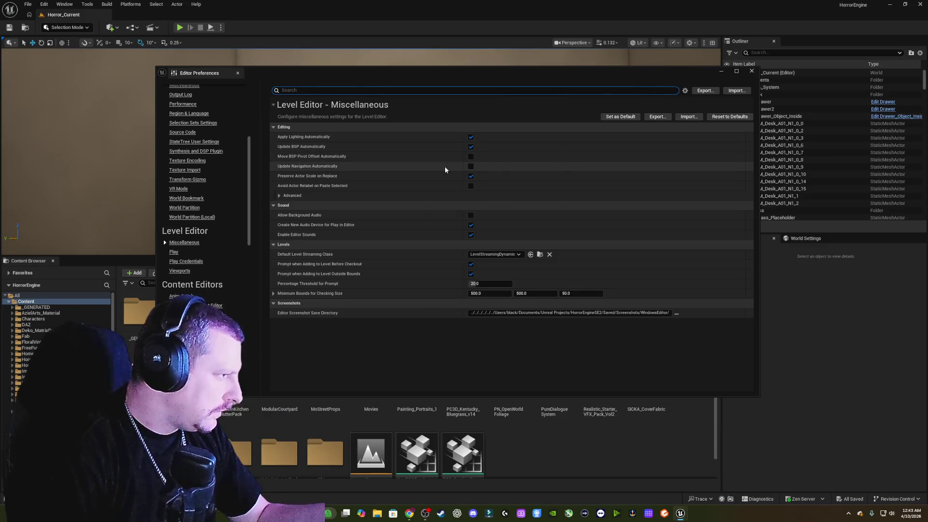
pyautogui.click(748, 73)
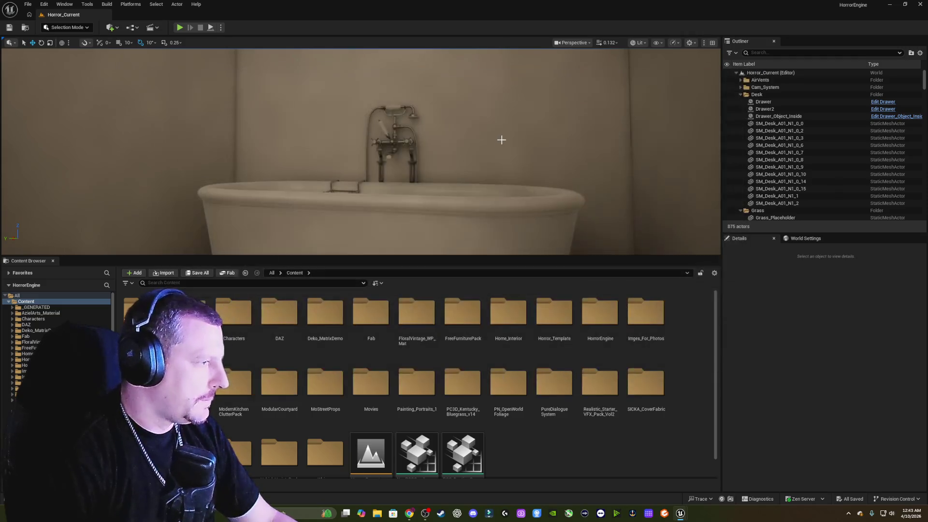
# Select the old bathtub beside the sink cabinet and delete it.
pyautogui.moveTo(506, 132); pyautogui.dragTo(415, 266)
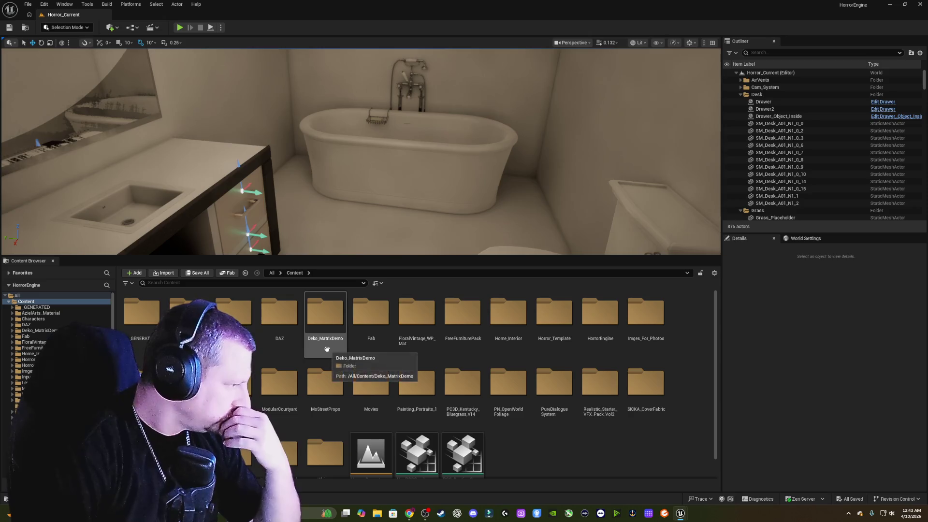
pyautogui.click(409, 153)
pyautogui.press('Delete')
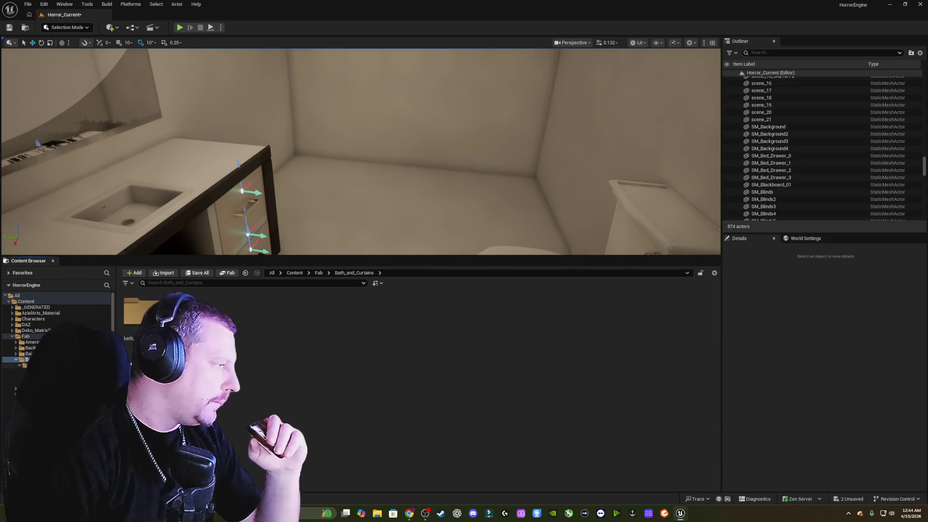
# Place the bath_and_curtains mesh in the bathroom, orbit around it, then delete it.
pyautogui.click(22, 366)
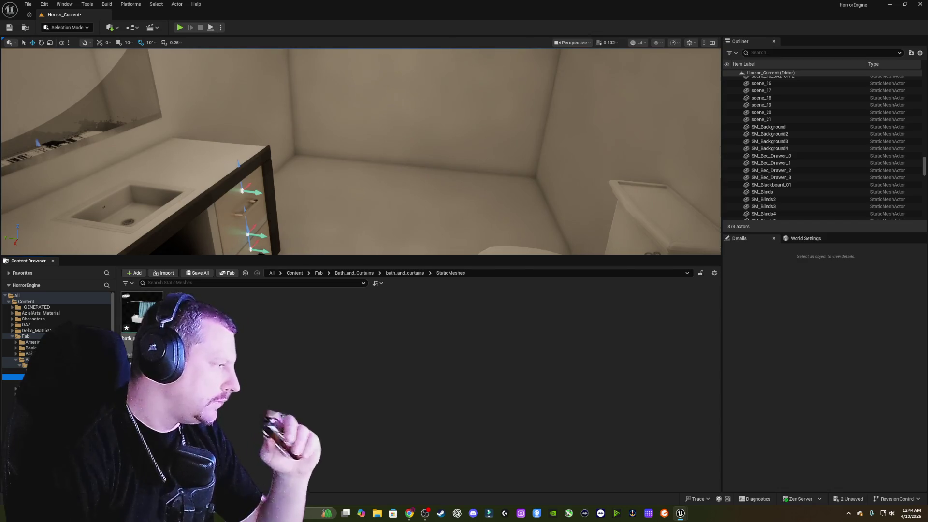
pyautogui.moveTo(312, 181)
pyautogui.mouseDown()
pyautogui.moveTo(411, 213)
pyautogui.moveTo(401, 213)
pyautogui.mouseUp()
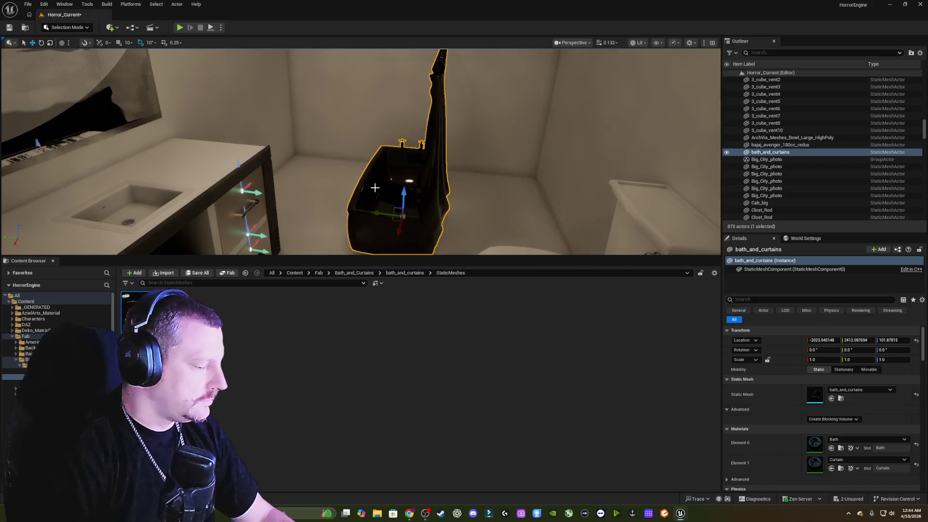
pyautogui.scroll(5, 375, 188)
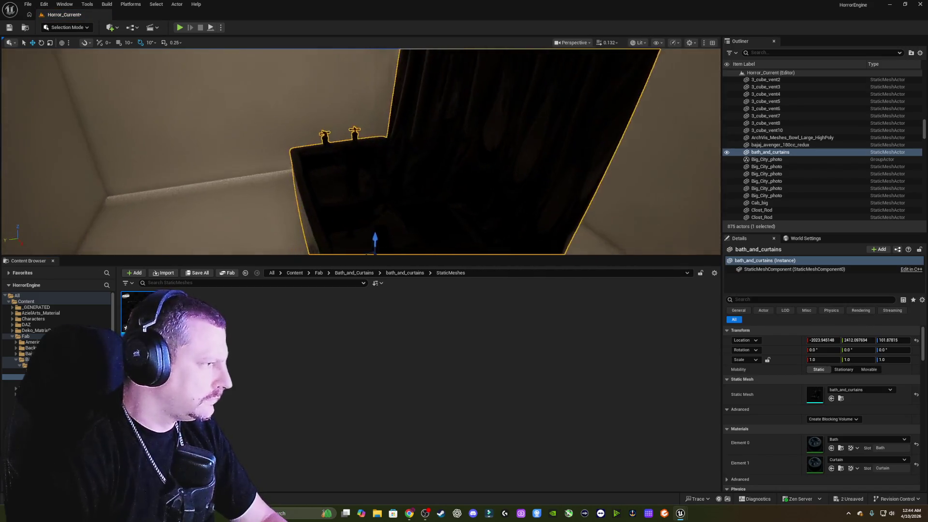
pyautogui.moveTo(375, 187); pyautogui.dragTo(357, 189)
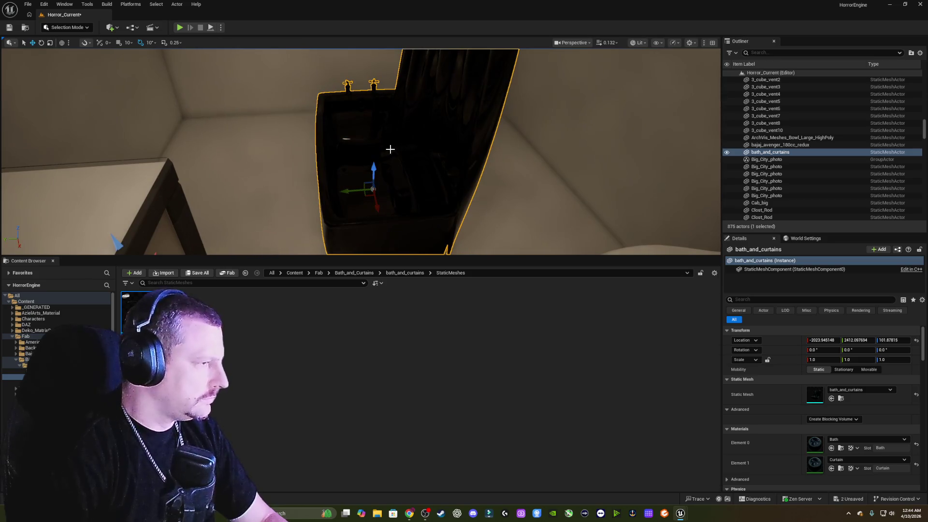
pyautogui.moveTo(409, 154); pyautogui.dragTo(409, 154)
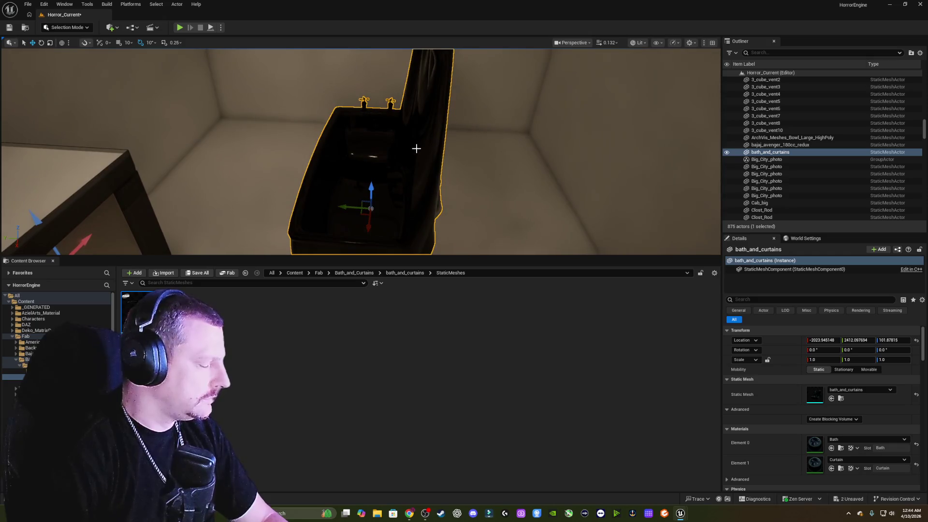
pyautogui.press('Delete')
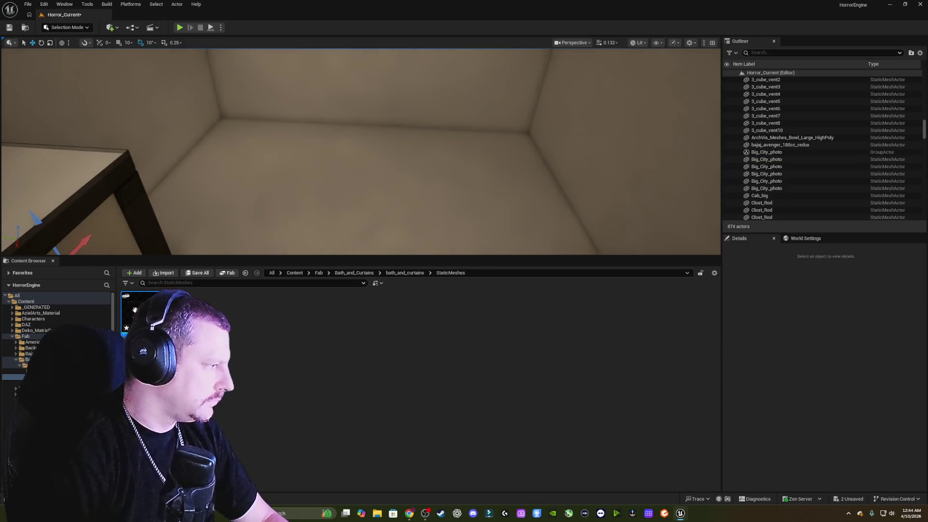
# Browse the bath_and_curtains Materials, StaticMeshes and Textures subfolders.
pyautogui.click(15, 371)
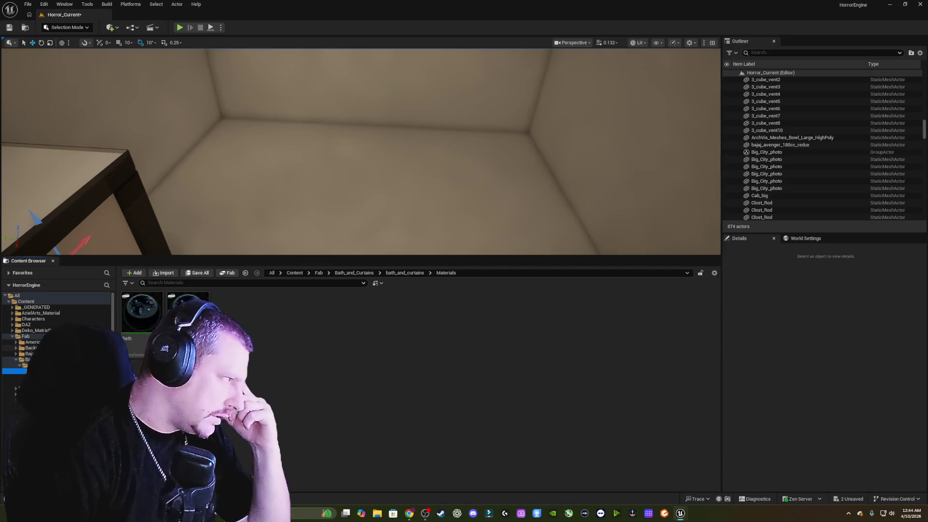
pyautogui.click(24, 365)
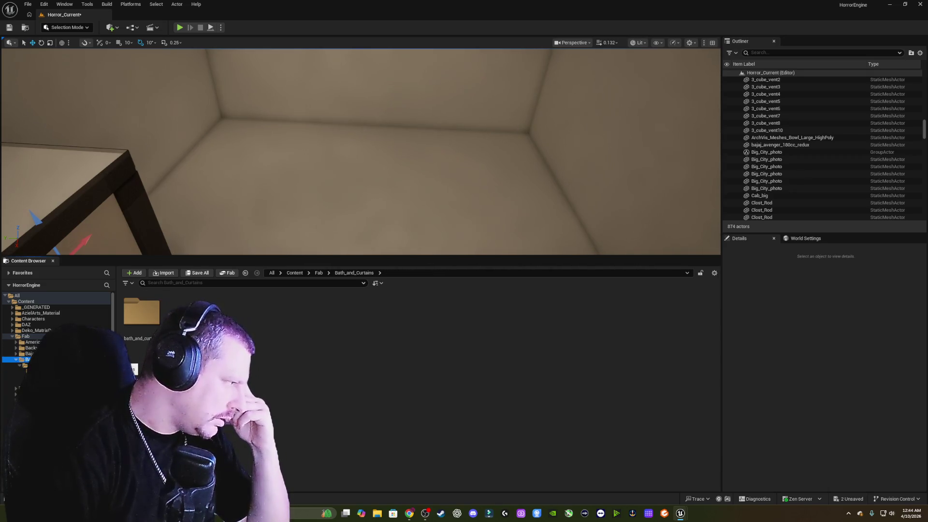
pyautogui.click(25, 360)
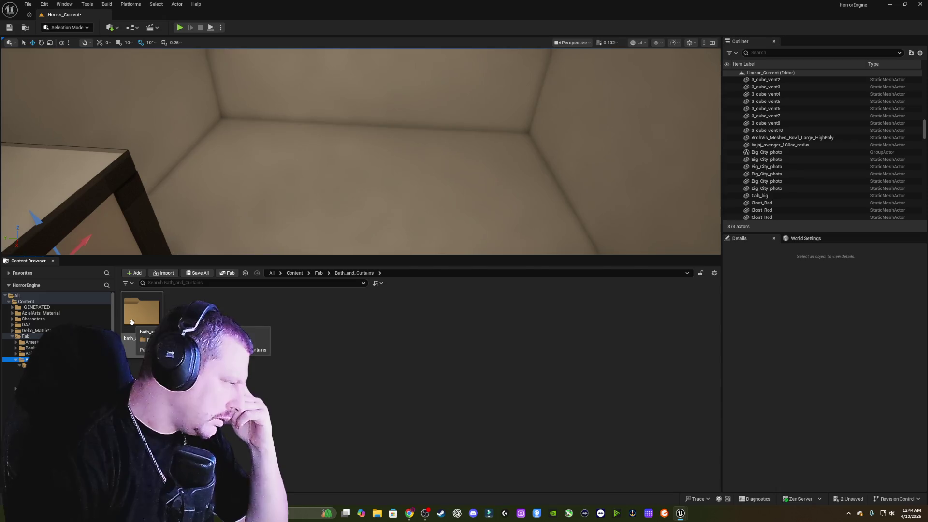
pyautogui.doubleClick(131, 322)
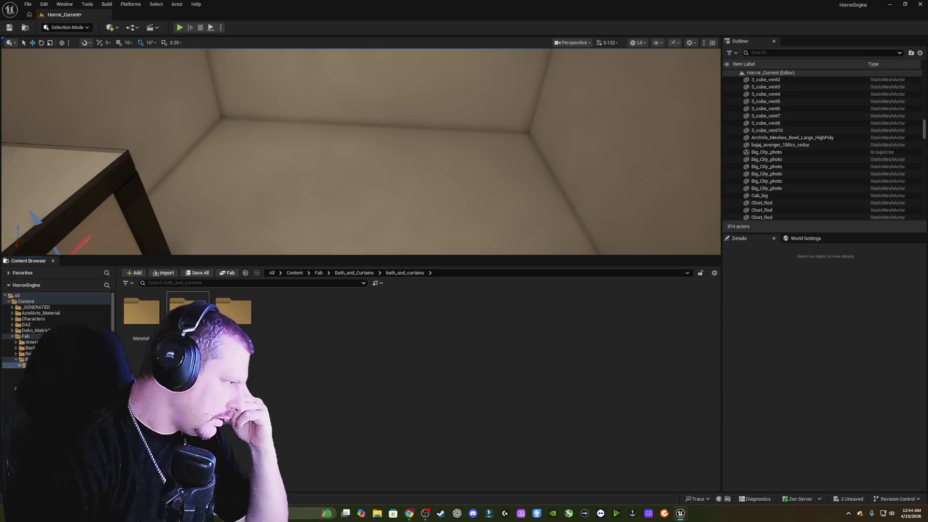
pyautogui.doubleClick(189, 310)
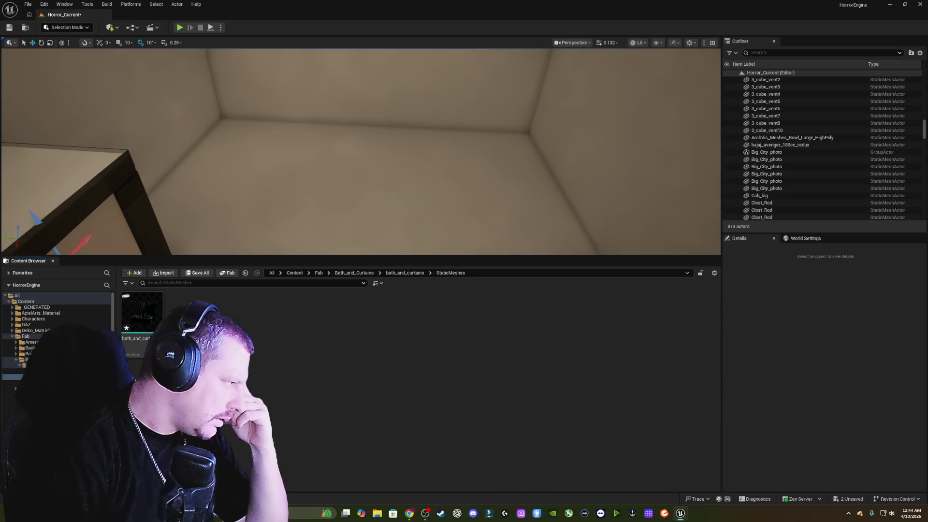
pyautogui.click(11, 383)
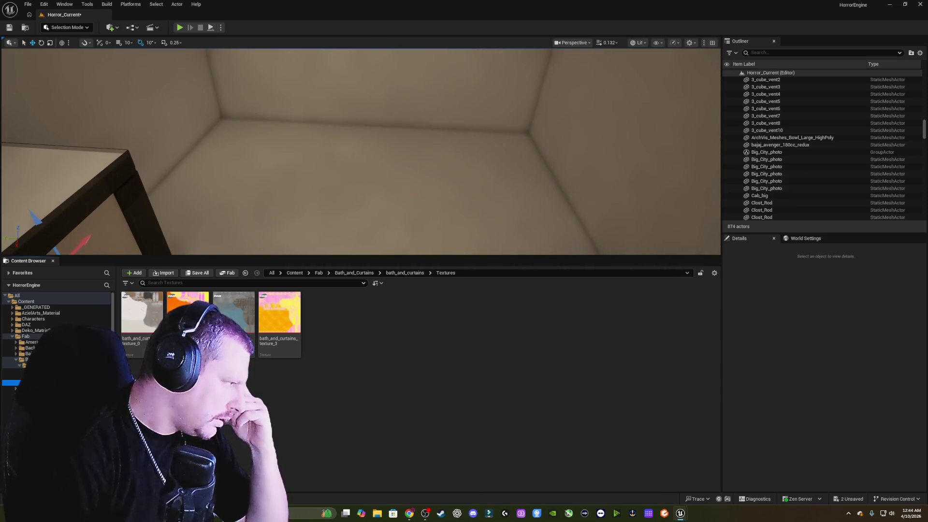
pyautogui.click(11, 371)
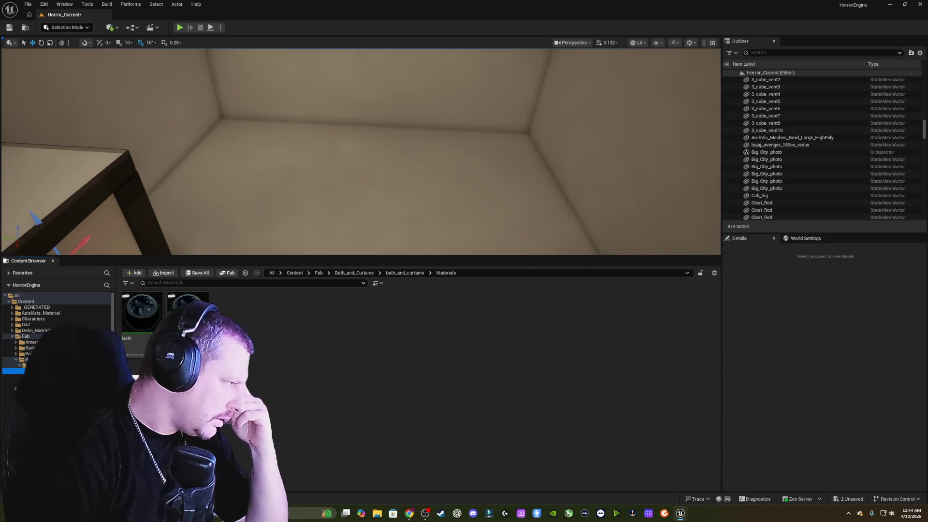
pyautogui.click(11, 365)
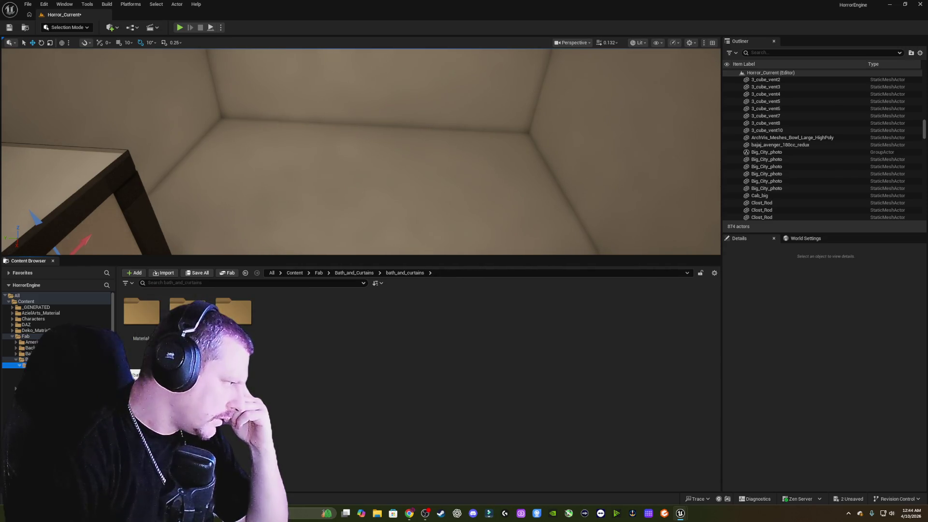
# Validate the assets in the bath_and_curtains folder.
pyautogui.rightClick(50, 366)
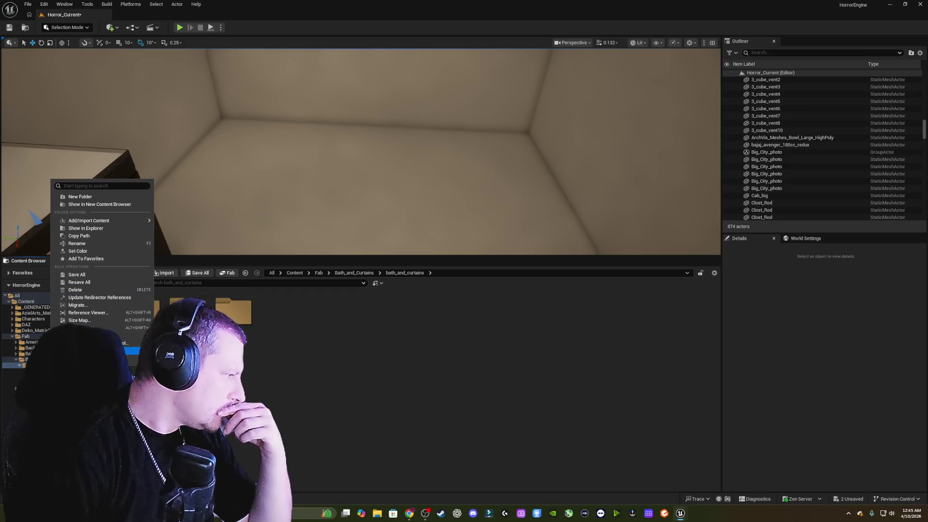
pyautogui.click(87, 335)
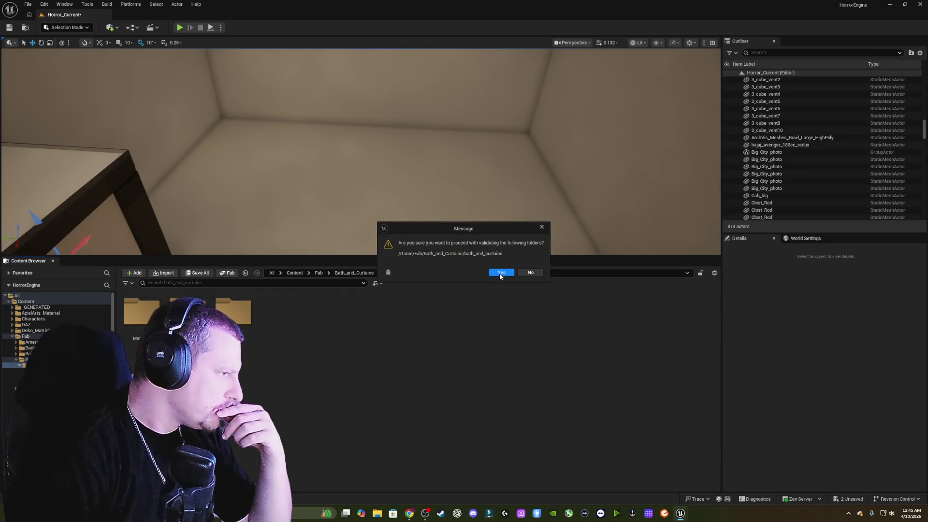
pyautogui.click(499, 274)
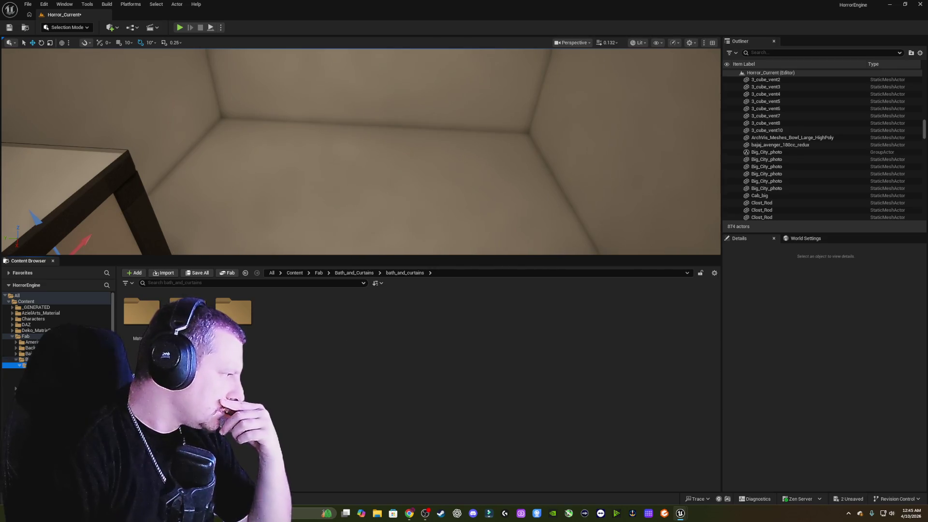
# Place the bath_and_curtains mesh again, inspect it in the mesh editor, then delete it.
pyautogui.doubleClick(142, 312)
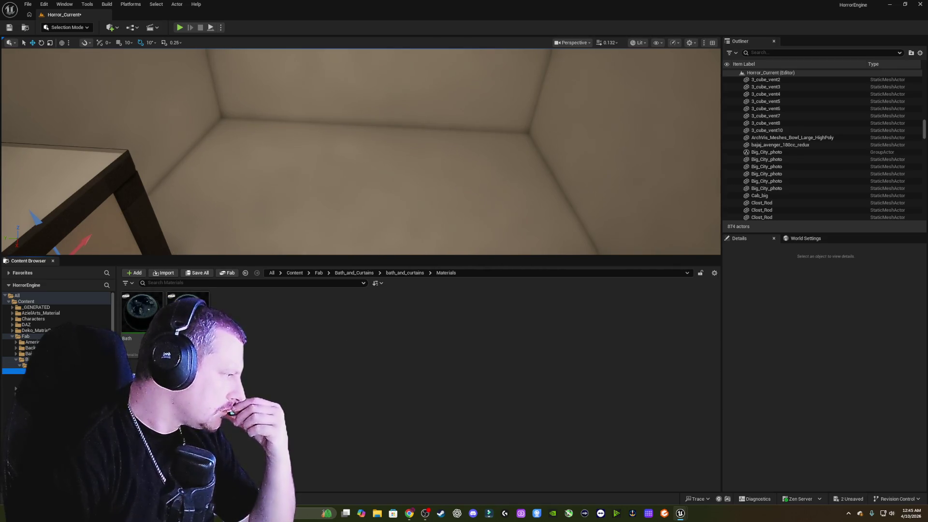
pyautogui.click(19, 382)
pyautogui.click(19, 377)
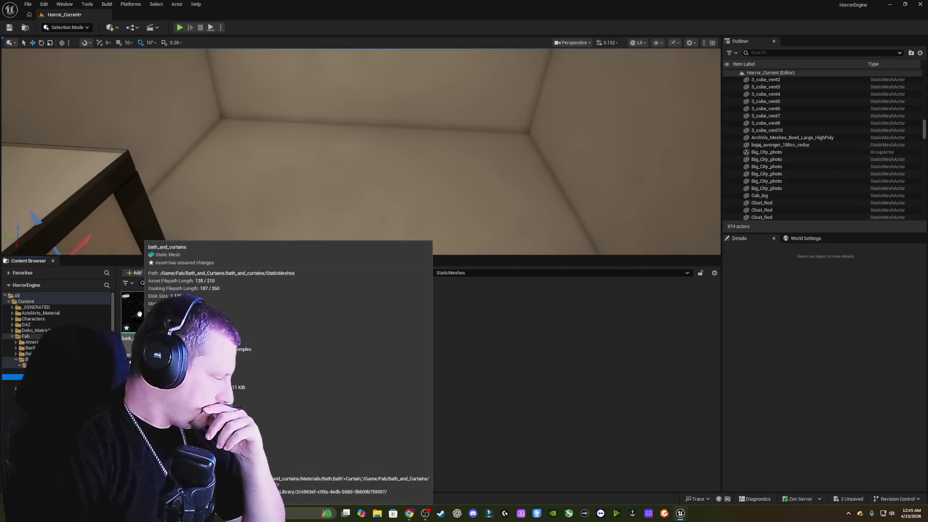
pyautogui.moveTo(145, 315); pyautogui.dragTo(373, 176)
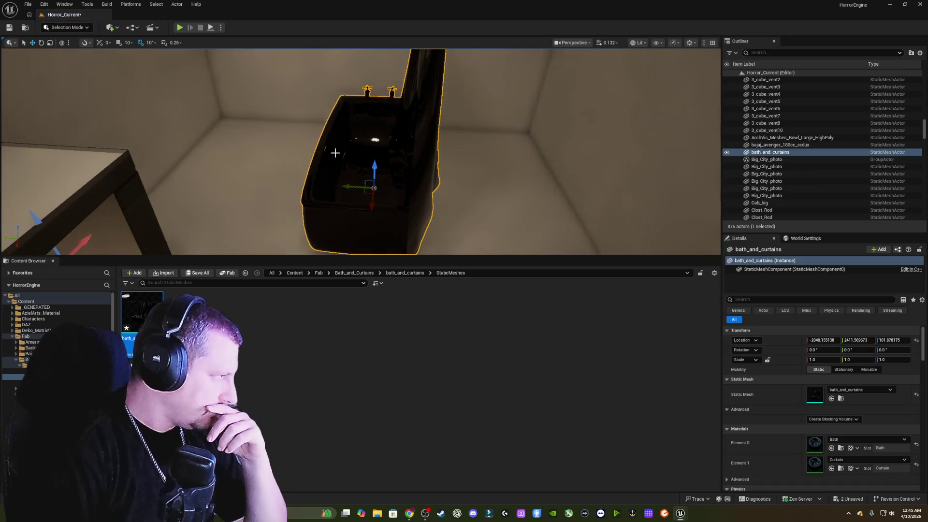
pyautogui.rightClick(342, 137)
pyautogui.click(390, 167)
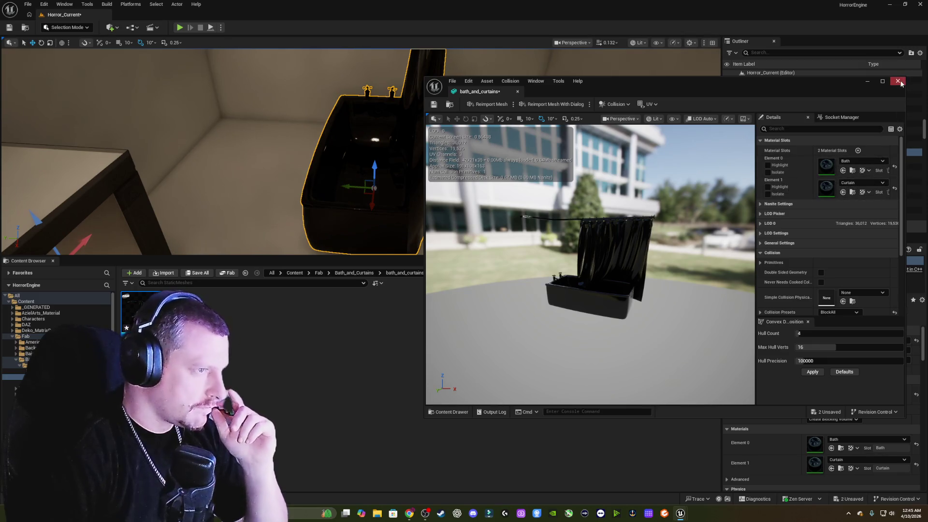
pyautogui.click(897, 81)
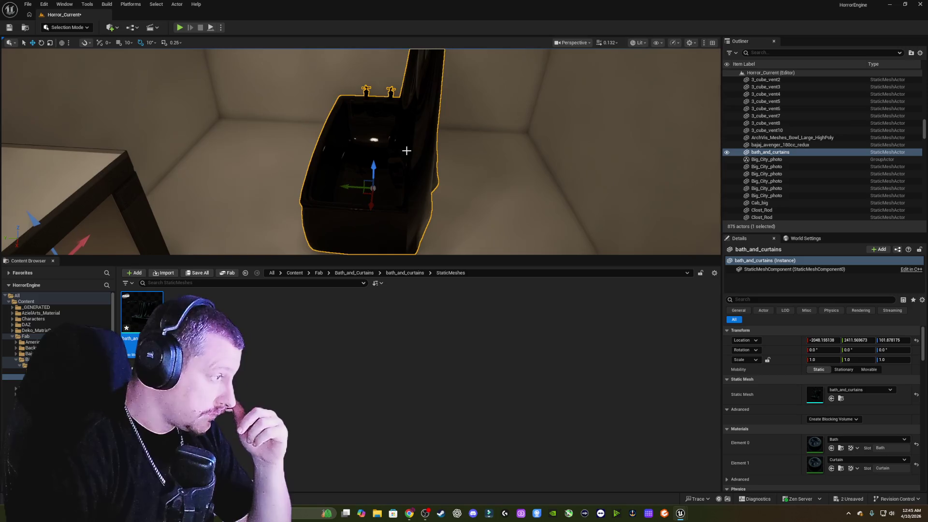
pyautogui.press('Delete')
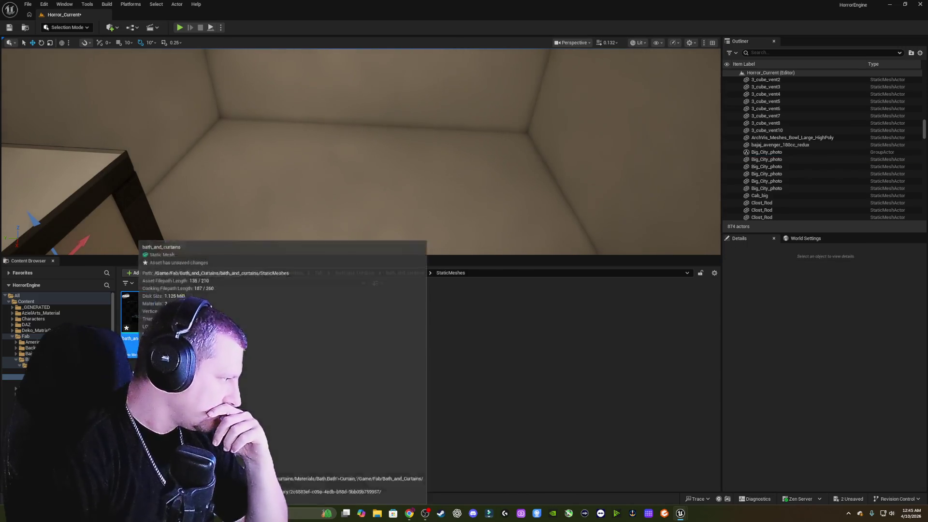
# Delete the broken bath_and_curtains folder and all of its listed assets.
pyautogui.click(52, 366)
pyautogui.rightClick(52, 365)
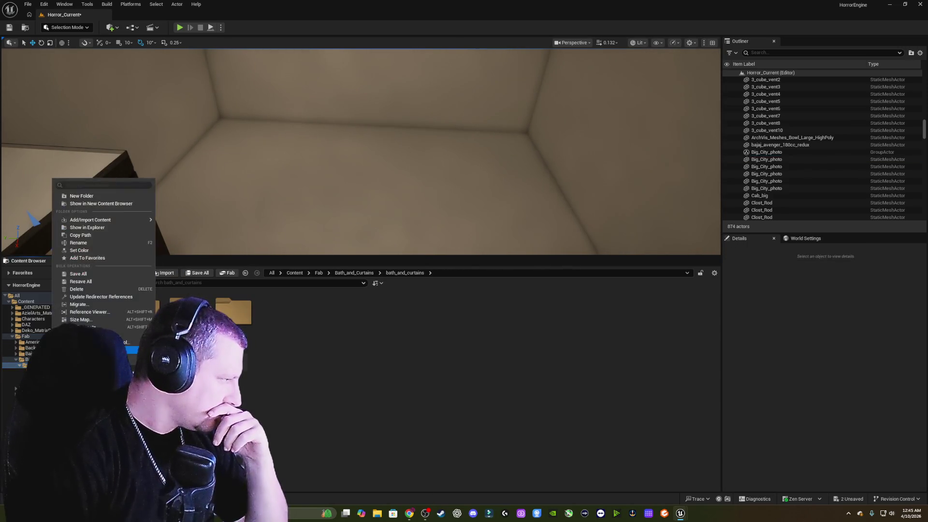
pyautogui.click(96, 291)
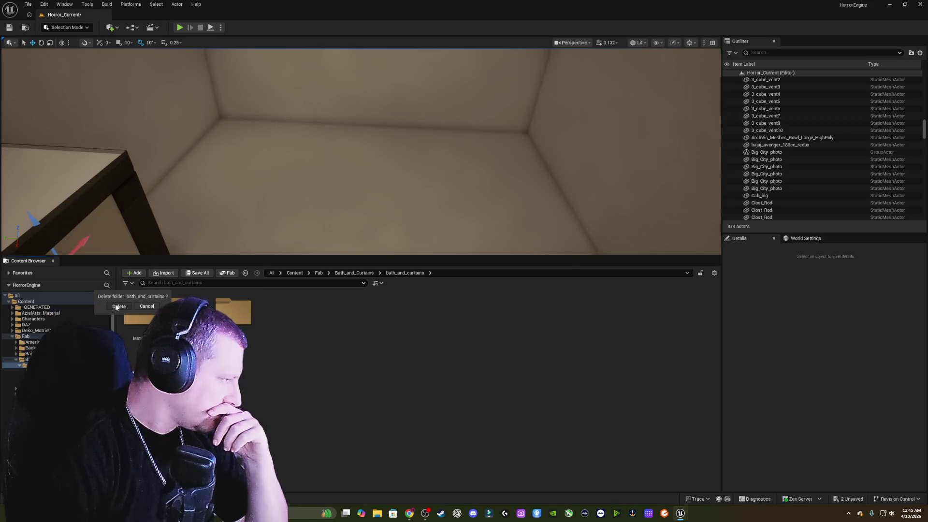
pyautogui.click(117, 307)
pyautogui.click(425, 376)
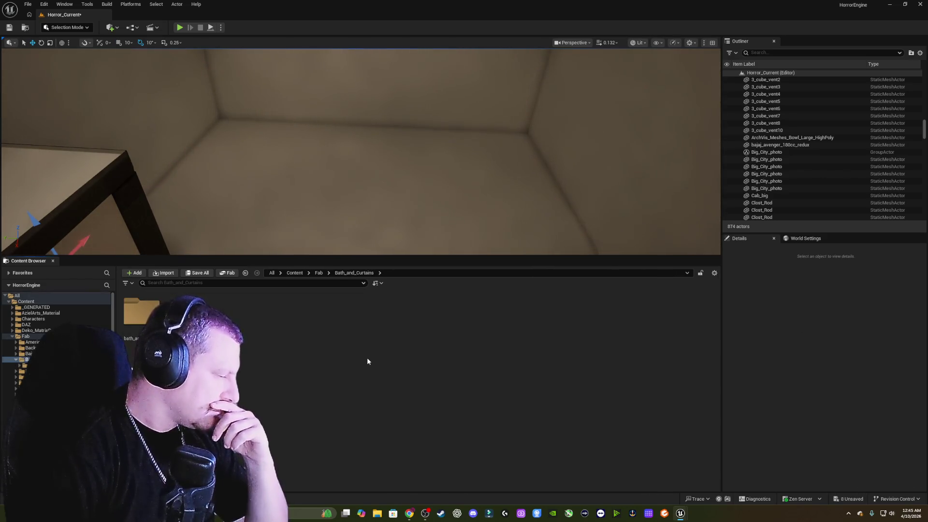
# Place the textured bath_and_curtains static mesh from the re-added folder into the bathroom corner.
pyautogui.click(23, 366)
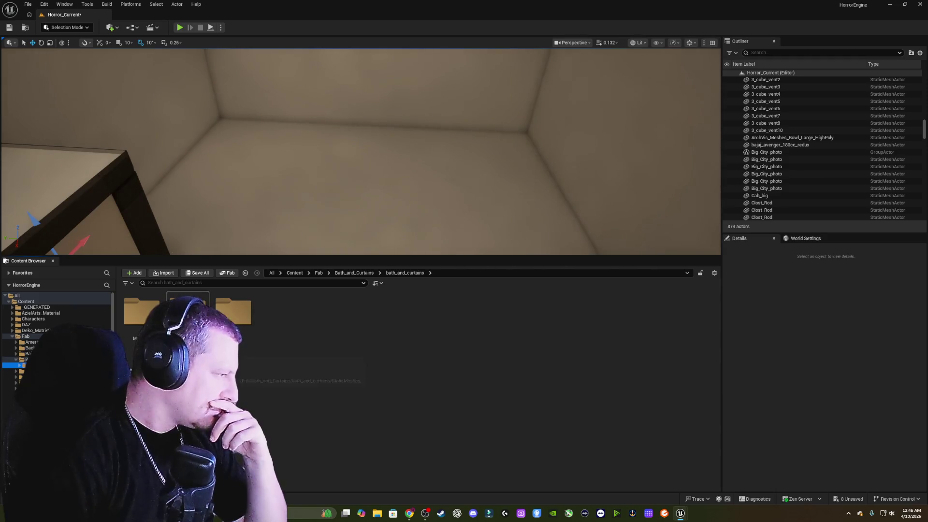
pyautogui.doubleClick(233, 312)
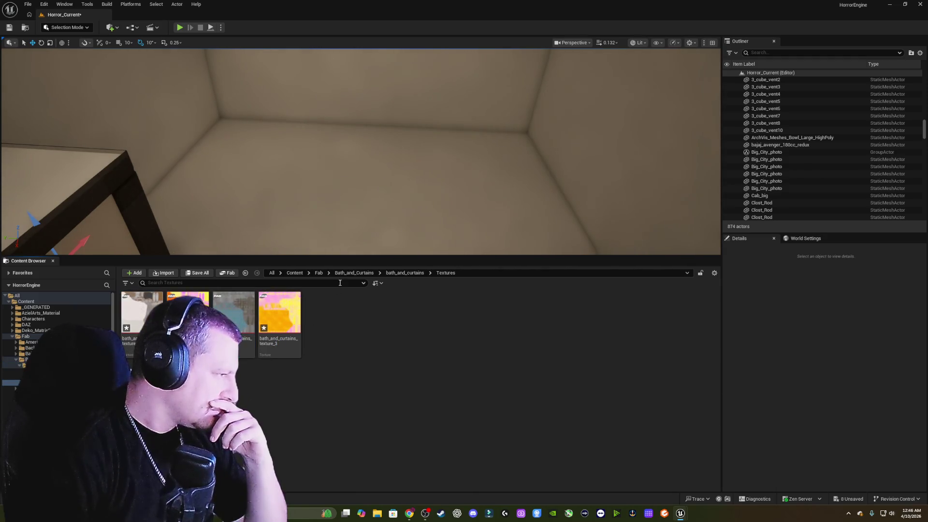
pyautogui.click(245, 273)
pyautogui.doubleClick(141, 311)
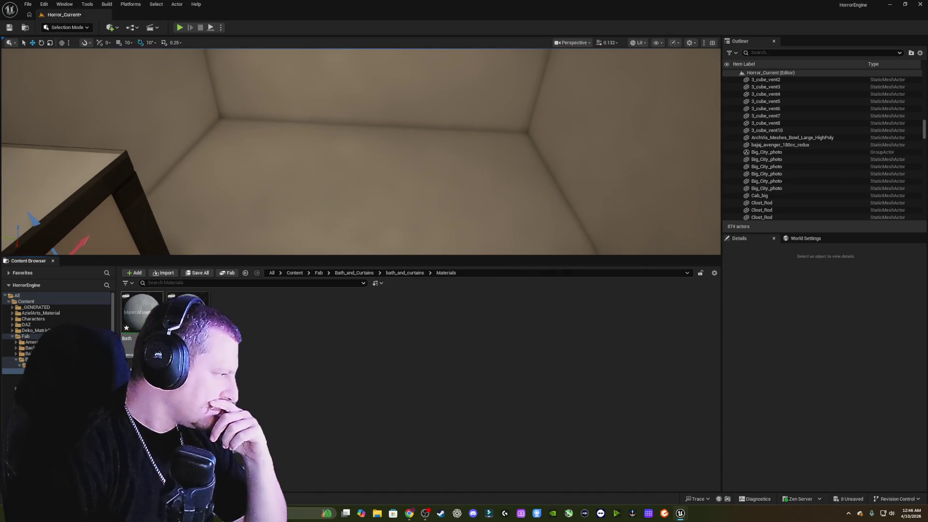
pyautogui.click(245, 273)
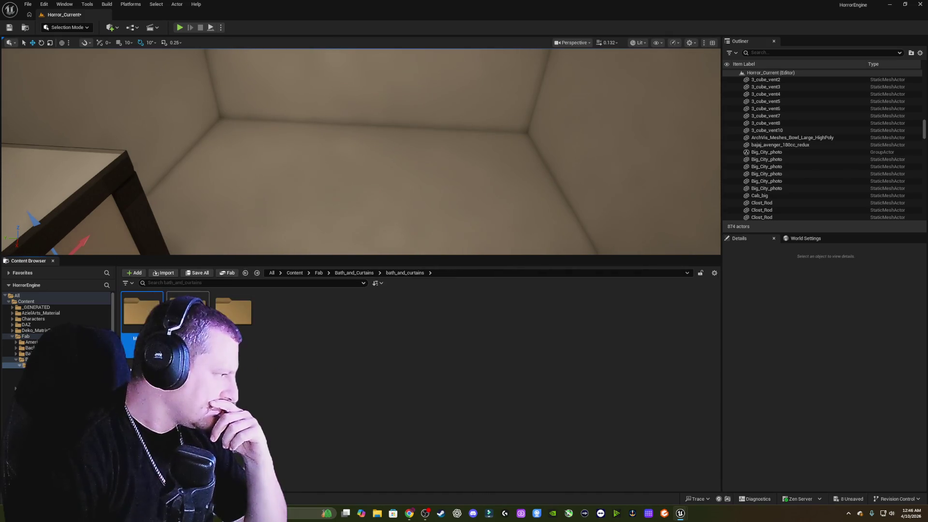
pyautogui.doubleClick(187, 311)
pyautogui.moveTo(134, 319)
pyautogui.mouseDown()
pyautogui.moveTo(377, 162)
pyautogui.moveTo(390, 164)
pyautogui.mouseUp()
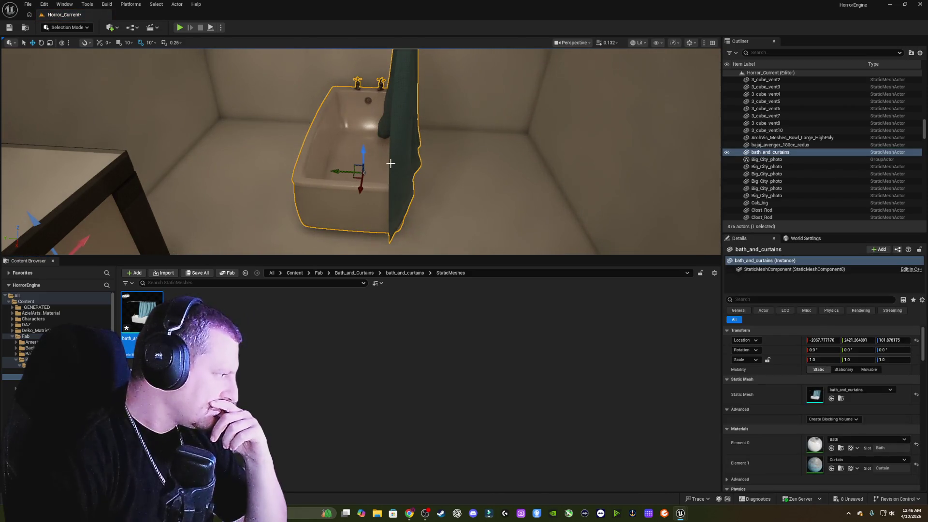
pyautogui.rightClick(385, 159)
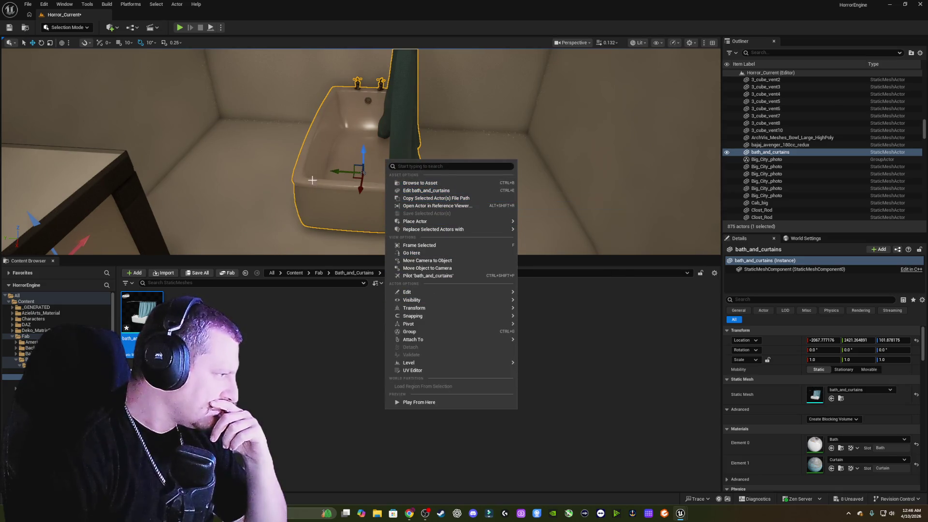
# Switch to Modeling Mode and start the XForm Split tool on the bath mesh.
pyautogui.press('Escape')
pyautogui.click(87, 28)
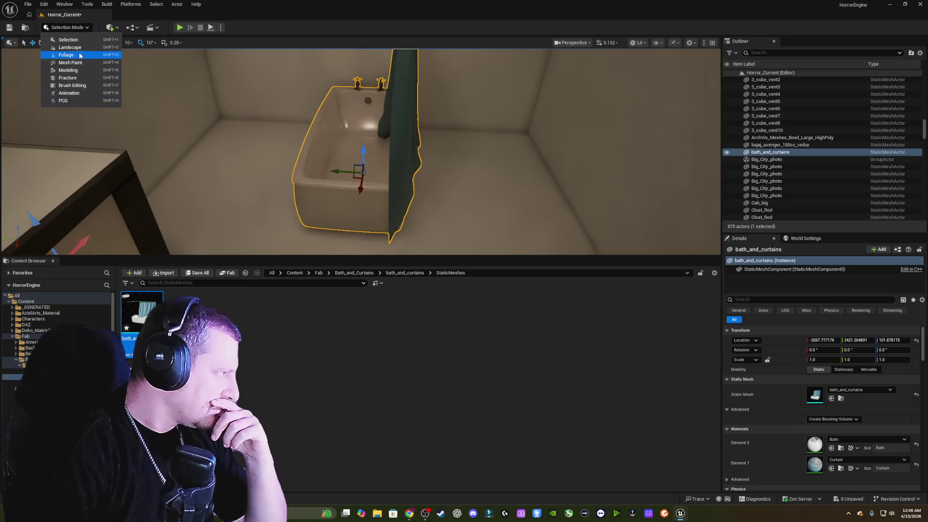
pyautogui.click(114, 70)
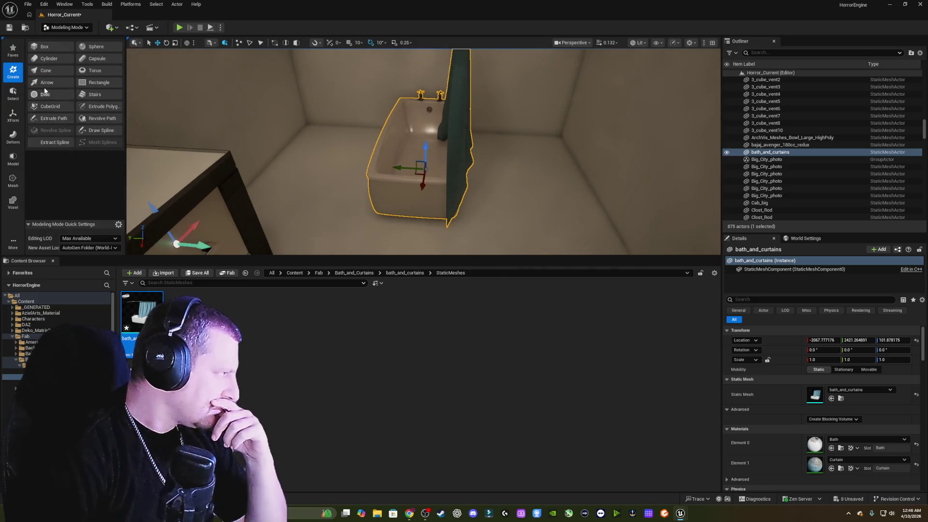
pyautogui.click(13, 115)
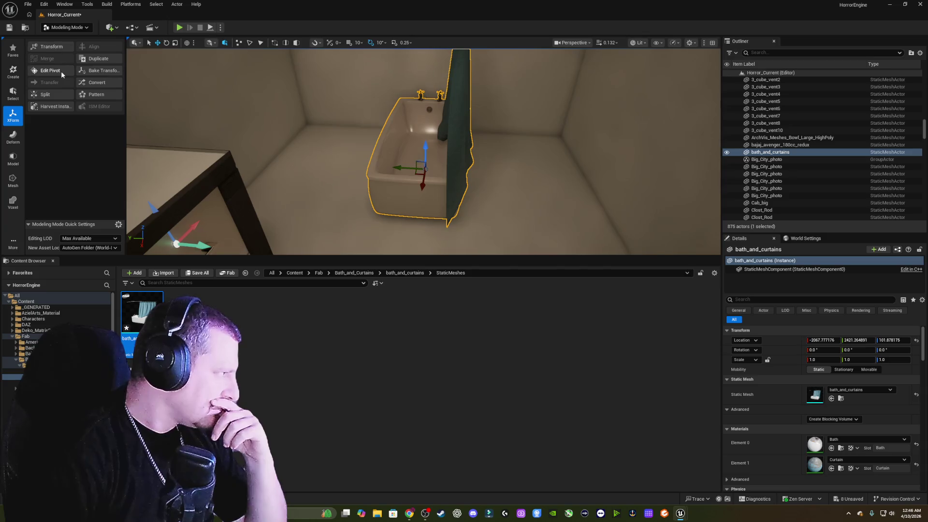
pyautogui.click(45, 94)
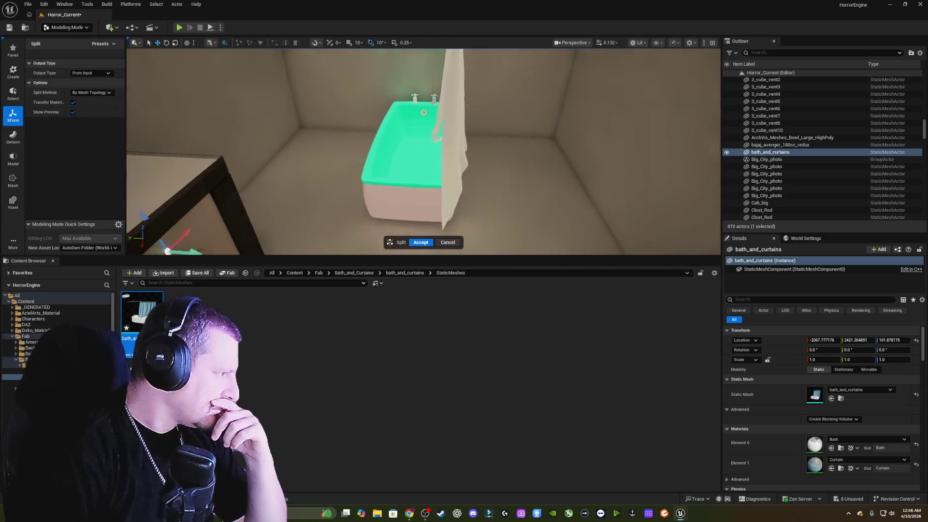
pyautogui.moveTo(318, 116); pyautogui.dragTo(340, 116)
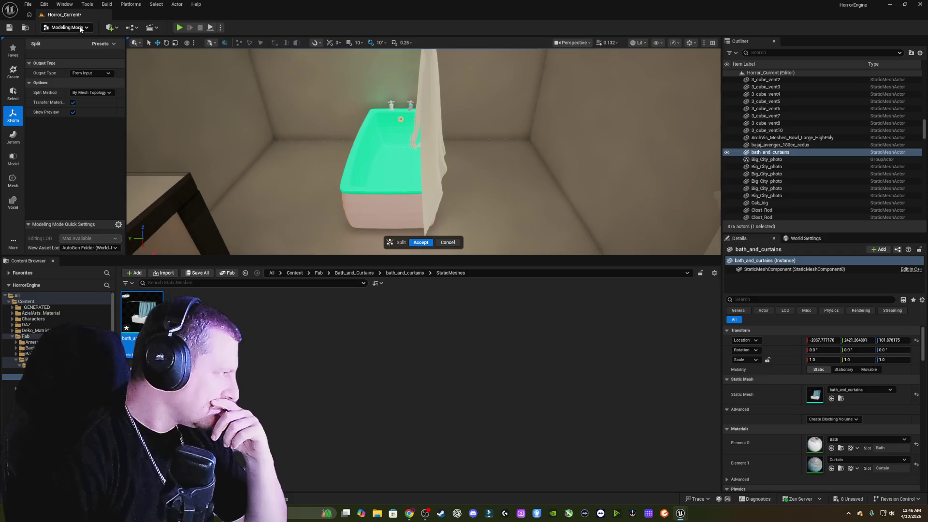
# Split the mesh by Material ID into separate bath_and_curtains_0 and bath_and_curtains_1 pieces.
pyautogui.click(94, 92)
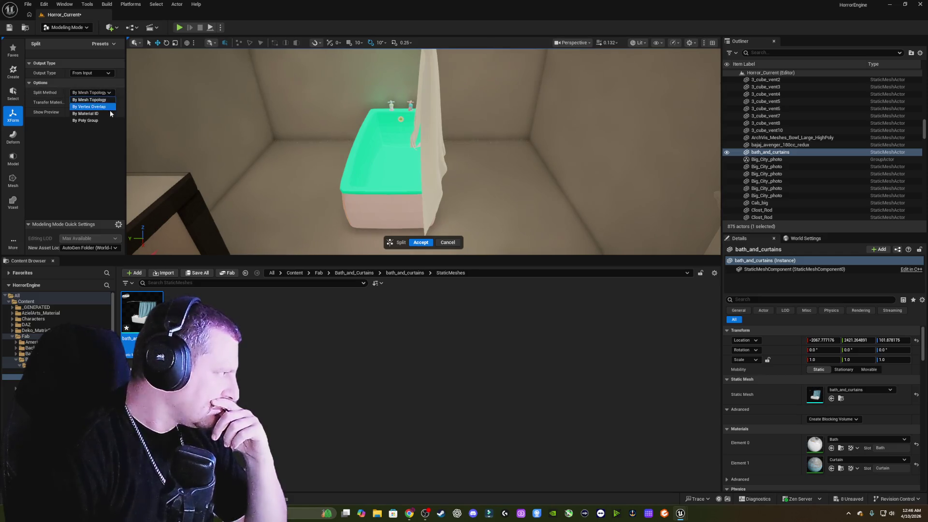
pyautogui.click(108, 108)
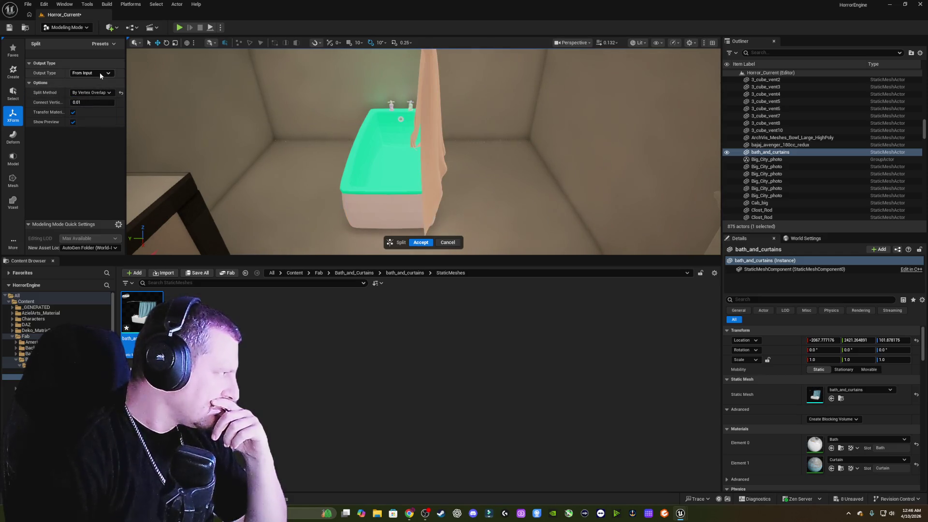
pyautogui.click(108, 93)
pyautogui.click(101, 113)
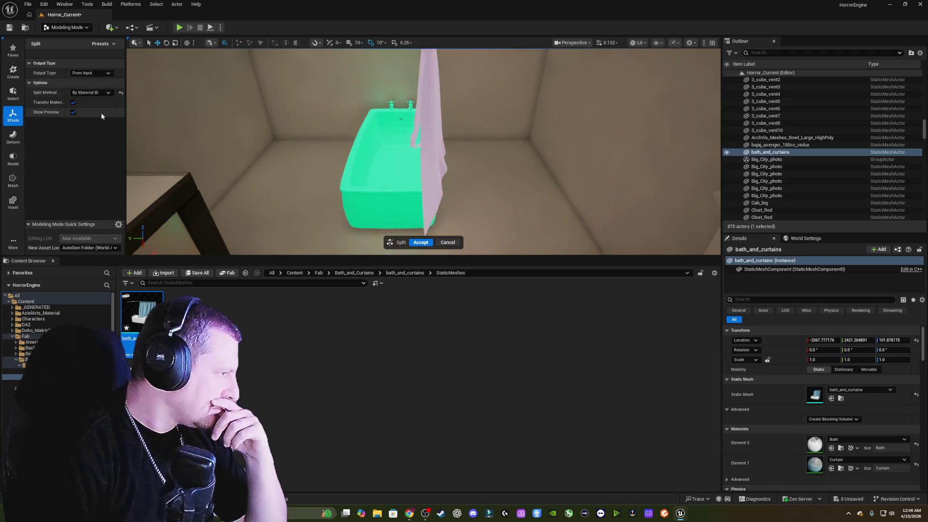
pyautogui.click(420, 243)
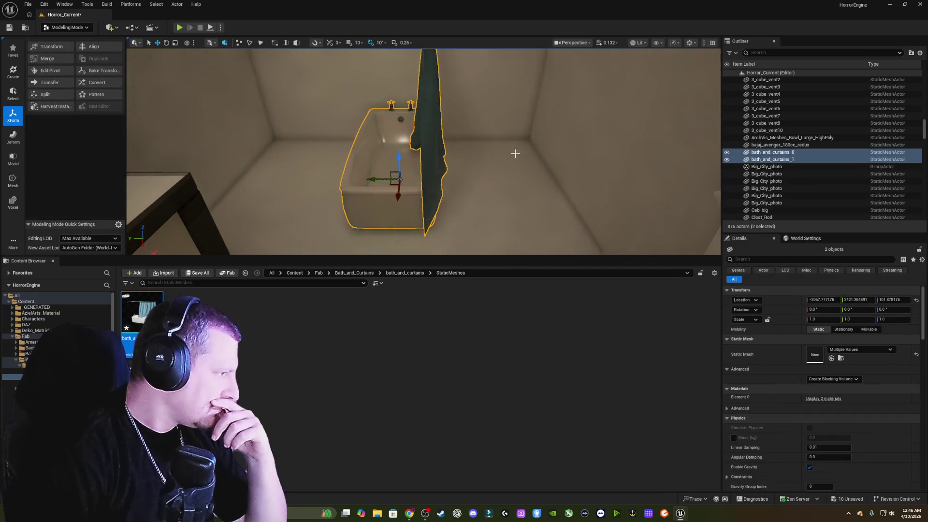
# Frame the tub and curtain, shift them slightly along Y, and select the bathtub piece.
pyautogui.press('f')
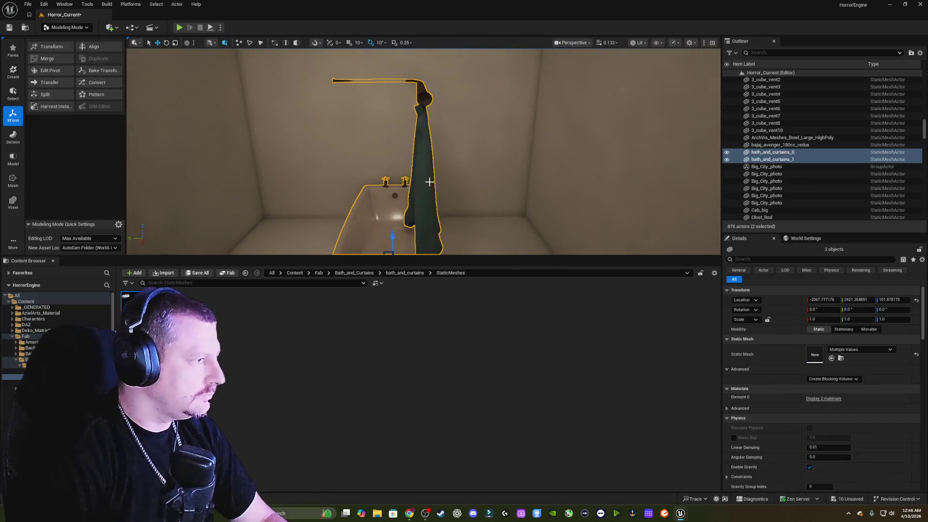
pyautogui.moveTo(511, 158); pyautogui.dragTo(513, 153)
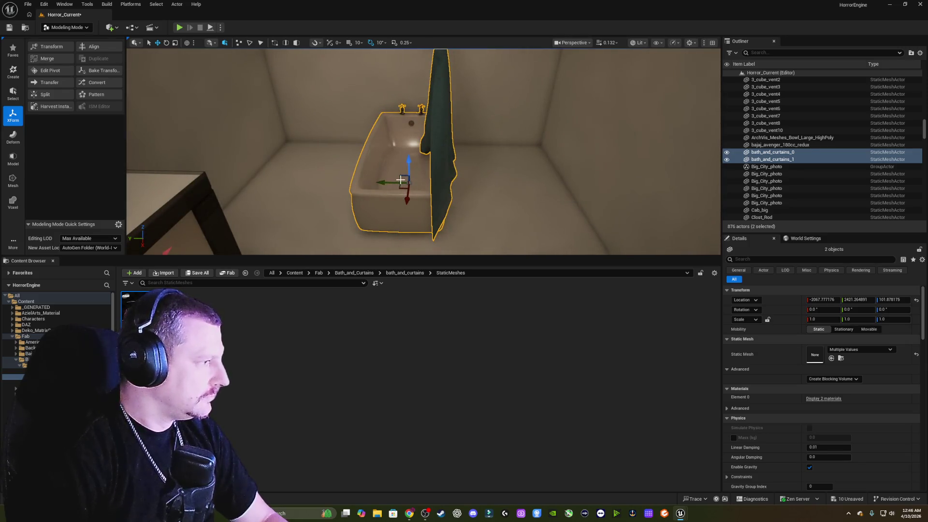
pyautogui.moveTo(391, 181); pyautogui.dragTo(382, 183)
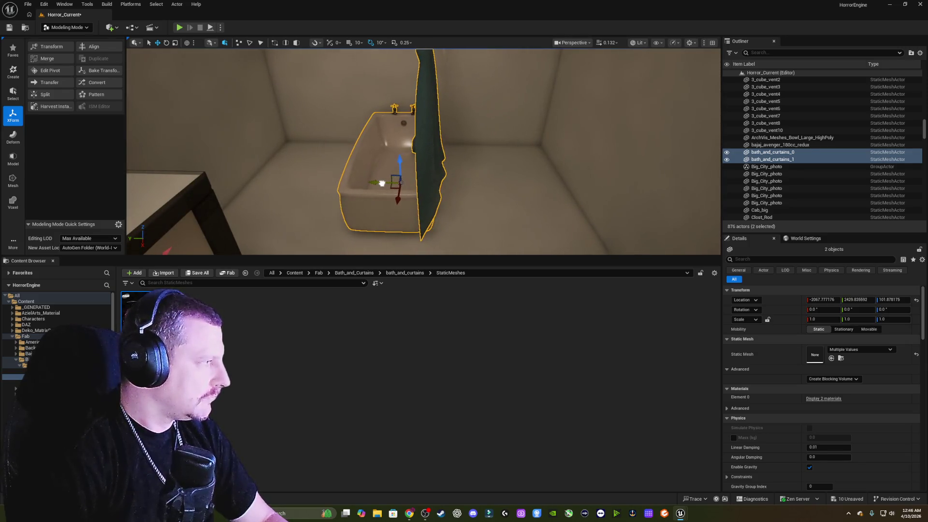
pyautogui.click(433, 131)
pyautogui.press('f')
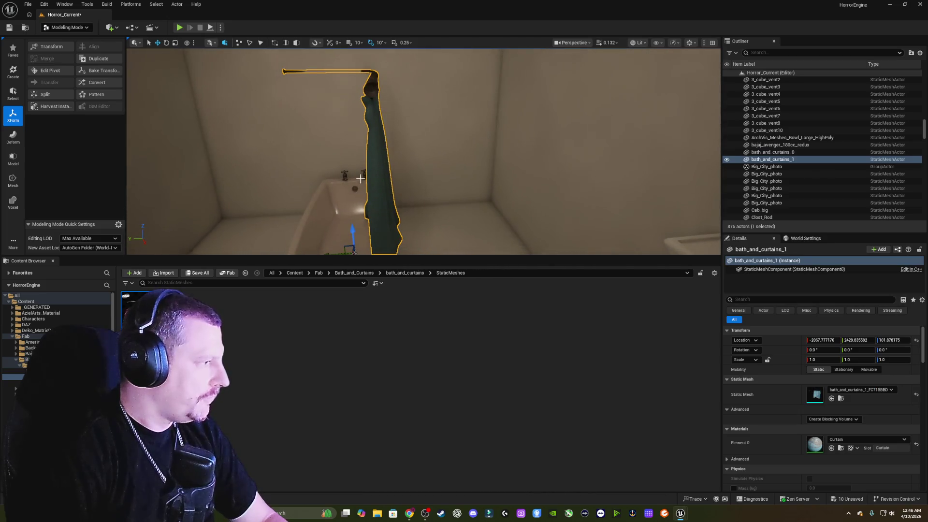
pyautogui.moveTo(384, 155)
pyautogui.mouseDown()
pyautogui.moveTo(411, 195)
pyautogui.moveTo(515, 172)
pyautogui.moveTo(421, 157)
pyautogui.mouseUp()
pyautogui.click(366, 157)
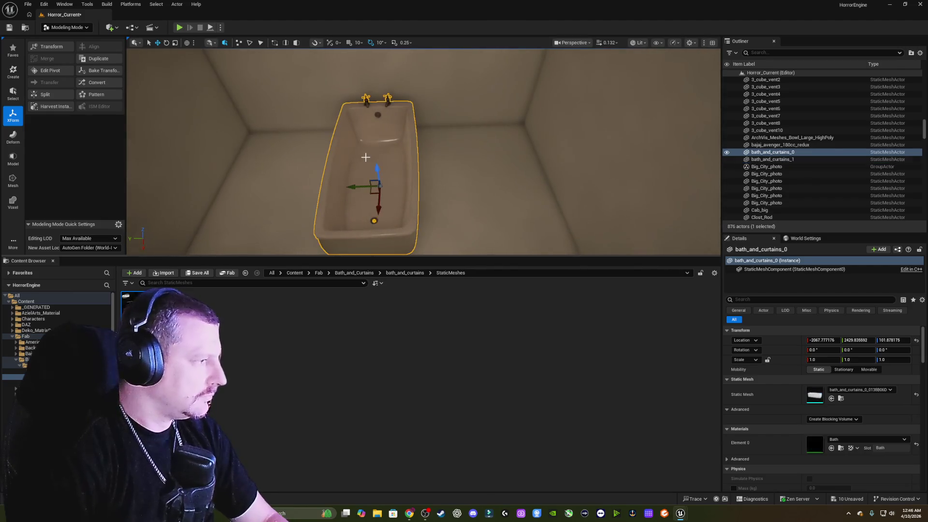
# Rotate the bathtub 90°, scale it to about 1.67, and slide it into the back corner.
pyautogui.press('e')
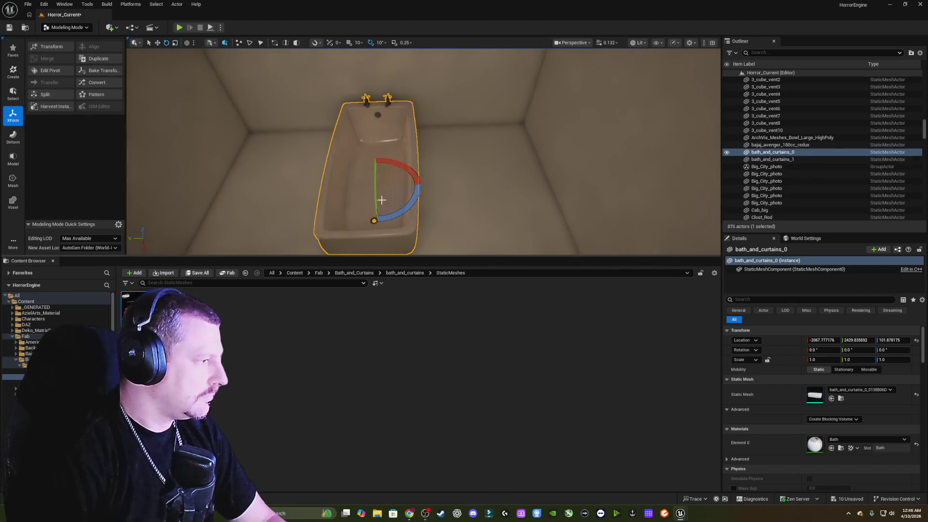
pyautogui.moveTo(377, 224)
pyautogui.mouseDown()
pyautogui.moveTo(338, 210)
pyautogui.moveTo(337, 188)
pyautogui.mouseUp()
pyautogui.press('w')
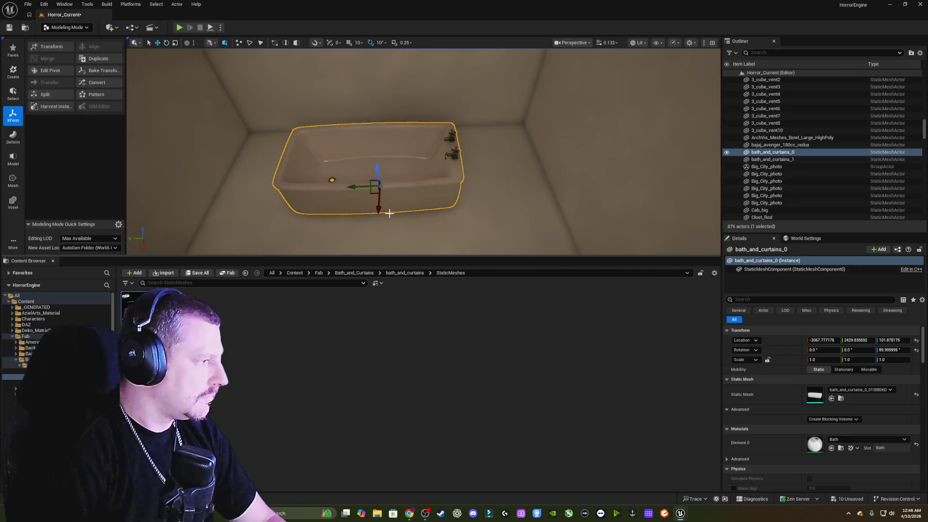
pyautogui.moveTo(377, 211)
pyautogui.mouseDown()
pyautogui.moveTo(379, 164)
pyautogui.moveTo(384, 189)
pyautogui.moveTo(386, 163)
pyautogui.moveTo(400, 148)
pyautogui.moveTo(430, 177)
pyautogui.mouseUp()
pyautogui.press('w')
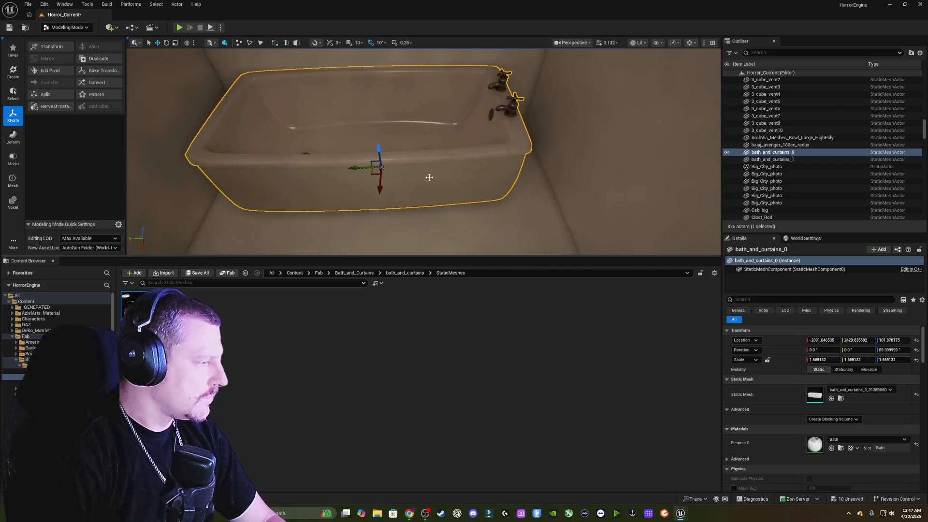
pyautogui.moveTo(360, 169)
pyautogui.mouseDown()
pyautogui.moveTo(406, 169)
pyautogui.moveTo(424, 181)
pyautogui.mouseUp()
pyautogui.scroll(5, 424, 181)
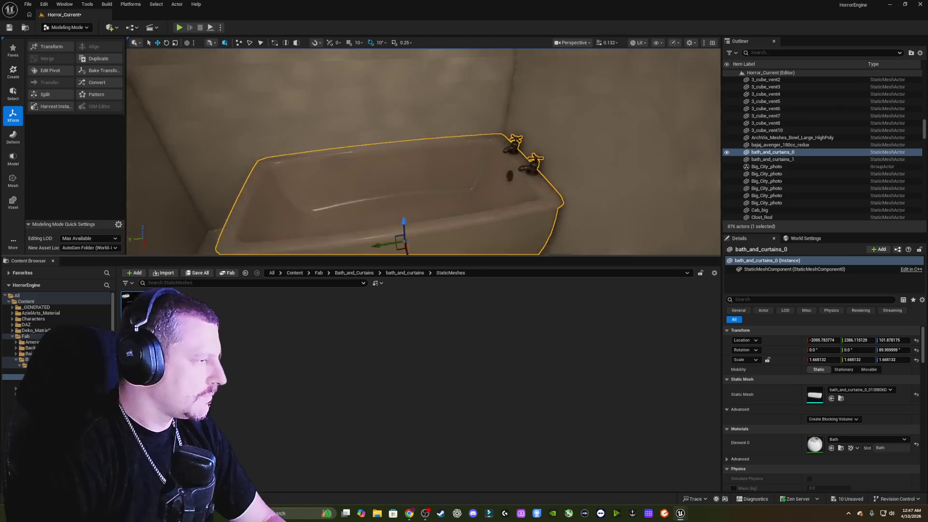
pyautogui.moveTo(461, 216); pyautogui.dragTo(433, 206)
pyautogui.moveTo(273, 244); pyautogui.dragTo(310, 212)
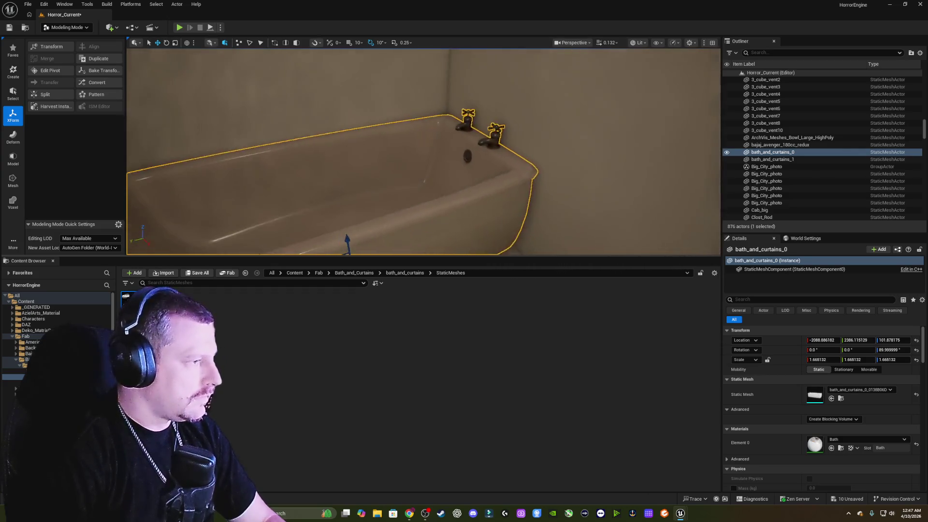
pyautogui.moveTo(269, 243); pyautogui.dragTo(416, 101)
pyautogui.rightClick(411, 62)
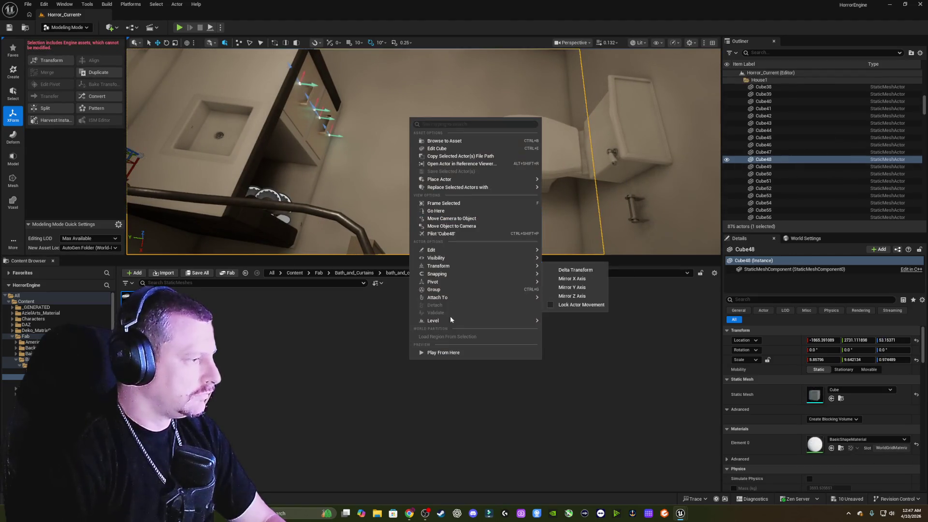
# Play the level from inside the bathroom, stop, and select the shower curtain and rod.
pyautogui.click(464, 353)
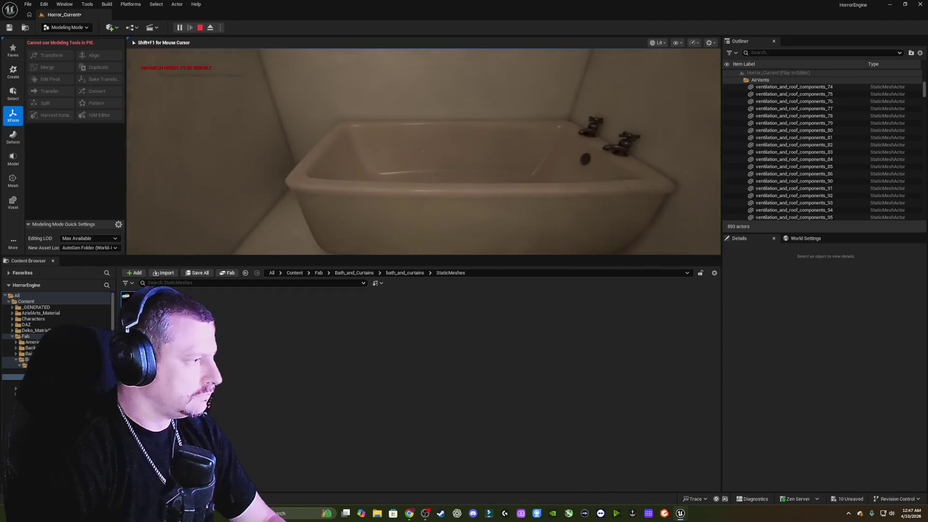
pyautogui.press('Escape')
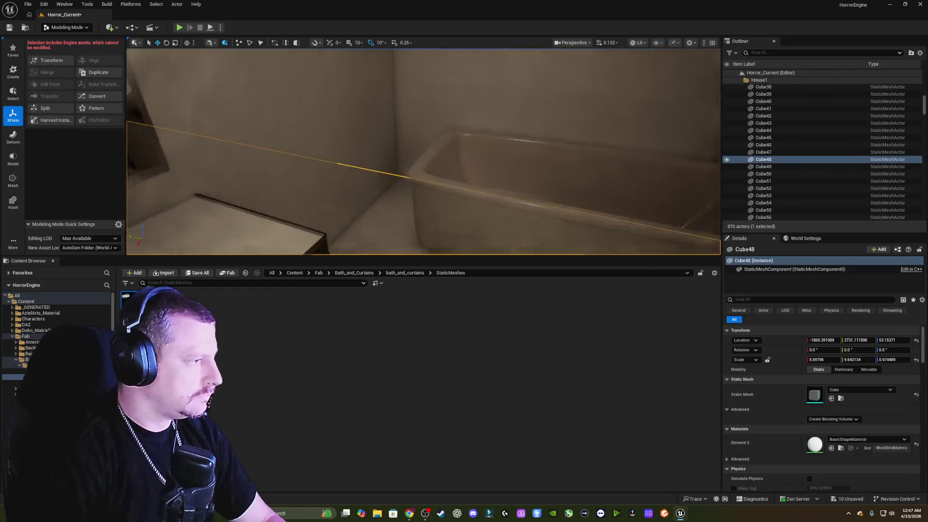
pyautogui.press('f')
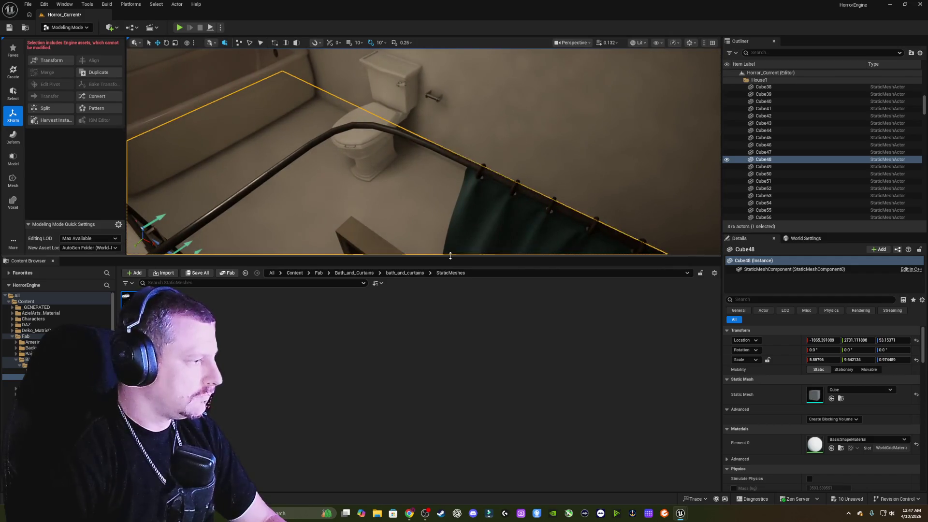
pyautogui.moveTo(450, 256); pyautogui.dragTo(484, 454)
pyautogui.click(557, 304)
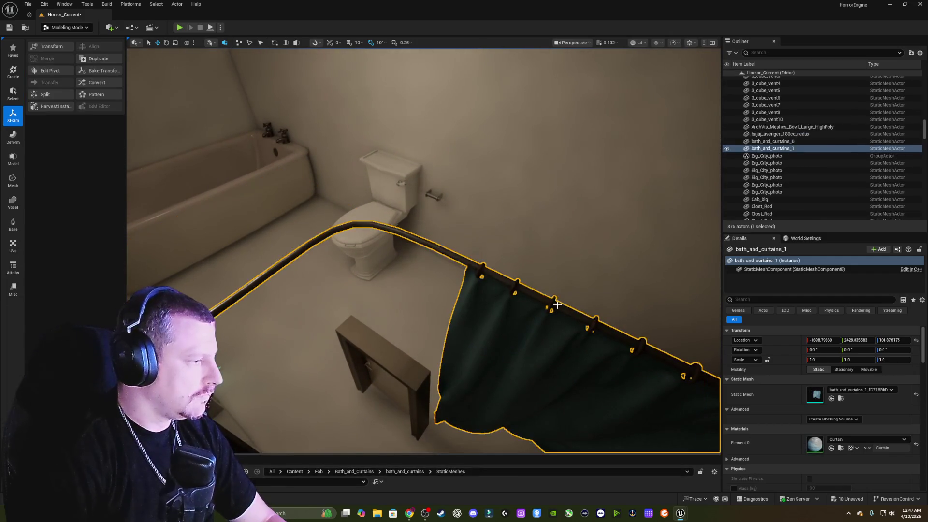
# Turn the shower curtain 90° on Z so it runs along the tub.
pyautogui.moveTo(533, 332); pyautogui.dragTo(534, 387)
pyautogui.moveTo(470, 304); pyautogui.dragTo(368, 271)
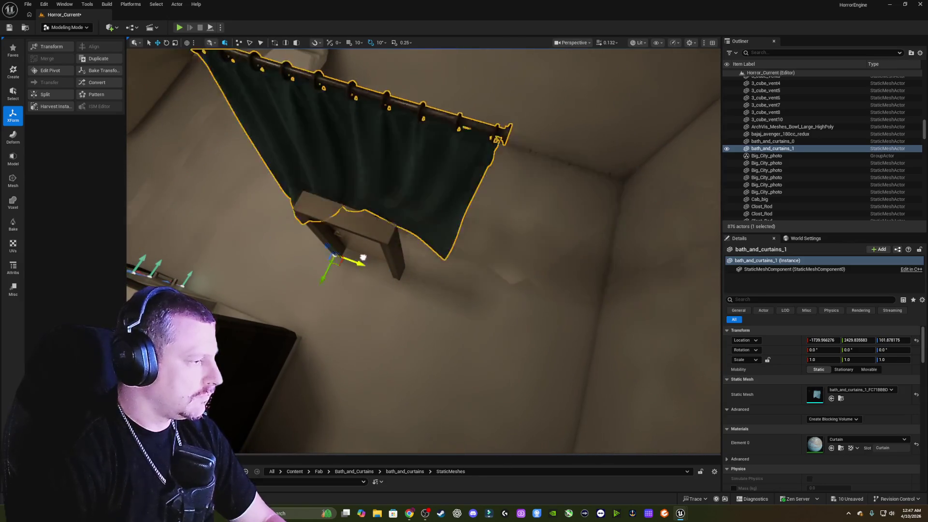
pyautogui.moveTo(328, 193); pyautogui.dragTo(414, 197)
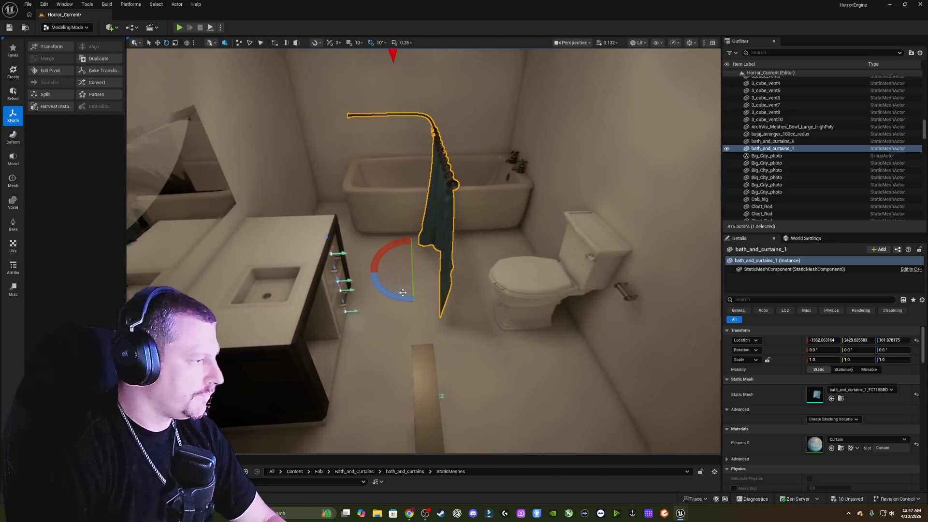
pyautogui.moveTo(402, 293); pyautogui.dragTo(372, 282)
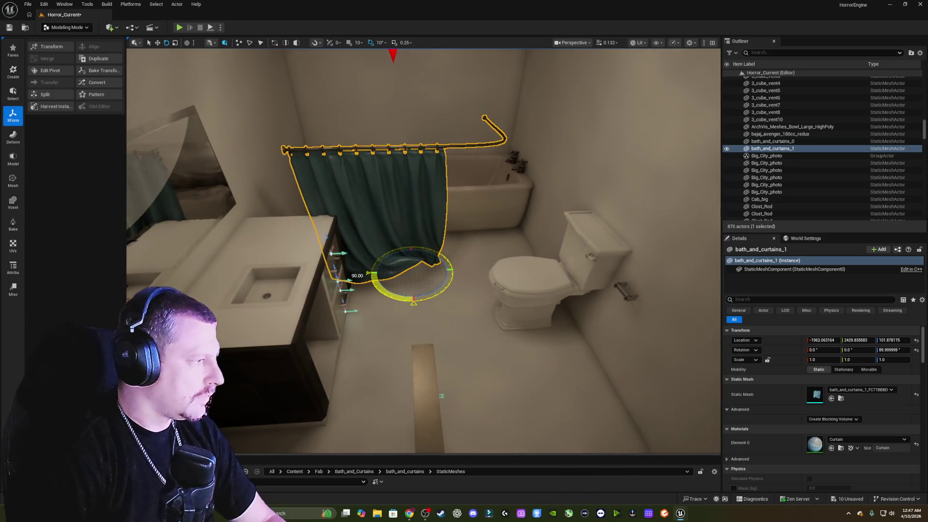
# Move the curtain over the bathtub to about X -2063.52, Y 2398.99, Z 163.02.
pyautogui.moveTo(428, 286)
pyautogui.mouseDown()
pyautogui.moveTo(374, 308)
pyautogui.moveTo(363, 198)
pyautogui.mouseUp()
pyautogui.press('w')
pyautogui.scroll(5, 377, 314)
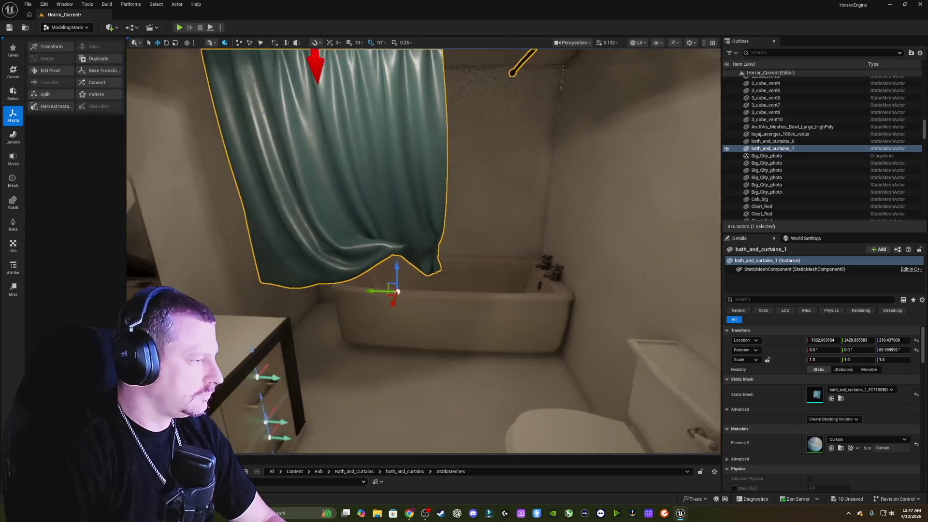
pyautogui.scroll(-3, 367, 326)
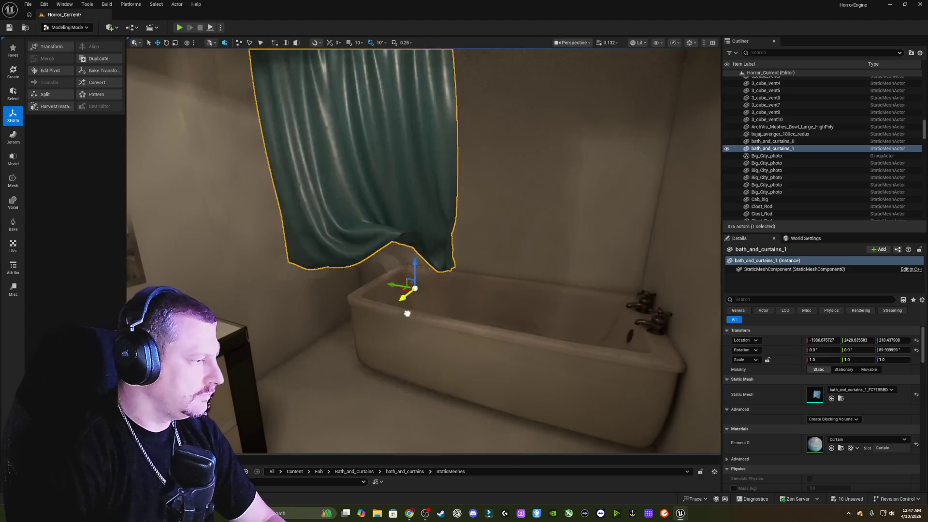
pyautogui.moveTo(406, 311)
pyautogui.mouseDown()
pyautogui.moveTo(451, 304)
pyautogui.moveTo(386, 338)
pyautogui.mouseUp()
pyautogui.moveTo(323, 319)
pyautogui.mouseDown()
pyautogui.moveTo(309, 314)
pyautogui.moveTo(319, 295)
pyautogui.moveTo(323, 319)
pyautogui.moveTo(426, 312)
pyautogui.moveTo(421, 301)
pyautogui.moveTo(435, 300)
pyautogui.moveTo(400, 300)
pyautogui.moveTo(408, 372)
pyautogui.mouseUp()
pyautogui.scroll(5, 426, 312)
pyautogui.scroll(-3, 408, 373)
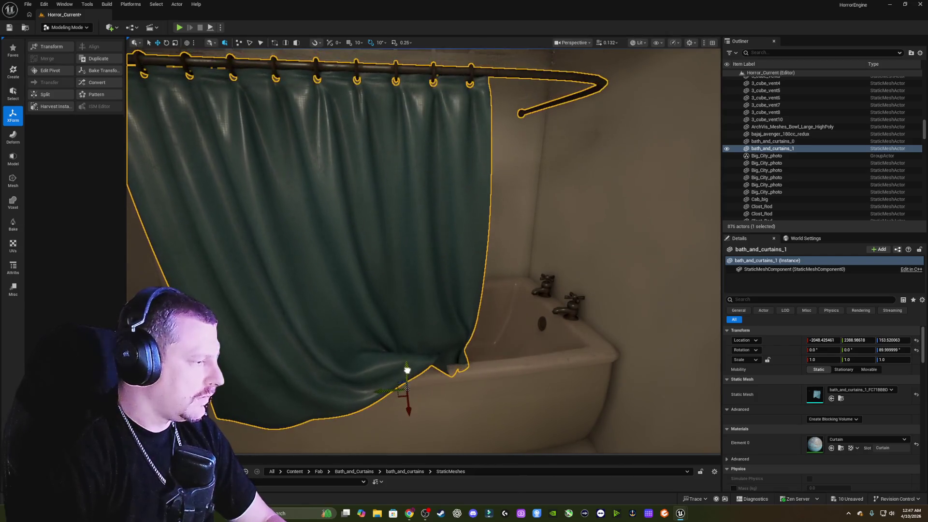
pyautogui.scroll(5, 486, 321)
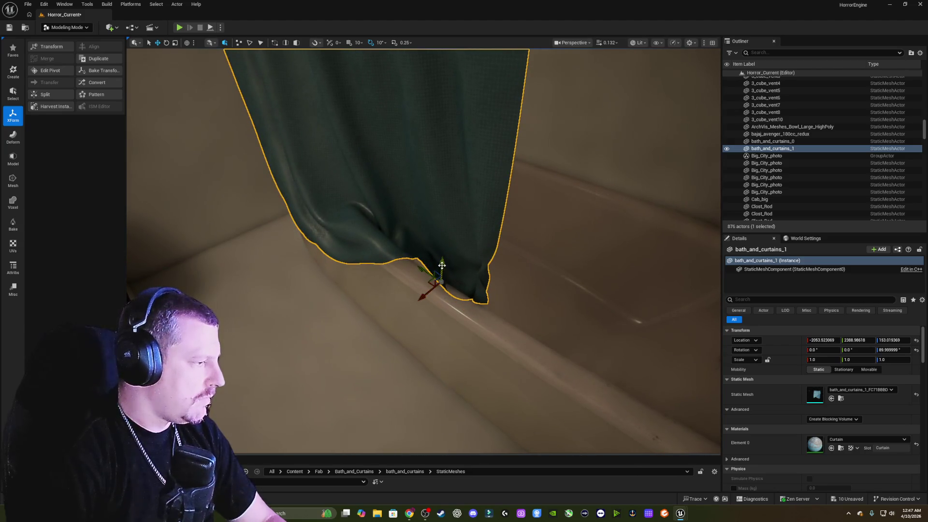
# Lower the curtain onto the tub rim, enlarging and nudging it slightly along the way.
pyautogui.moveTo(447, 276)
pyautogui.mouseDown()
pyautogui.moveTo(464, 252)
pyautogui.moveTo(470, 264)
pyautogui.mouseUp()
pyautogui.moveTo(489, 218); pyautogui.dragTo(491, 237)
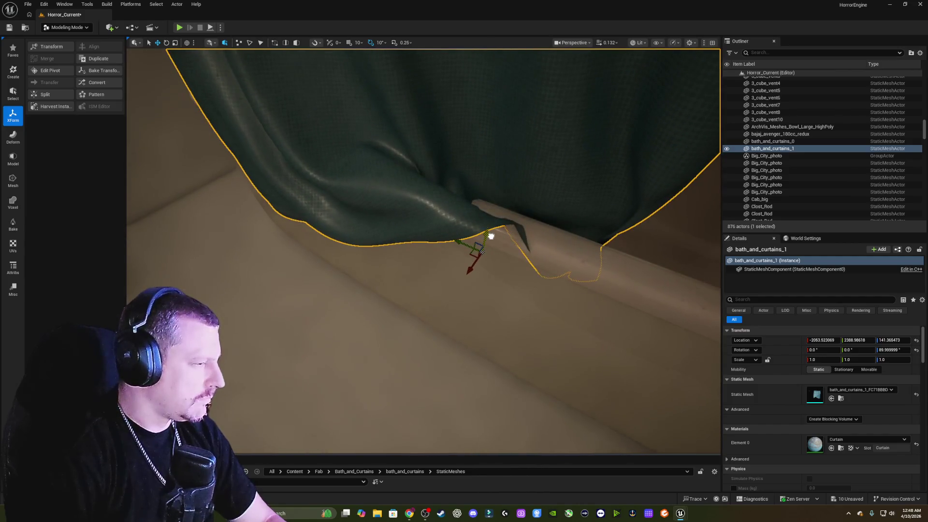
pyautogui.moveTo(473, 268)
pyautogui.mouseDown()
pyautogui.moveTo(493, 255)
pyautogui.moveTo(499, 235)
pyautogui.moveTo(488, 260)
pyautogui.moveTo(488, 220)
pyautogui.moveTo(498, 218)
pyautogui.moveTo(505, 183)
pyautogui.moveTo(495, 290)
pyautogui.moveTo(495, 277)
pyautogui.mouseUp()
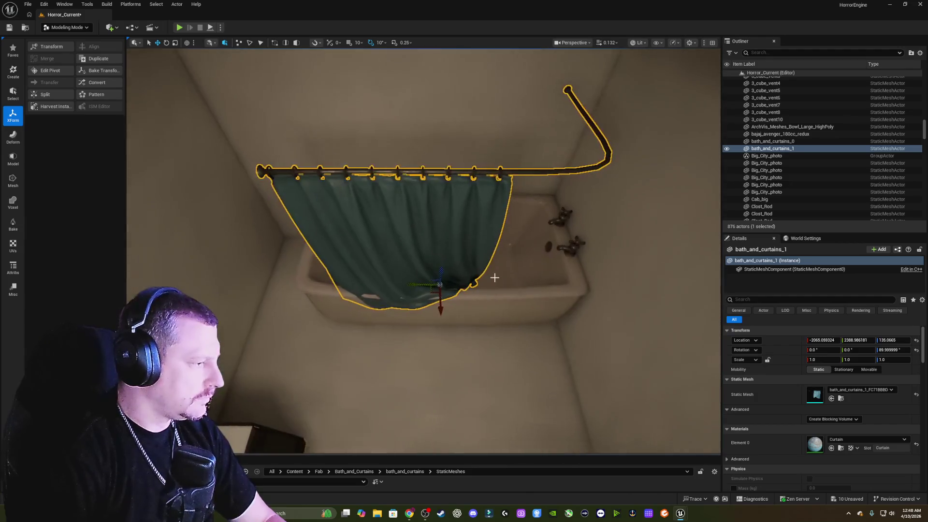
pyautogui.moveTo(439, 287); pyautogui.dragTo(452, 274)
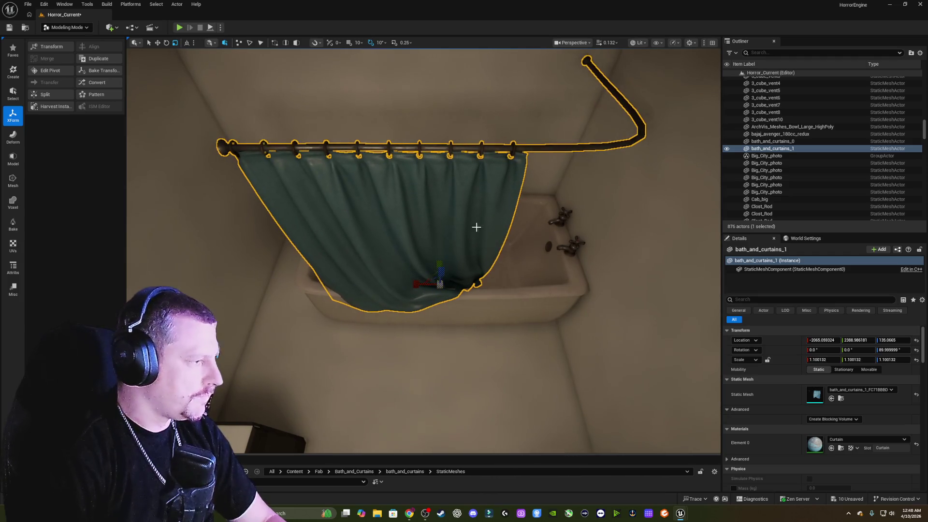
pyautogui.moveTo(476, 224)
pyautogui.mouseDown()
pyautogui.moveTo(527, 229)
pyautogui.moveTo(476, 227)
pyautogui.mouseUp()
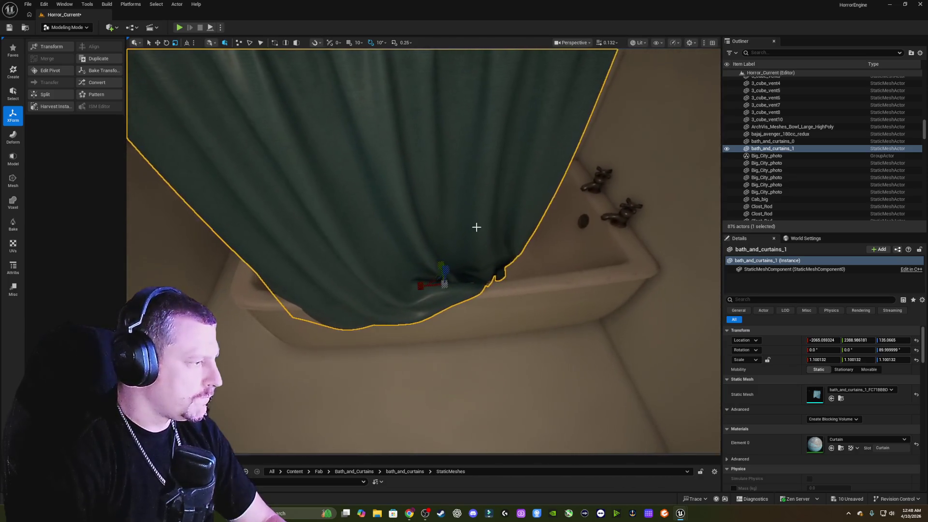
pyautogui.moveTo(513, 276)
pyautogui.mouseDown()
pyautogui.moveTo(491, 262)
pyautogui.moveTo(499, 279)
pyautogui.mouseUp()
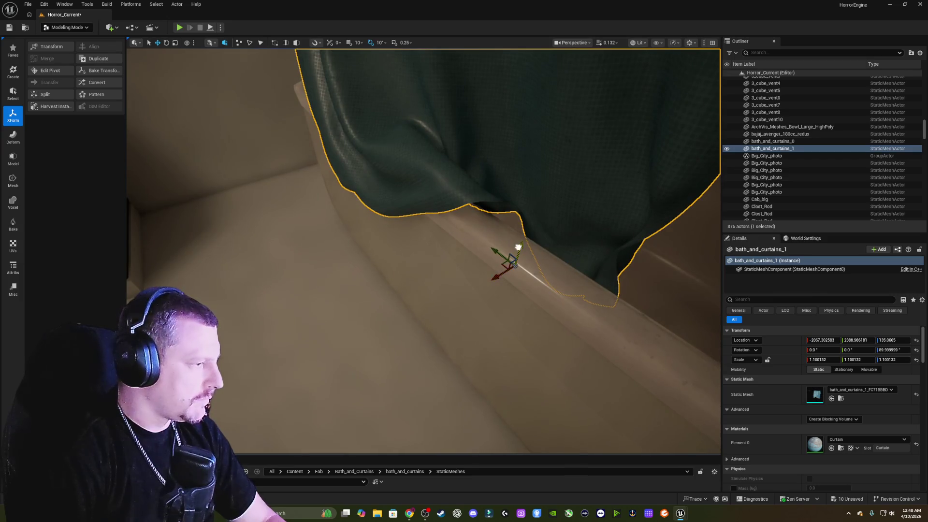
pyautogui.moveTo(519, 247); pyautogui.dragTo(519, 253)
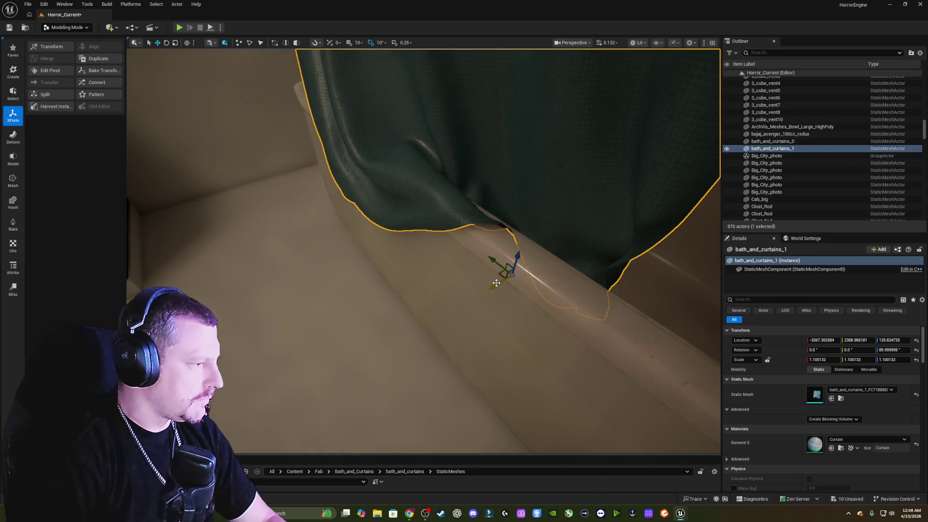
pyautogui.moveTo(496, 282); pyautogui.dragTo(501, 281)
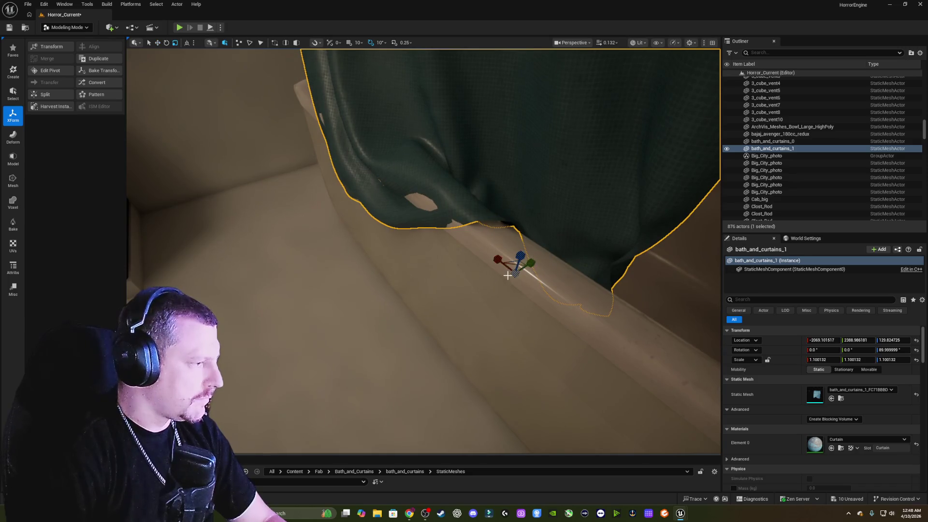
pyautogui.moveTo(514, 272); pyautogui.dragTo(516, 269)
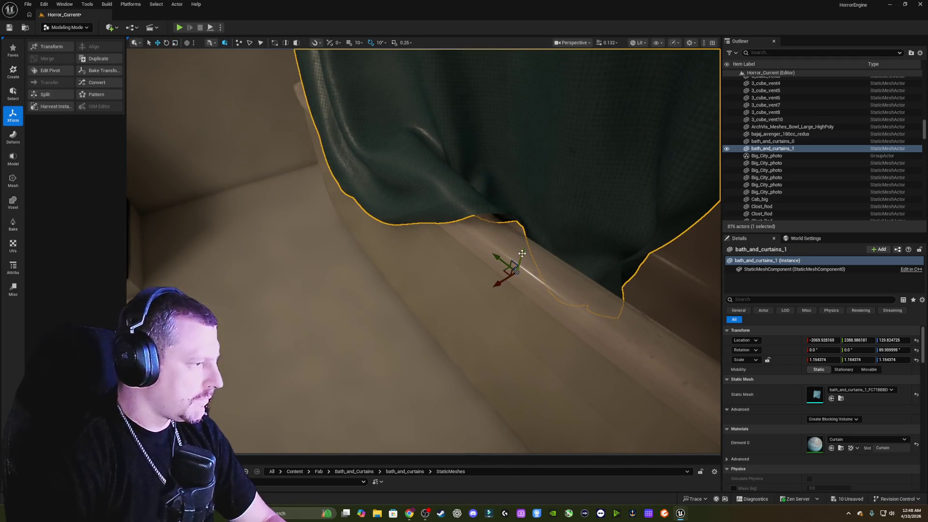
pyautogui.moveTo(522, 253); pyautogui.dragTo(501, 288)
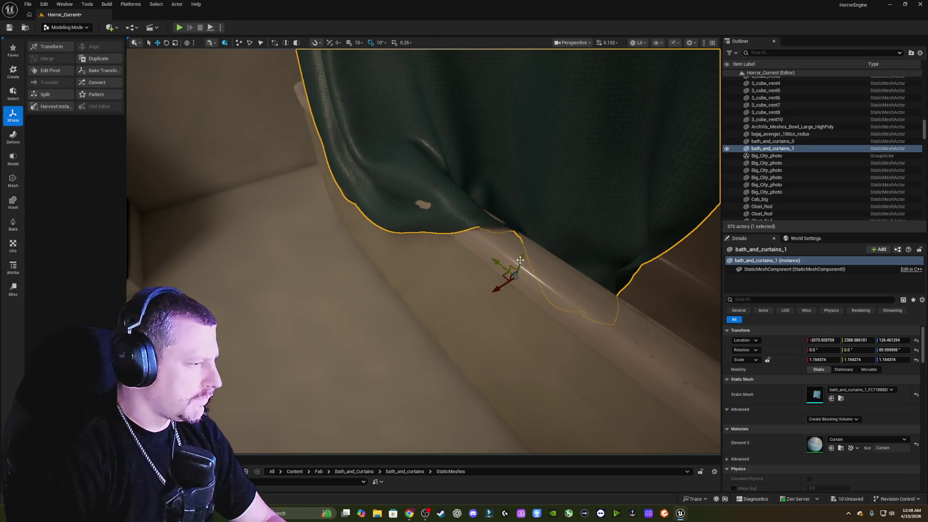
pyautogui.moveTo(521, 259); pyautogui.dragTo(524, 254)
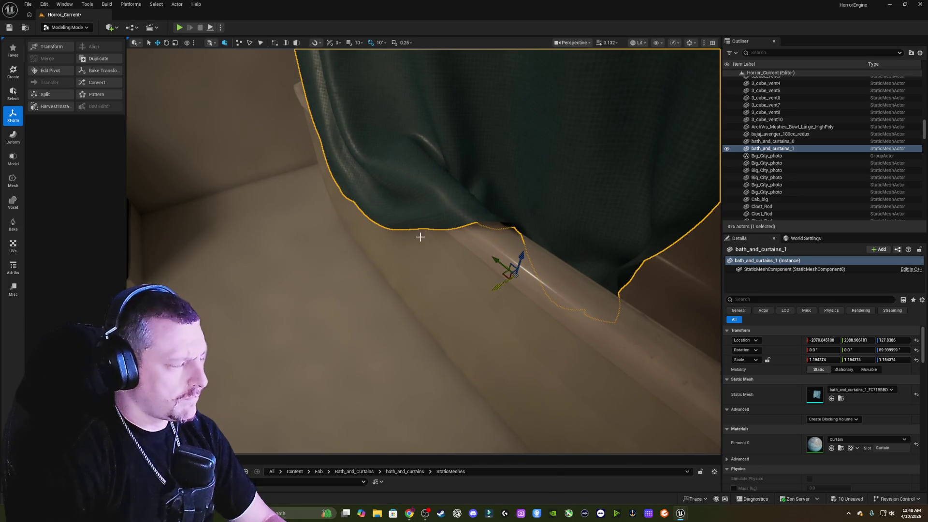
# Scale the curtain up to about 1.44 and shift it along X to near X -2077.38.
pyautogui.moveTo(420, 237)
pyautogui.mouseDown()
pyautogui.moveTo(426, 217)
pyautogui.moveTo(435, 223)
pyautogui.moveTo(406, 208)
pyautogui.moveTo(415, 203)
pyautogui.moveTo(421, 213)
pyautogui.mouseUp()
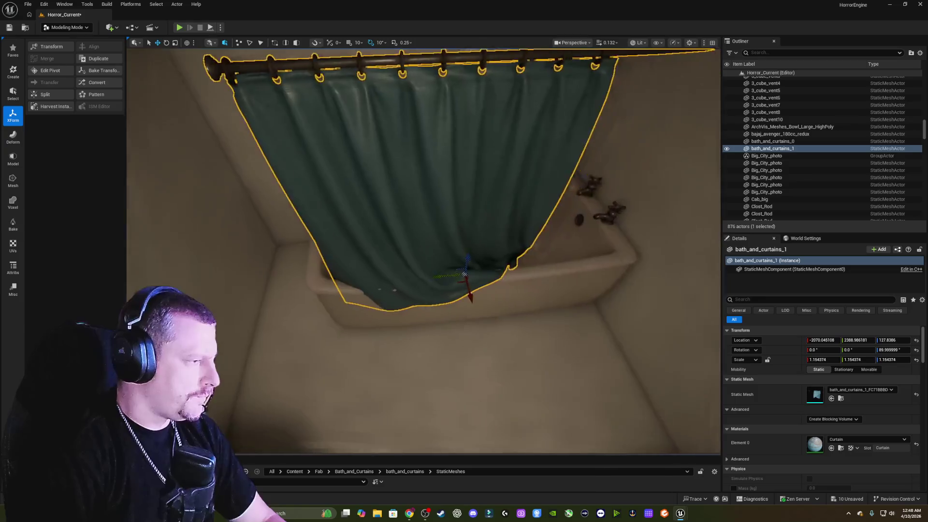
pyautogui.moveTo(408, 261); pyautogui.dragTo(408, 260)
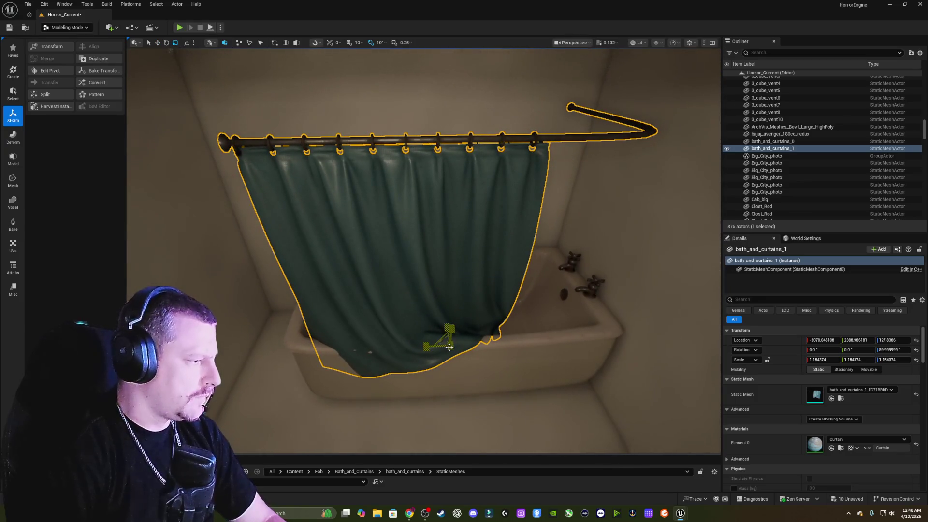
pyautogui.moveTo(450, 347); pyautogui.dragTo(469, 339)
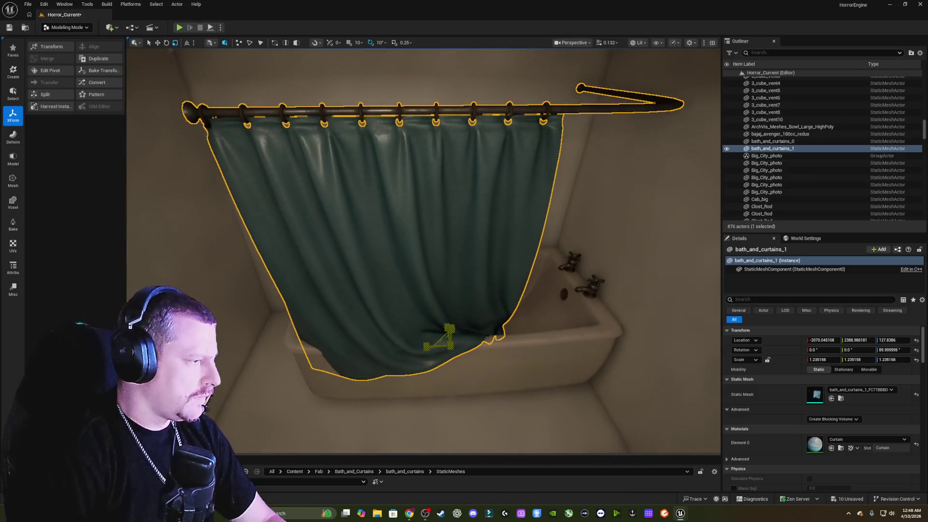
pyautogui.moveTo(475, 277)
pyautogui.mouseDown()
pyautogui.moveTo(477, 285)
pyautogui.moveTo(474, 276)
pyautogui.moveTo(447, 283)
pyautogui.moveTo(470, 296)
pyautogui.mouseUp()
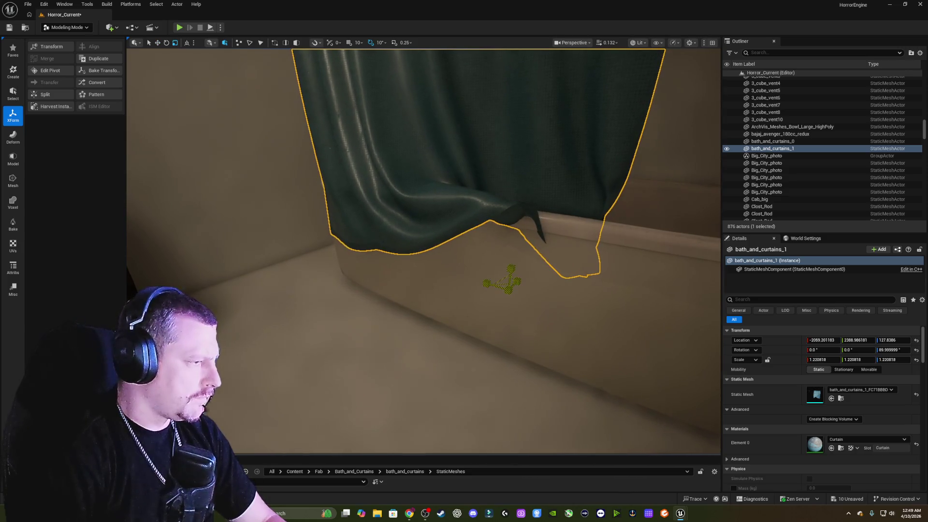
pyautogui.moveTo(505, 280)
pyautogui.mouseDown()
pyautogui.moveTo(504, 293)
pyautogui.moveTo(458, 282)
pyautogui.moveTo(504, 266)
pyautogui.moveTo(501, 276)
pyautogui.mouseUp()
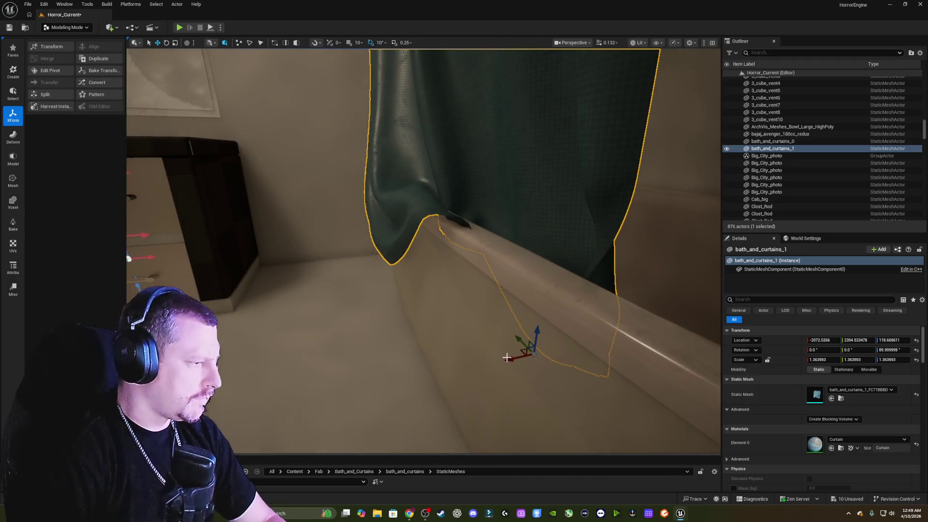
pyautogui.moveTo(509, 358)
pyautogui.mouseDown()
pyautogui.moveTo(549, 334)
pyautogui.moveTo(532, 357)
pyautogui.moveTo(472, 362)
pyautogui.moveTo(457, 331)
pyautogui.mouseUp()
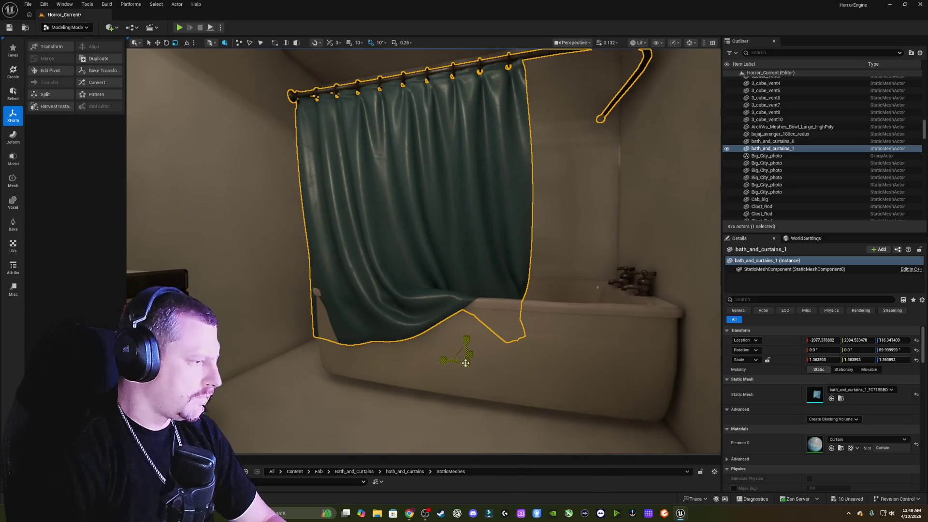
pyautogui.moveTo(465, 363); pyautogui.dragTo(466, 362)
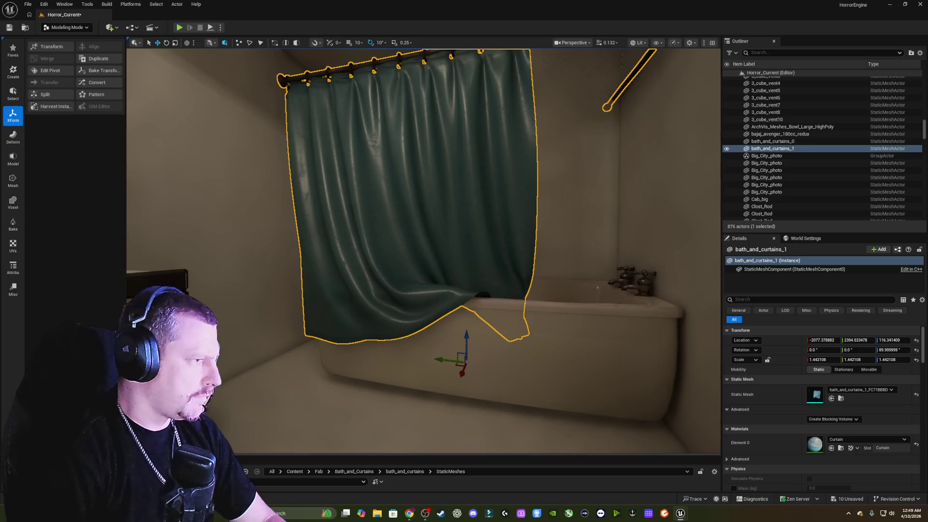
pyautogui.moveTo(465, 362)
pyautogui.mouseDown()
pyautogui.moveTo(459, 376)
pyautogui.moveTo(551, 306)
pyautogui.mouseUp()
# Widen the bathtub to about 2.19 on X and slide it along Y under the curtain.
pyautogui.click(544, 310)
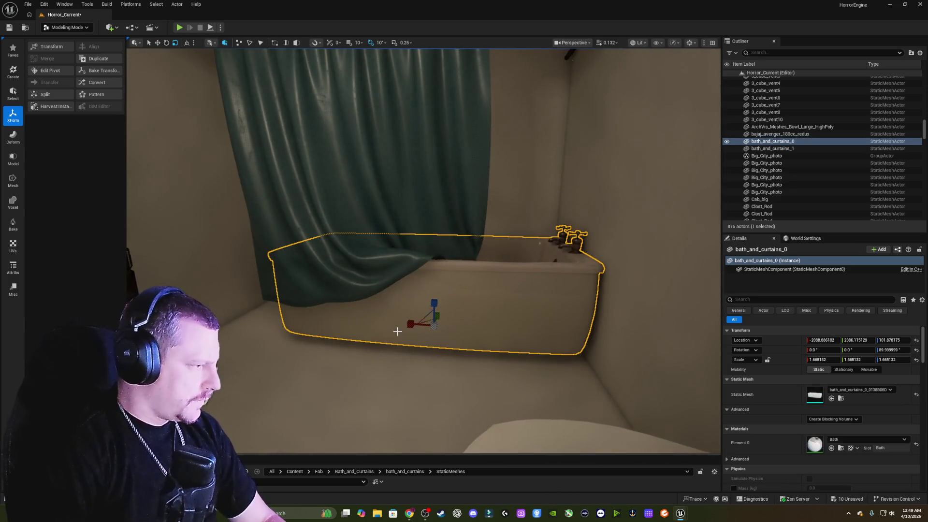
pyautogui.moveTo(410, 324)
pyautogui.mouseDown()
pyautogui.moveTo(432, 322)
pyautogui.moveTo(362, 323)
pyautogui.moveTo(387, 322)
pyautogui.moveTo(349, 289)
pyautogui.moveTo(357, 307)
pyautogui.mouseUp()
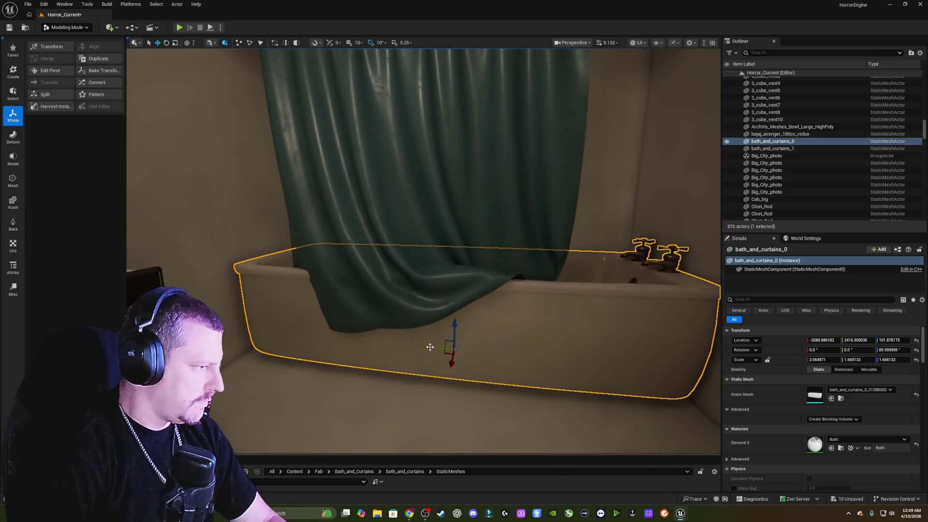
pyautogui.moveTo(430, 347)
pyautogui.mouseDown()
pyautogui.moveTo(417, 348)
pyautogui.moveTo(426, 351)
pyautogui.mouseUp()
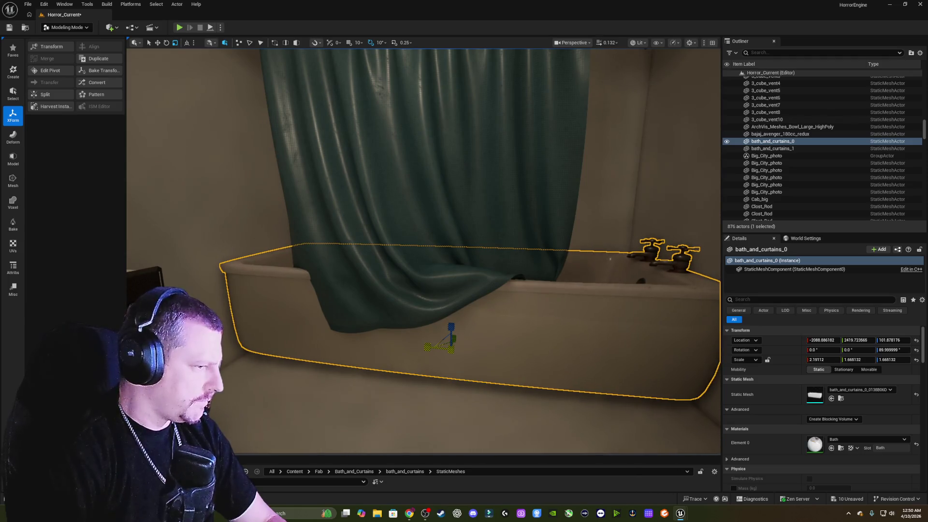
pyautogui.moveTo(480, 339)
pyautogui.mouseDown()
pyautogui.moveTo(508, 339)
pyautogui.moveTo(482, 333)
pyautogui.moveTo(513, 317)
pyautogui.moveTo(493, 324)
pyautogui.moveTo(488, 343)
pyautogui.moveTo(474, 328)
pyautogui.moveTo(485, 311)
pyautogui.moveTo(446, 278)
pyautogui.moveTo(420, 273)
pyautogui.moveTo(420, 246)
pyautogui.mouseUp()
pyautogui.click(478, 332)
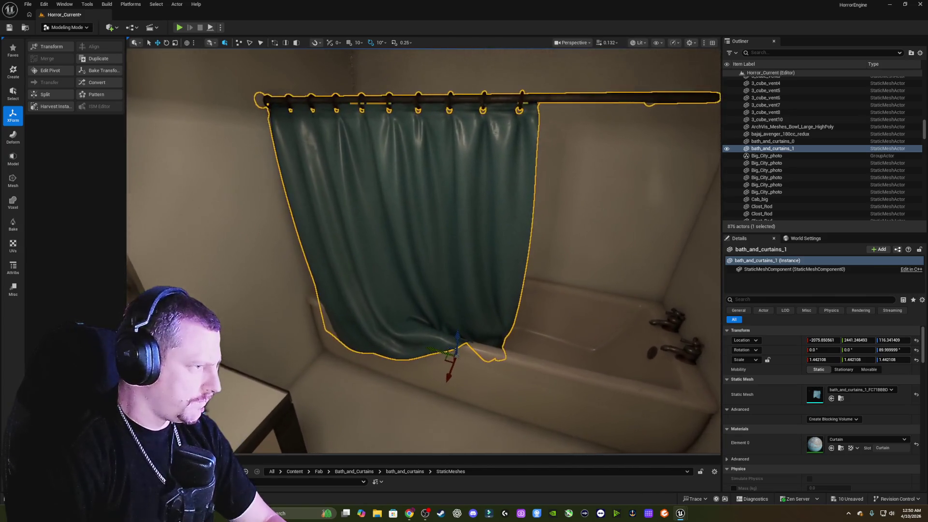
# Scale the curtain uniformly to about 1.56 and move it forward and up.
pyautogui.moveTo(398, 300); pyautogui.dragTo(435, 310)
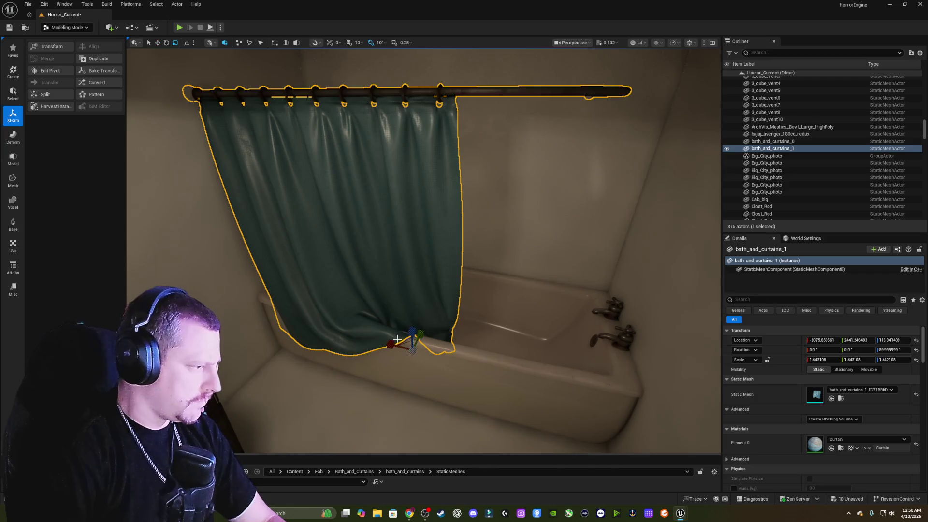
pyautogui.moveTo(410, 349)
pyautogui.mouseDown()
pyautogui.moveTo(412, 342)
pyautogui.moveTo(395, 347)
pyautogui.moveTo(428, 354)
pyautogui.mouseUp()
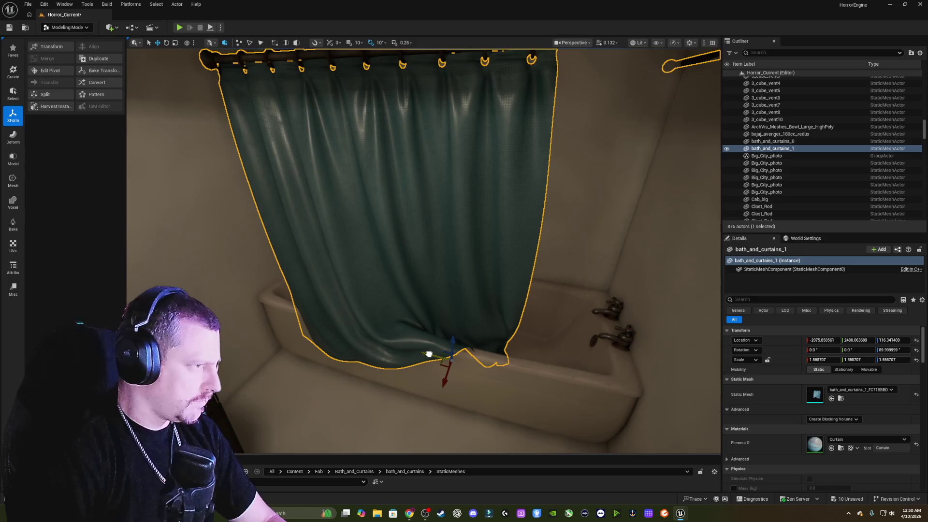
pyautogui.moveTo(447, 376); pyautogui.dragTo(440, 387)
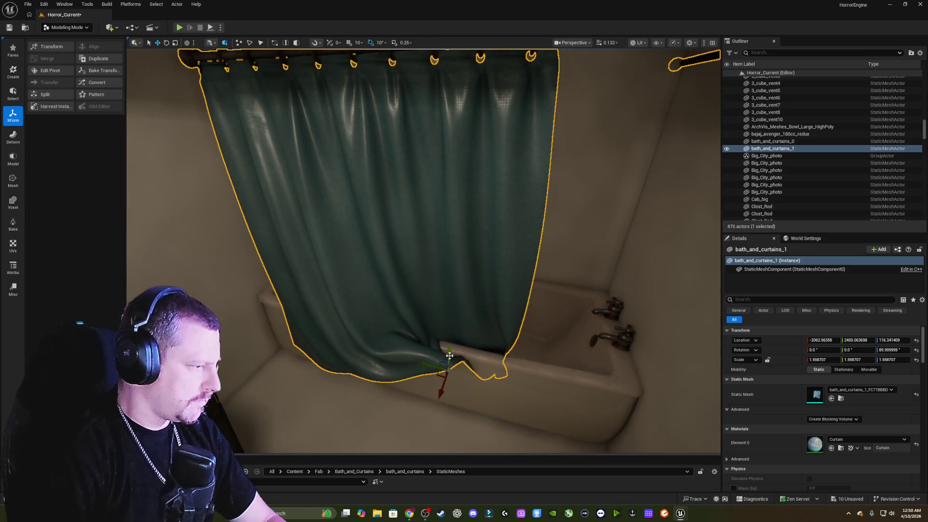
pyautogui.moveTo(449, 356); pyautogui.dragTo(450, 348)
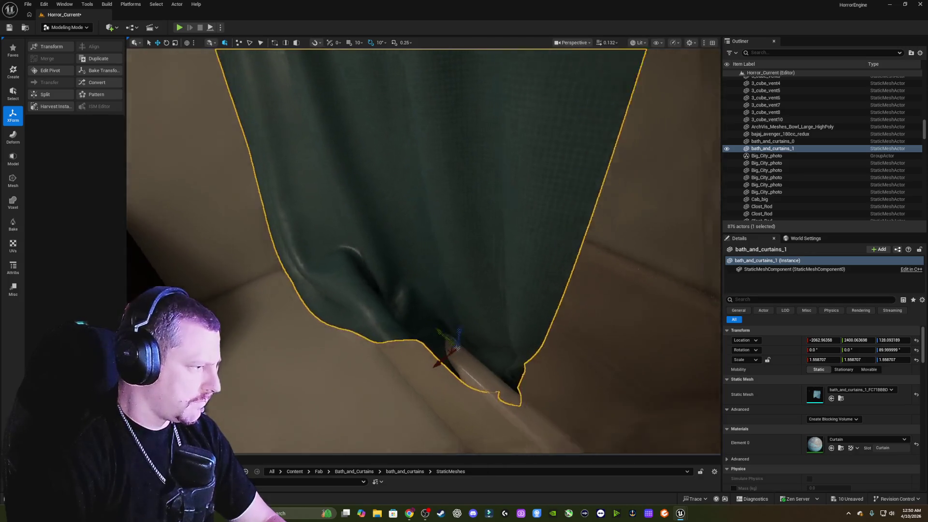
# Adjust the curtain along X and Z so its hem meets the tub rim near Z 111.22.
pyautogui.scroll(-5, 501, 353)
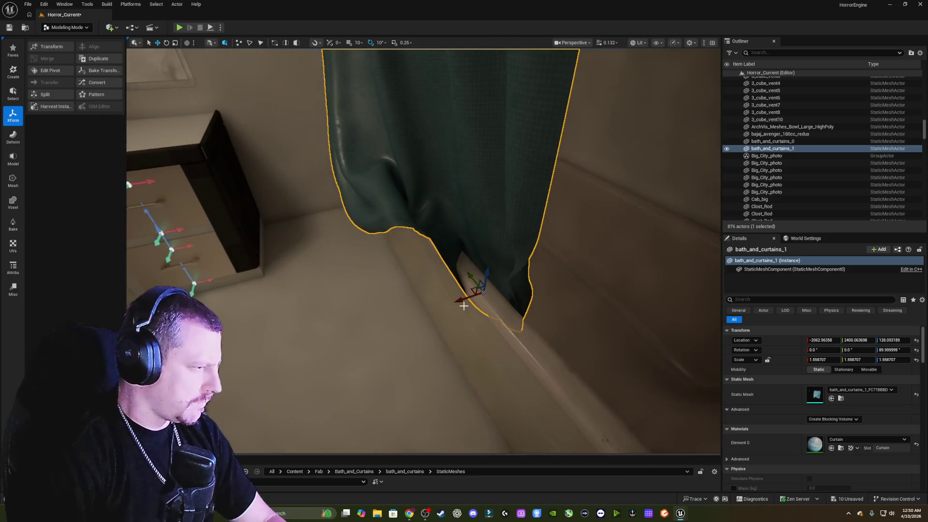
pyautogui.moveTo(464, 306); pyautogui.dragTo(481, 296)
pyautogui.moveTo(508, 264); pyautogui.dragTo(515, 278)
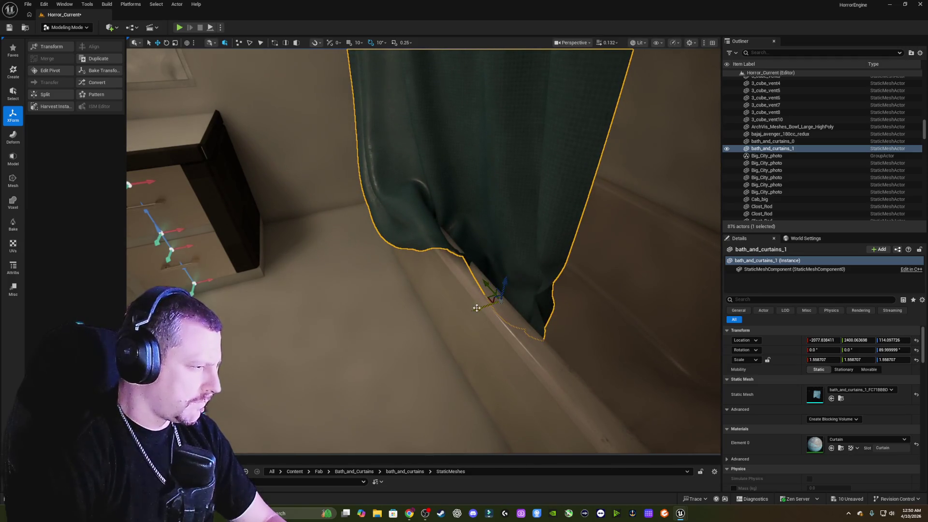
pyautogui.moveTo(476, 308)
pyautogui.mouseDown()
pyautogui.moveTo(505, 276)
pyautogui.moveTo(473, 306)
pyautogui.mouseUp()
pyautogui.scroll(3, 504, 278)
pyautogui.scroll(2, 473, 307)
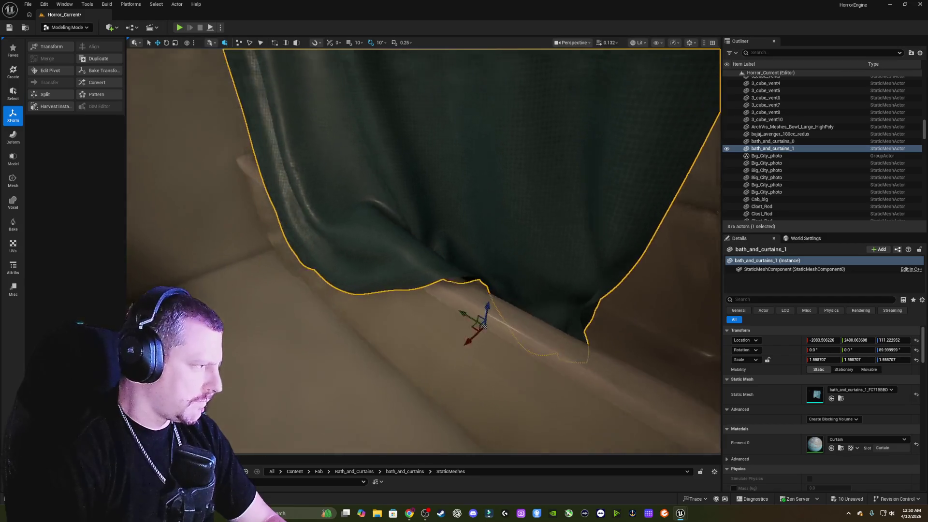
pyautogui.scroll(-3, 483, 327)
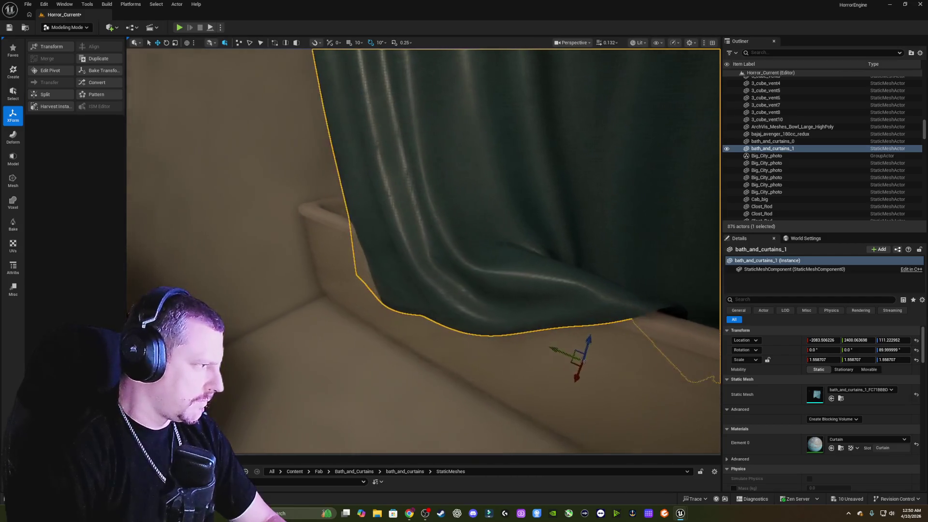
pyautogui.press('f')
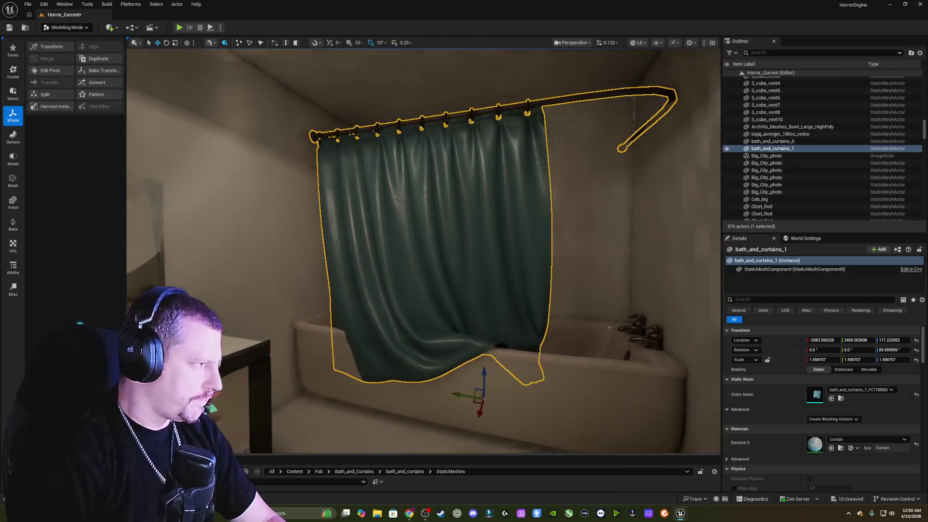
pyautogui.scroll(2, 424, 251)
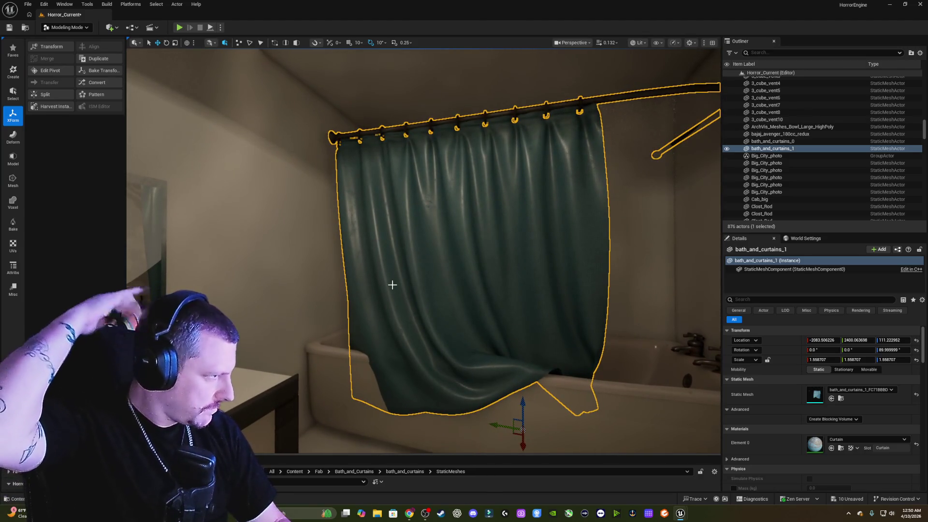
pyautogui.click(624, 422)
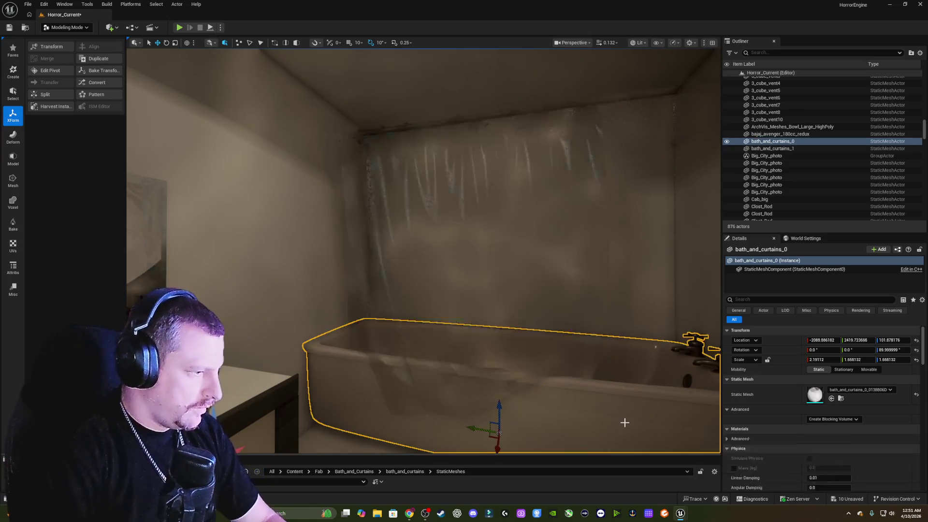
# Narrow the bathtub's X scale to about 2.05 and widen the curtain very slightly.
pyautogui.moveTo(621, 415); pyautogui.dragTo(621, 390)
pyautogui.moveTo(471, 399); pyautogui.dragTo(463, 401)
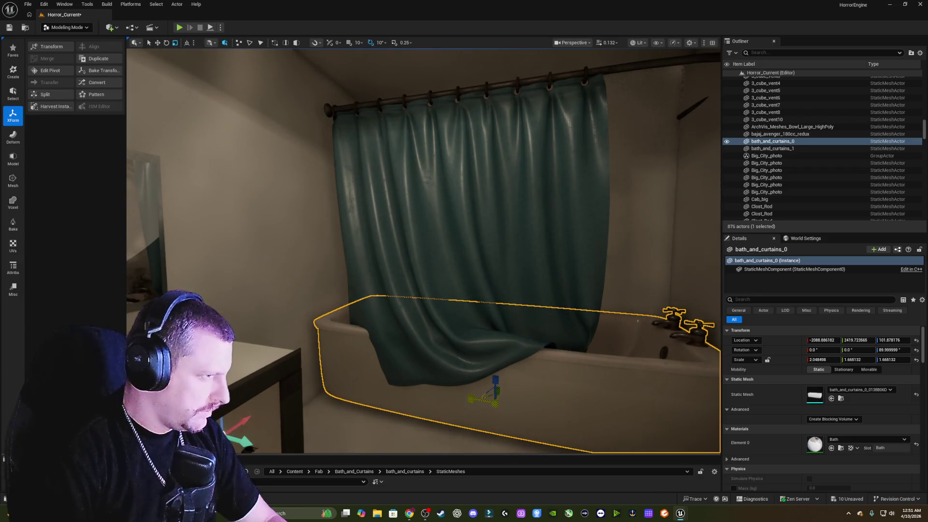
pyautogui.click(486, 241)
pyautogui.press('f')
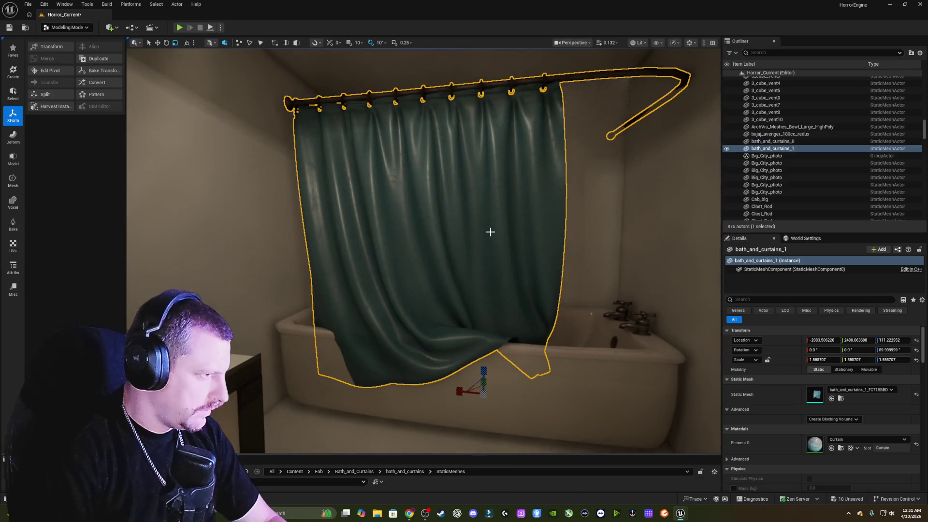
pyautogui.moveTo(460, 389); pyautogui.dragTo(460, 389)
# Slim the curtain to about 1.54 × 1.30 × 1.60 and lower it to near Z 108.02.
pyautogui.click(535, 369)
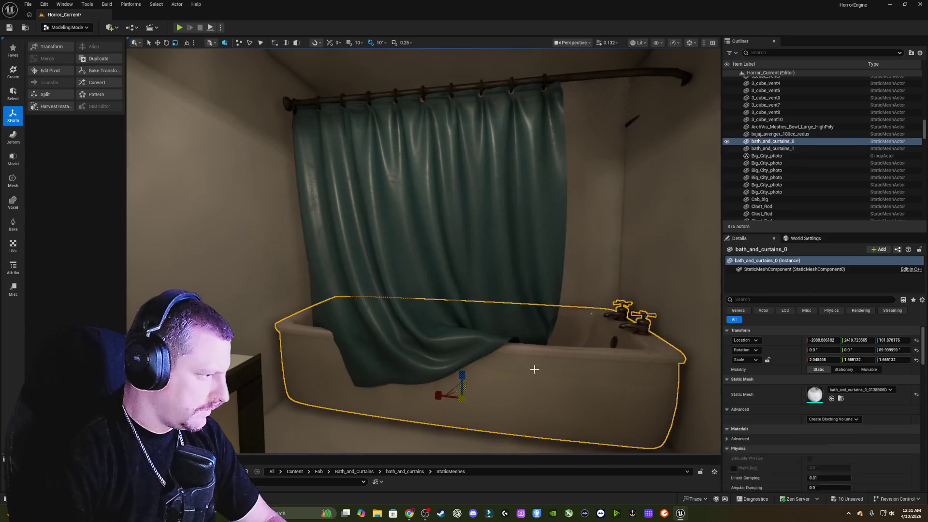
pyautogui.press('f')
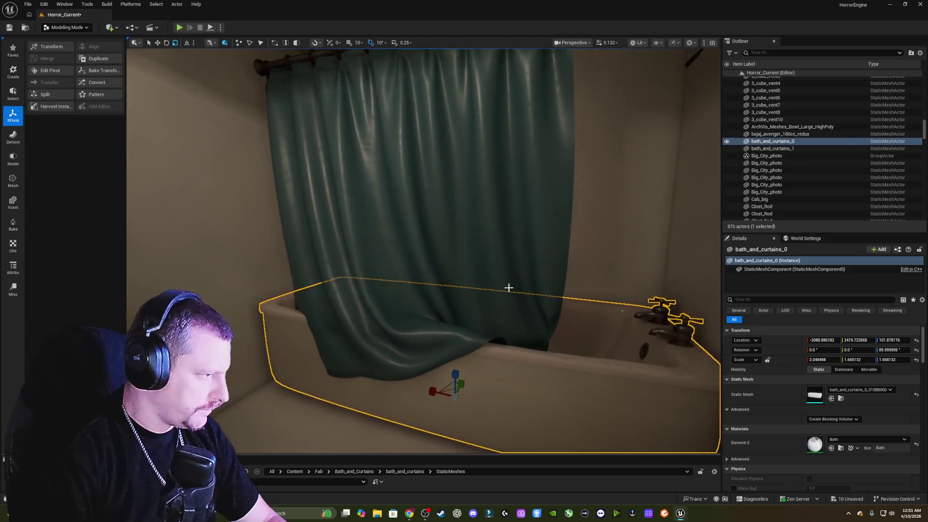
pyautogui.click(509, 287)
pyautogui.press('f')
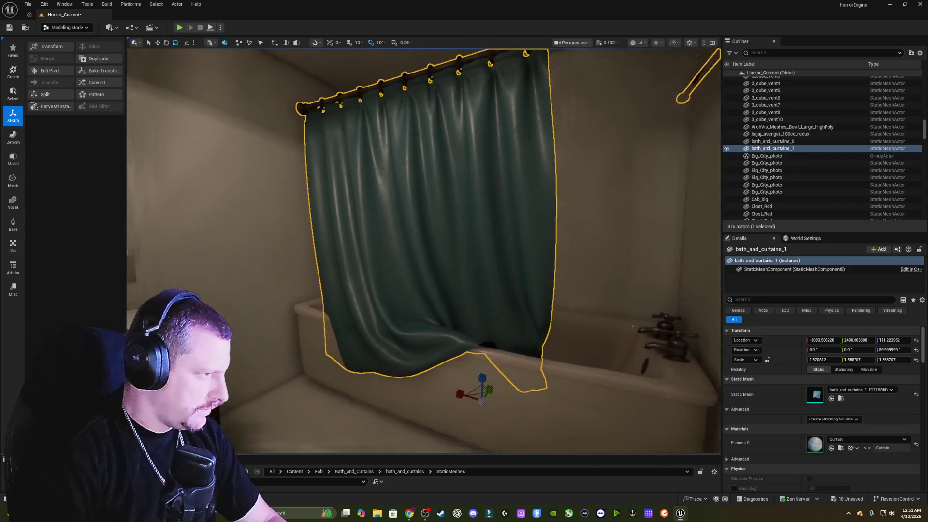
pyautogui.moveTo(564, 363)
pyautogui.mouseDown()
pyautogui.moveTo(527, 389)
pyautogui.moveTo(503, 367)
pyautogui.moveTo(527, 358)
pyautogui.moveTo(517, 362)
pyautogui.moveTo(501, 338)
pyautogui.moveTo(471, 364)
pyautogui.mouseUp()
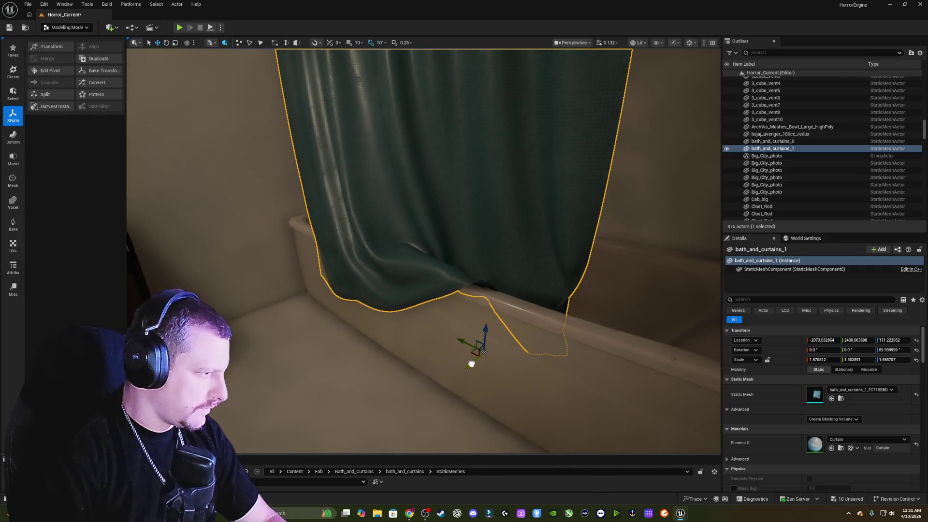
pyautogui.moveTo(486, 329)
pyautogui.mouseDown()
pyautogui.moveTo(472, 365)
pyautogui.moveTo(489, 339)
pyautogui.moveTo(433, 327)
pyautogui.moveTo(410, 348)
pyautogui.mouseUp()
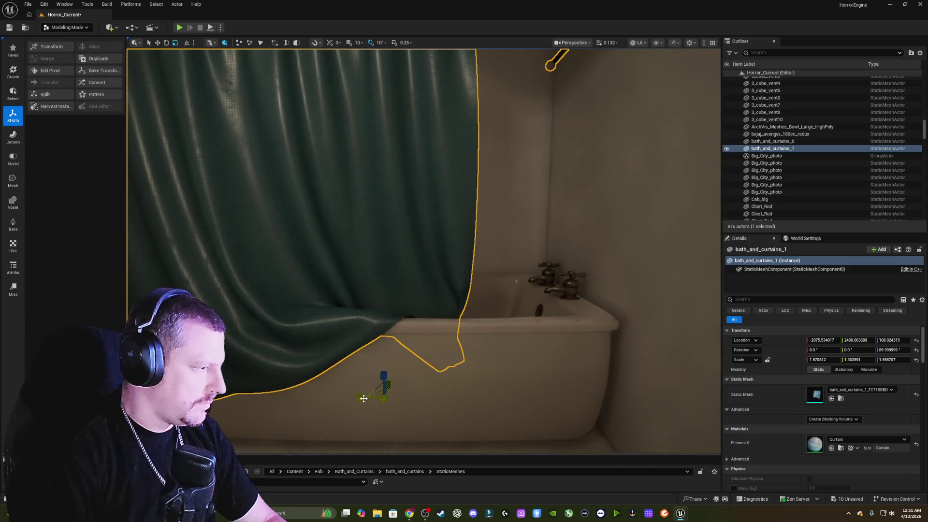
pyautogui.moveTo(364, 398); pyautogui.dragTo(363, 398)
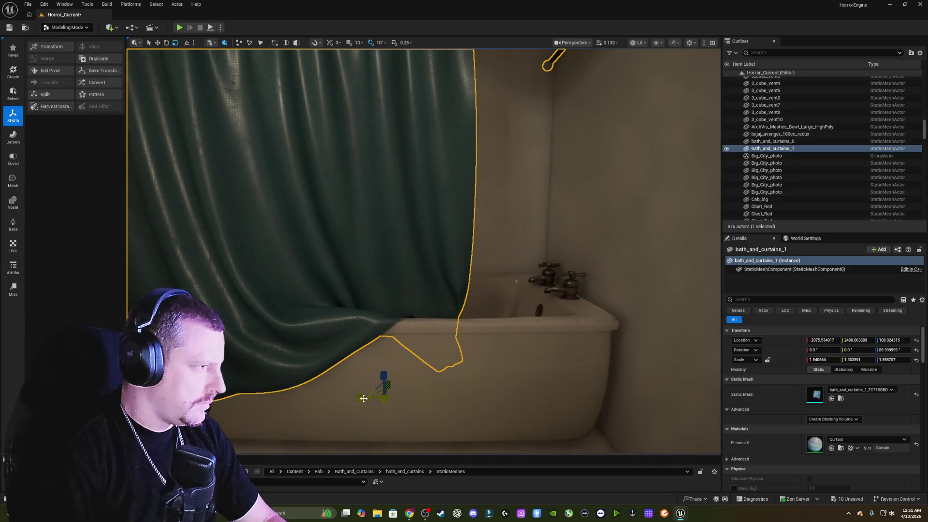
pyautogui.click(364, 393)
# Nudge the curtain along X and set its Y scale to about 1.37, then deselect it.
pyautogui.press('f')
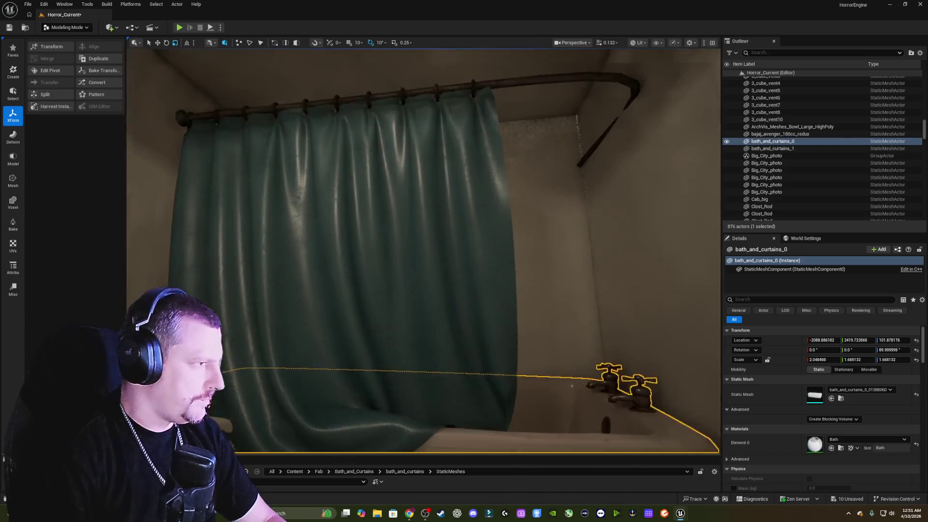
pyautogui.click(424, 271)
pyautogui.press('f')
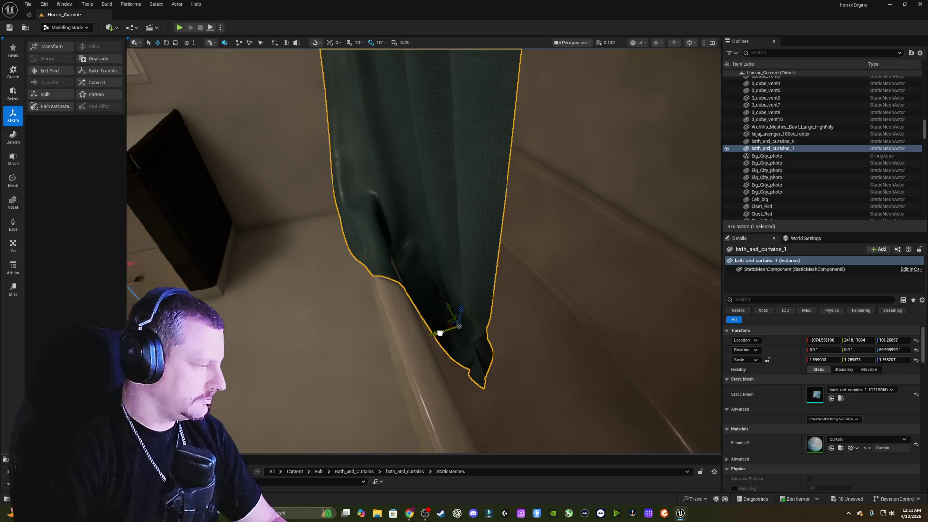
pyautogui.moveTo(440, 333); pyautogui.dragTo(439, 334)
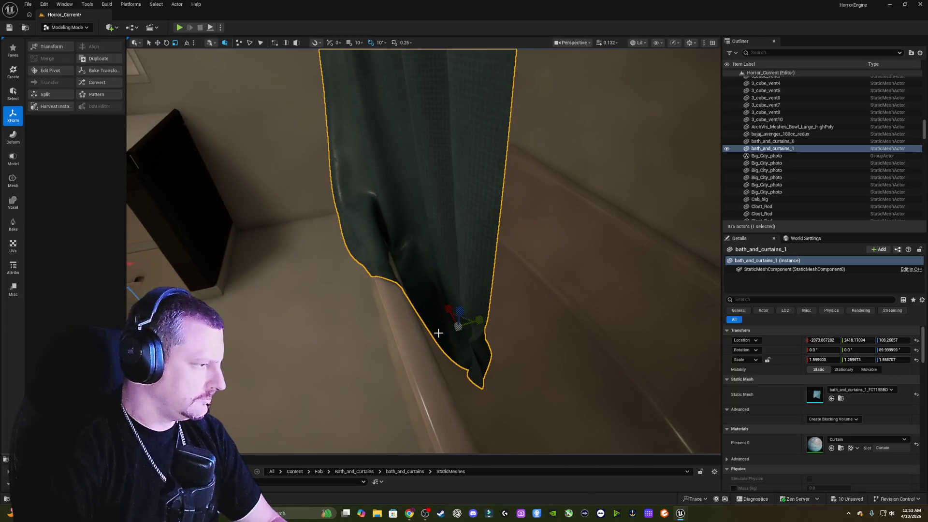
pyautogui.moveTo(477, 321)
pyautogui.mouseDown()
pyautogui.moveTo(460, 313)
pyautogui.moveTo(438, 331)
pyautogui.moveTo(378, 328)
pyautogui.mouseUp()
pyautogui.scroll(5, 440, 331)
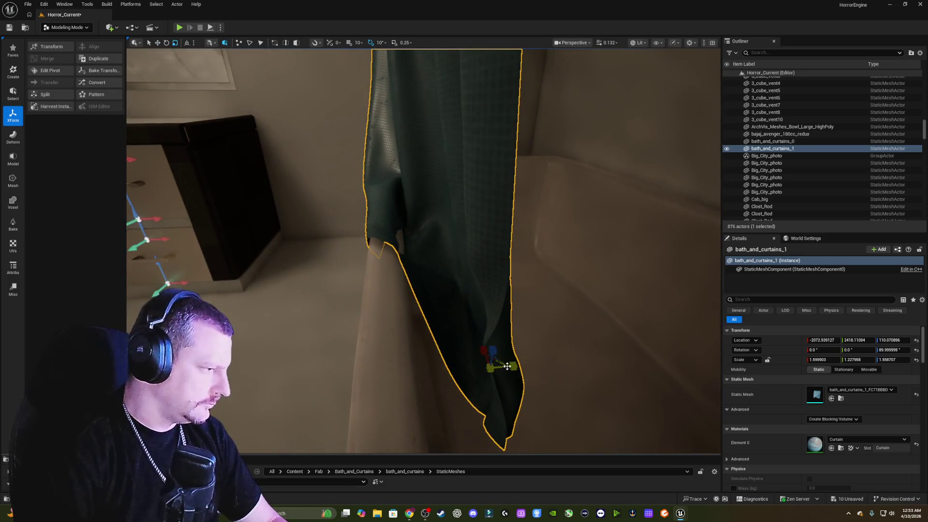
pyautogui.moveTo(510, 365)
pyautogui.mouseDown()
pyautogui.moveTo(465, 360)
pyautogui.moveTo(495, 358)
pyautogui.mouseUp()
pyautogui.moveTo(422, 331); pyautogui.dragTo(422, 280)
pyautogui.press('Escape')
pyautogui.moveTo(421, 332)
pyautogui.mouseDown()
pyautogui.moveTo(421, 310)
pyautogui.moveTo(438, 300)
pyautogui.moveTo(425, 298)
pyautogui.moveTo(444, 296)
pyautogui.moveTo(406, 314)
pyautogui.moveTo(445, 310)
pyautogui.moveTo(421, 306)
pyautogui.mouseUp()
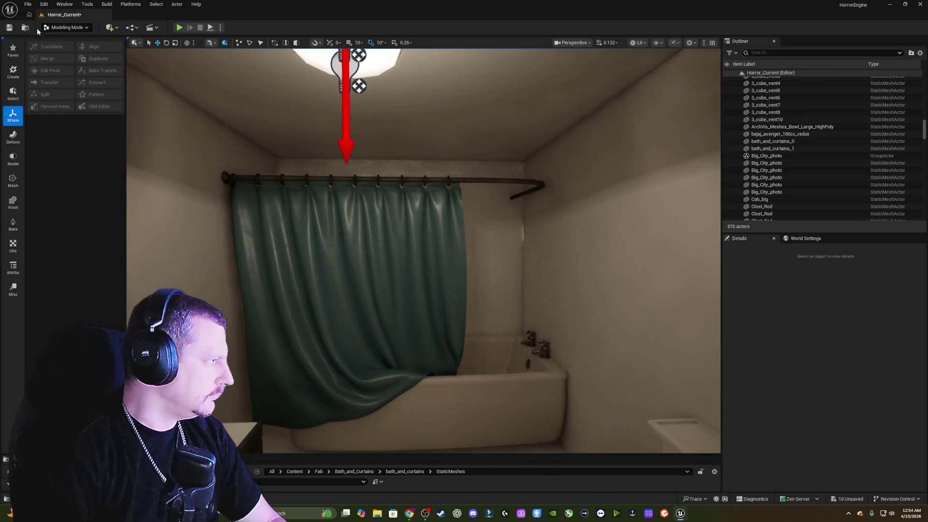
# Save all levels and assets, then swing the view from the shower curtain to the vanity.
pyautogui.click(27, 4)
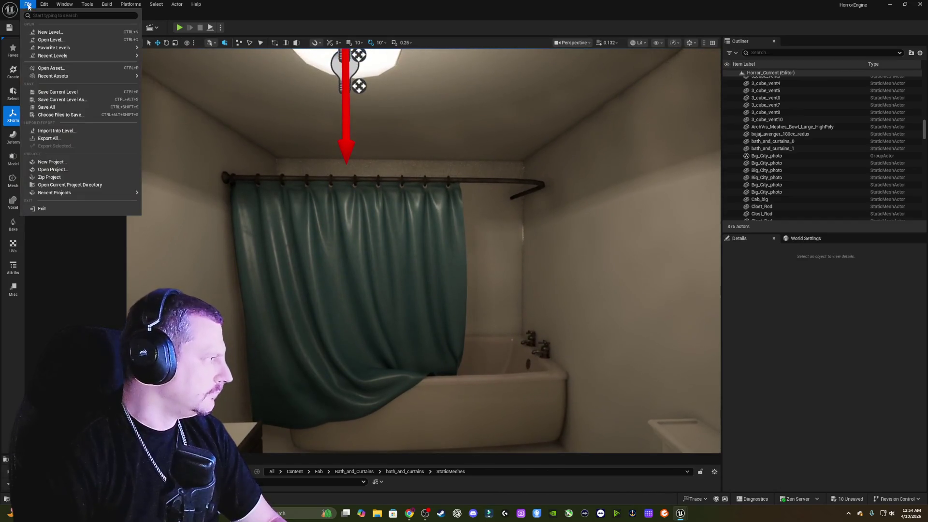
pyautogui.click(53, 106)
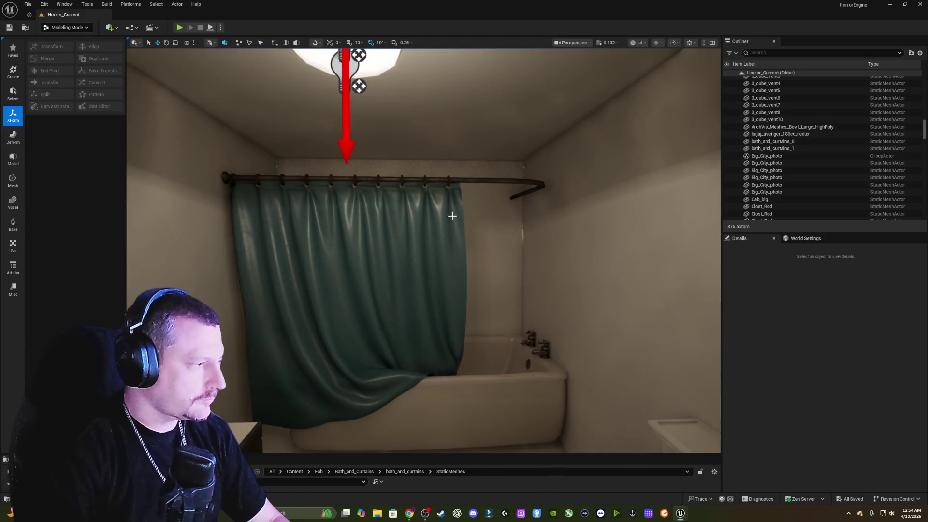
pyautogui.moveTo(452, 213)
pyautogui.mouseDown()
pyautogui.moveTo(618, 223)
pyautogui.moveTo(667, 237)
pyautogui.moveTo(686, 230)
pyautogui.mouseUp()
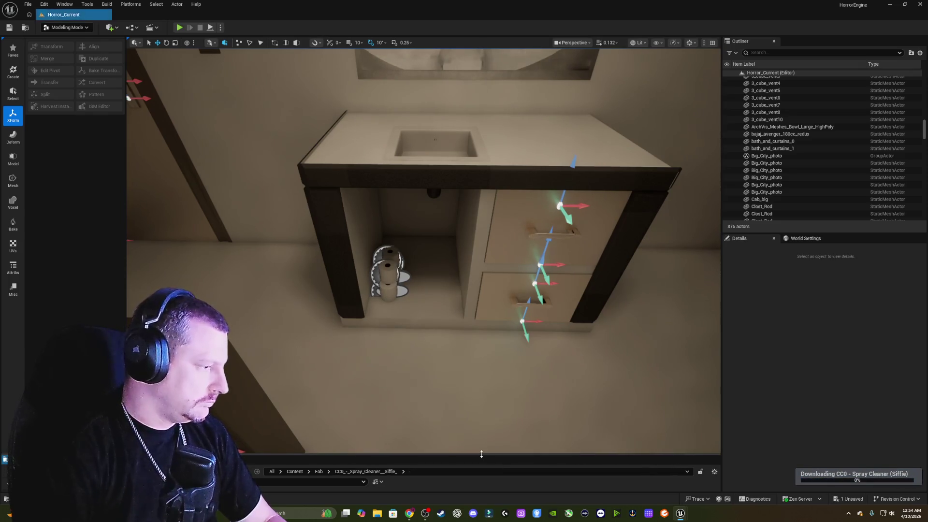
# Enlarge the Content Browser, test the spray cleaner under the sink, then delete it.
pyautogui.moveTo(482, 454); pyautogui.dragTo(463, 333)
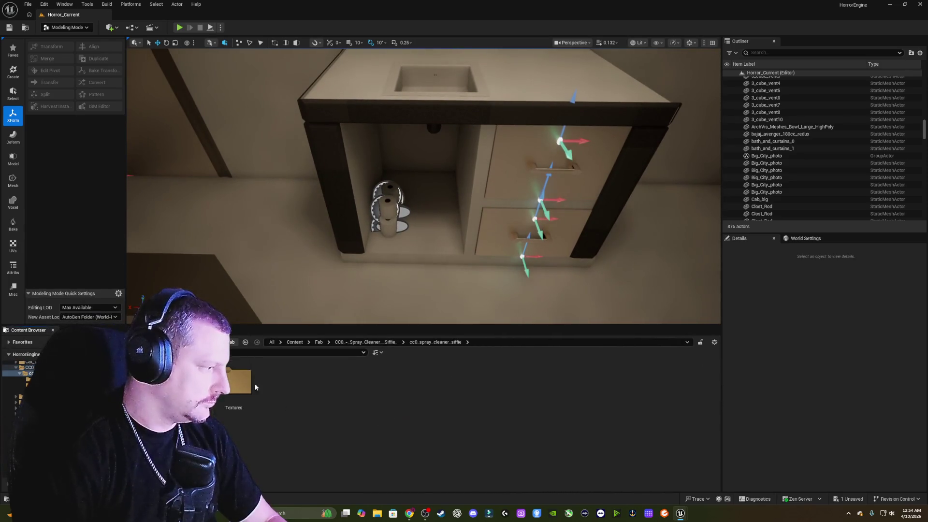
pyautogui.moveTo(210, 368)
pyautogui.mouseDown()
pyautogui.moveTo(429, 222)
pyautogui.moveTo(425, 170)
pyautogui.mouseUp()
pyautogui.press('f')
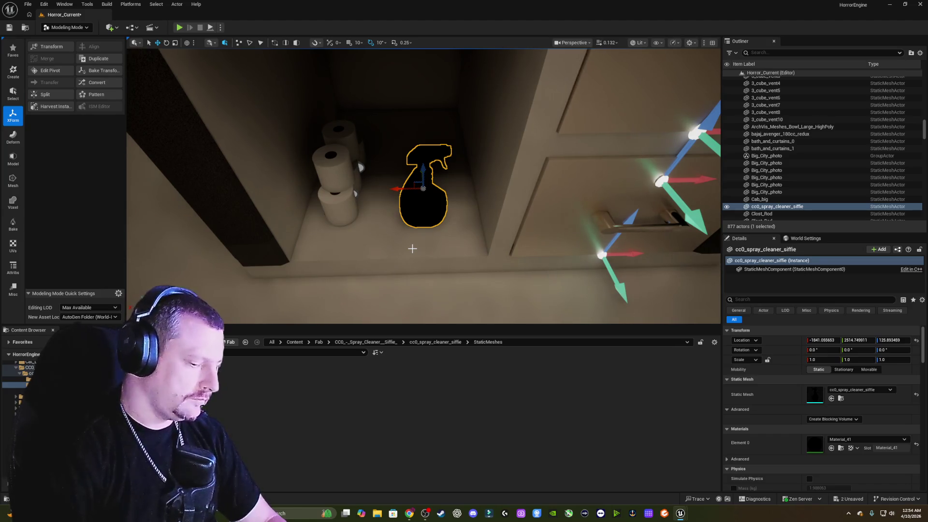
pyautogui.press('Delete')
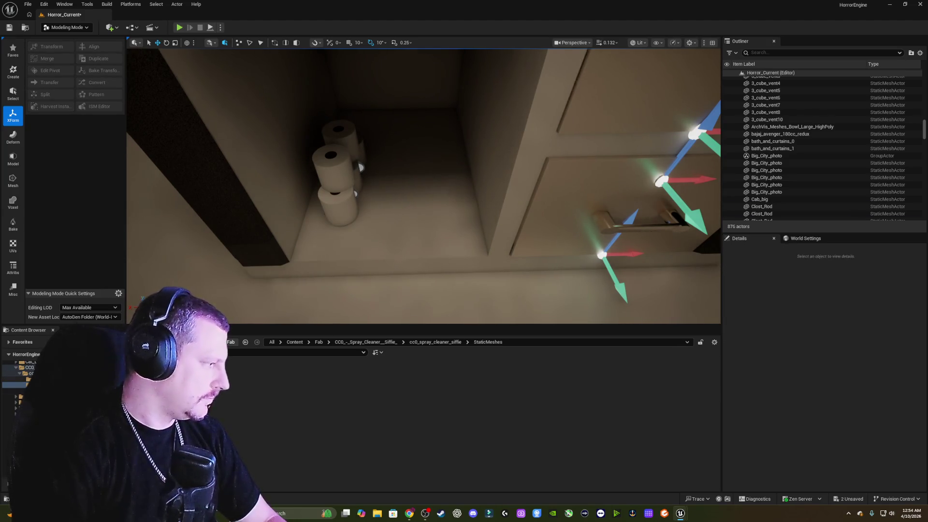
pyautogui.rightClick(54, 384)
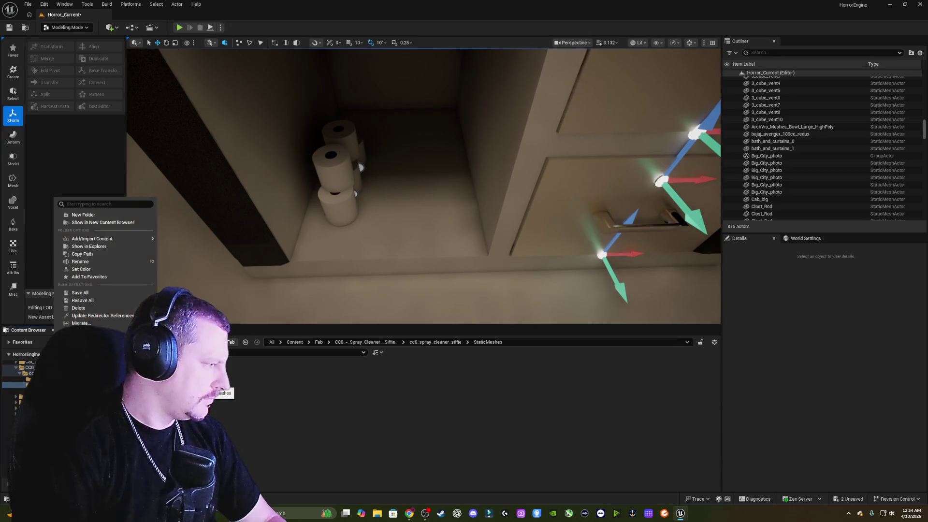
# Delete the old spray cleaner folder and its assets, then open the fresh pack's subfolder.
pyautogui.click(97, 309)
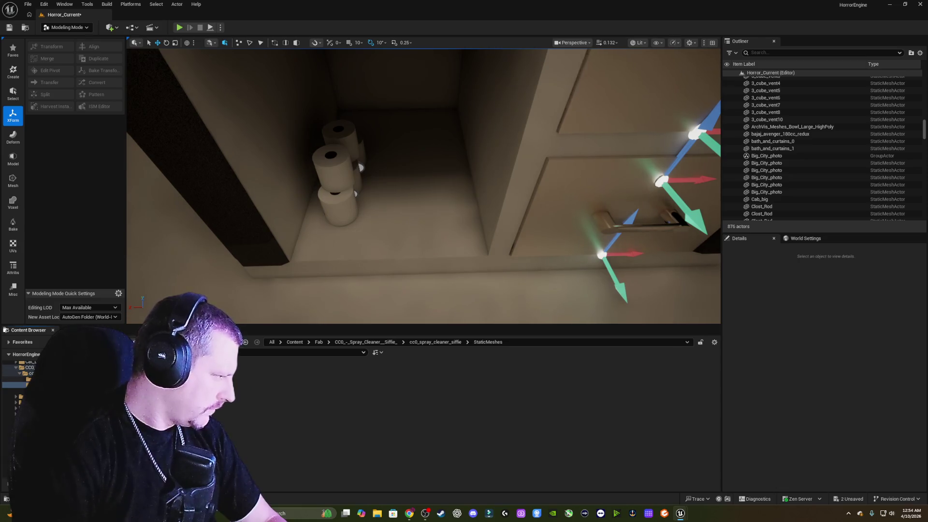
pyautogui.scroll(2, 19, 387)
pyautogui.click(19, 390)
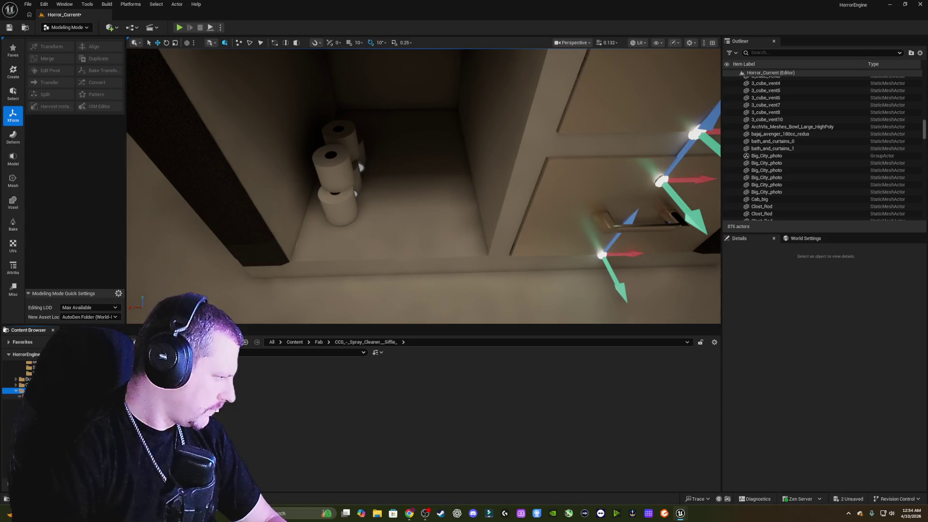
pyautogui.rightClick(66, 390)
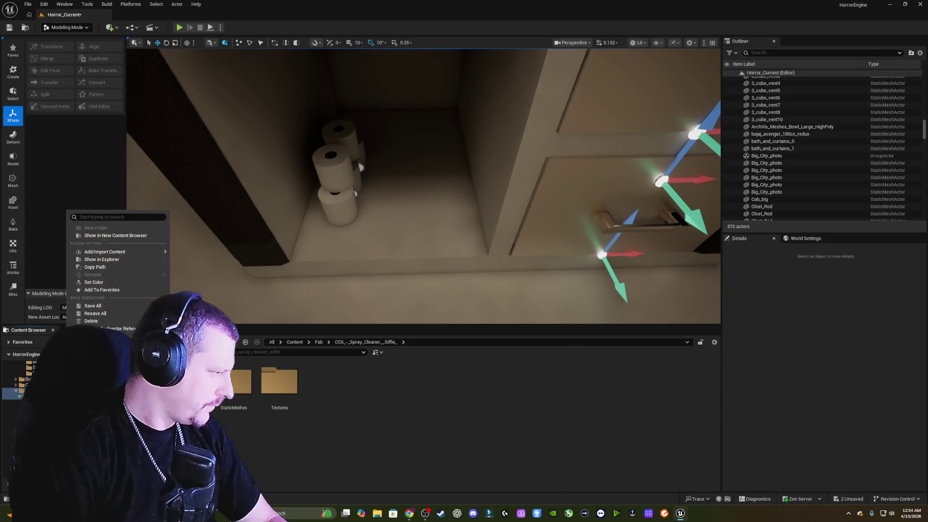
pyautogui.click(107, 323)
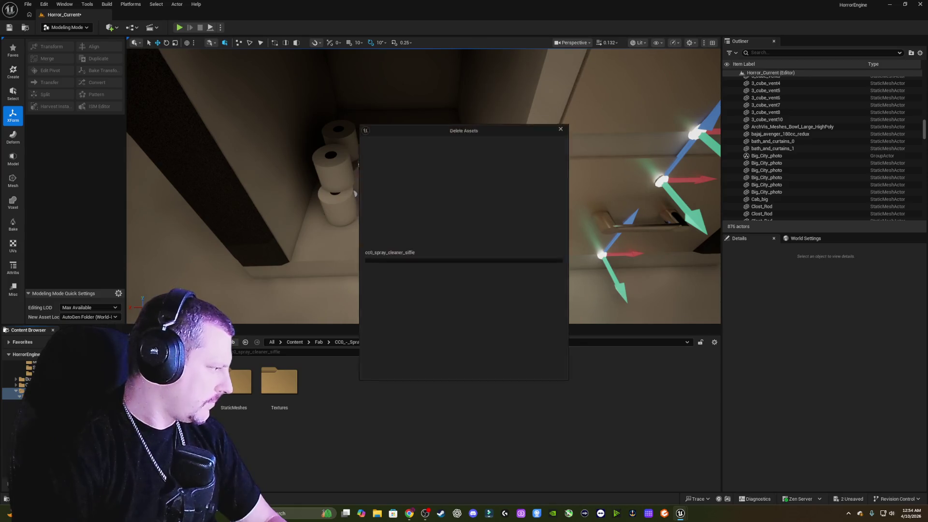
pyautogui.click(423, 376)
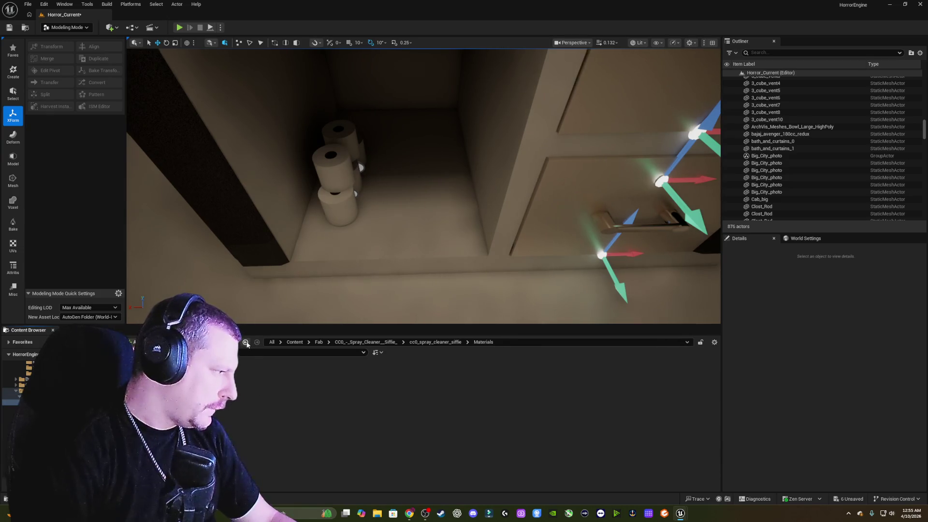
pyautogui.doubleClick(242, 382)
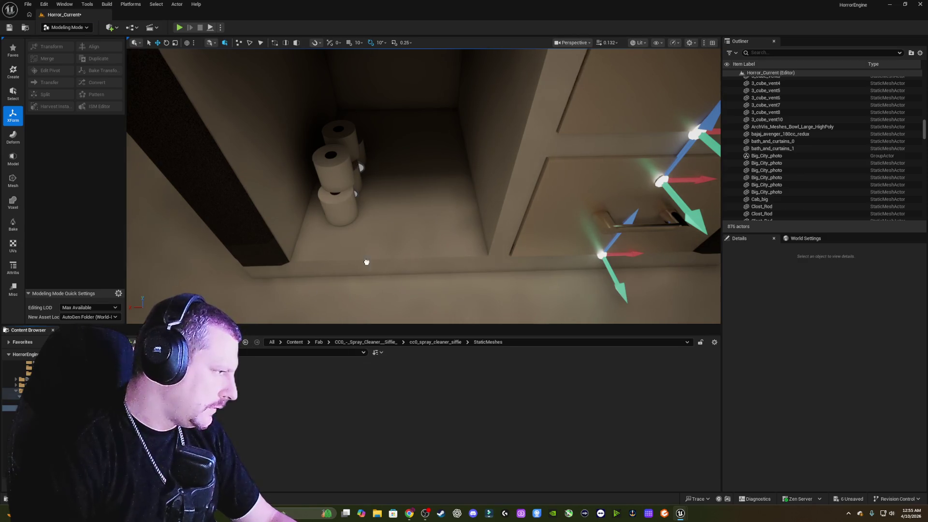
# Place the spray cleaner on the vanity shelf, rotated about -170° on Z to face outward.
pyautogui.moveTo(366, 262)
pyautogui.mouseDown()
pyautogui.moveTo(424, 212)
pyautogui.moveTo(433, 176)
pyautogui.mouseUp()
pyautogui.press('e')
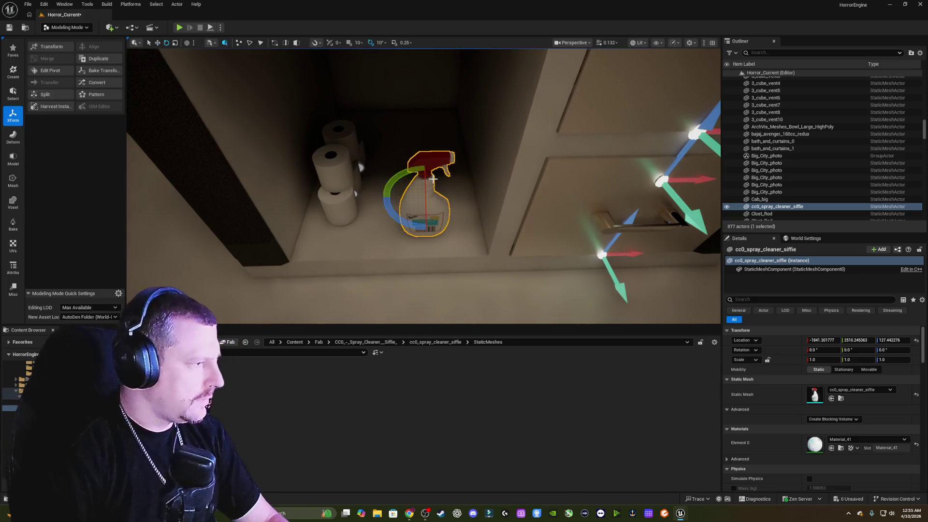
pyautogui.moveTo(386, 213)
pyautogui.mouseDown()
pyautogui.moveTo(382, 231)
pyautogui.moveTo(467, 201)
pyautogui.mouseUp()
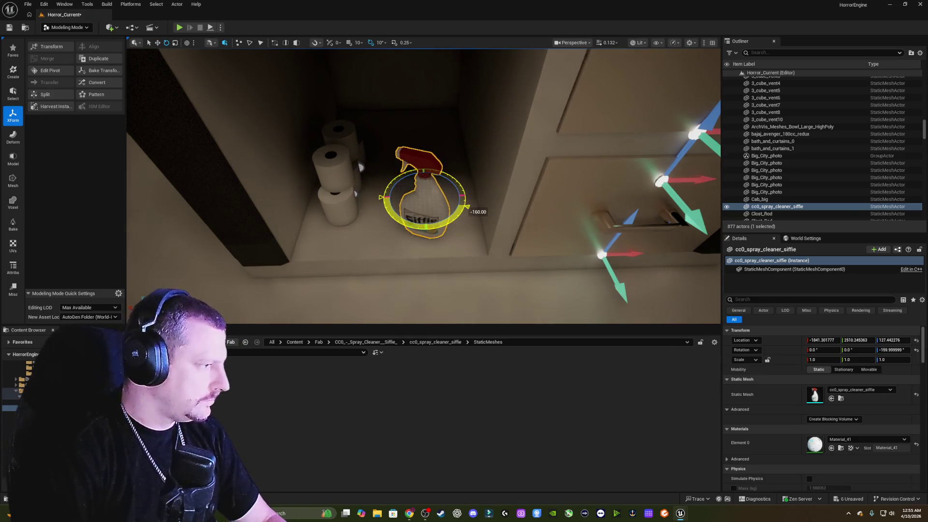
pyautogui.press('w')
pyautogui.scroll(2, 424, 194)
pyautogui.moveTo(432, 249)
pyautogui.mouseDown()
pyautogui.moveTo(442, 216)
pyautogui.moveTo(442, 225)
pyautogui.mouseUp()
# Raise the spray bottle slightly onto the shelf, deselect it, and return to the Content folder.
pyautogui.moveTo(443, 227); pyautogui.dragTo(443, 220)
pyautogui.scroll(-5, 474, 238)
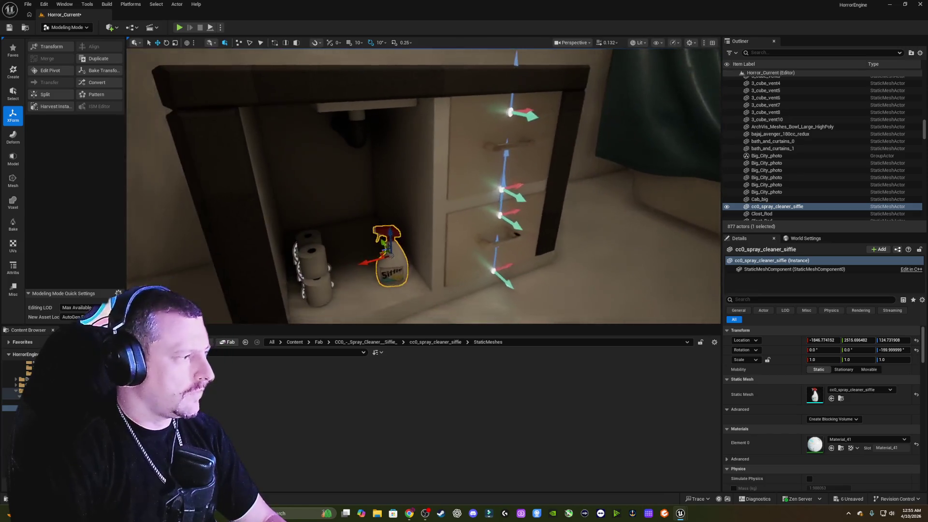
pyautogui.press('Escape')
pyautogui.scroll(5, 475, 238)
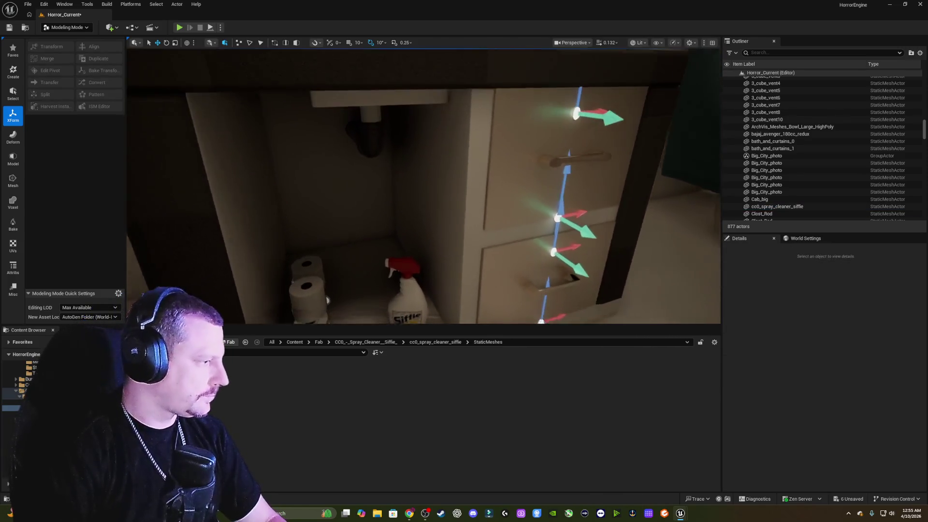
pyautogui.click(295, 342)
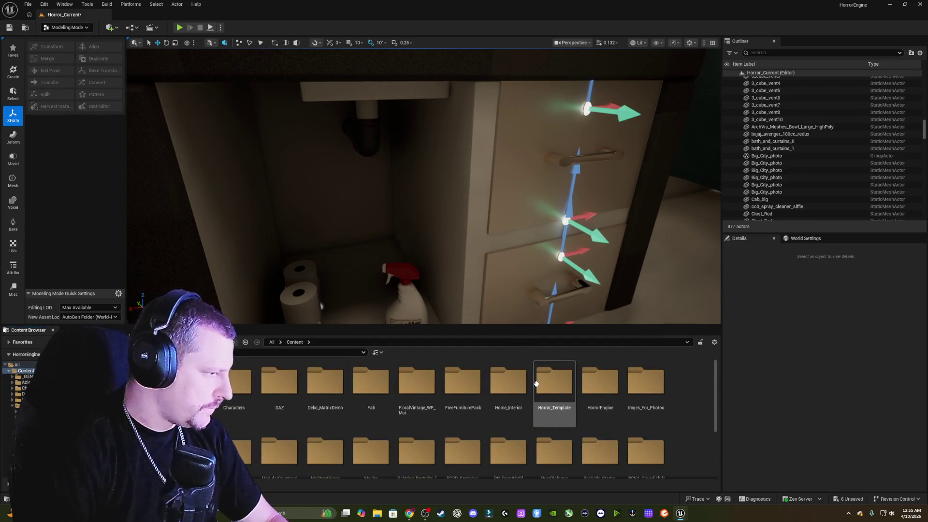
# Browse FreeFurniturePack's Materials and Meshes folders, then return to the top-level Content folder.
pyautogui.doubleClick(463, 393)
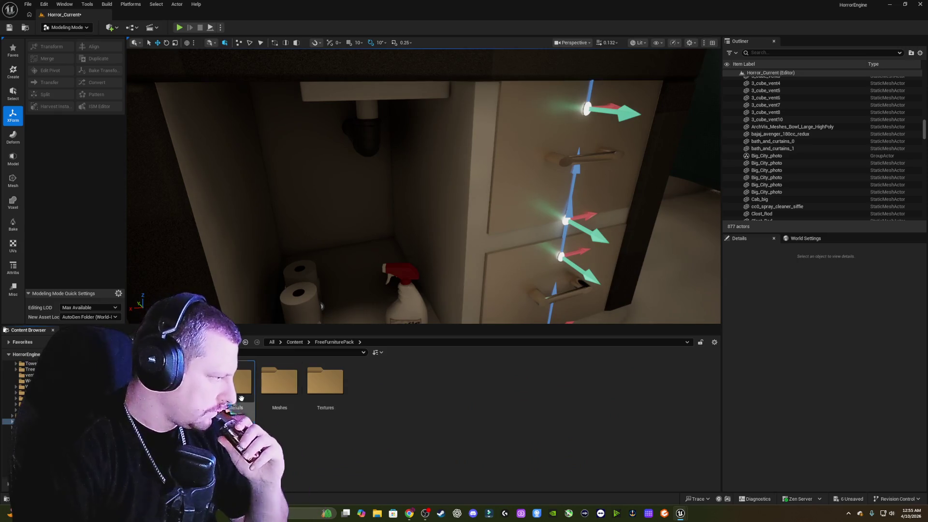
pyautogui.doubleClick(241, 398)
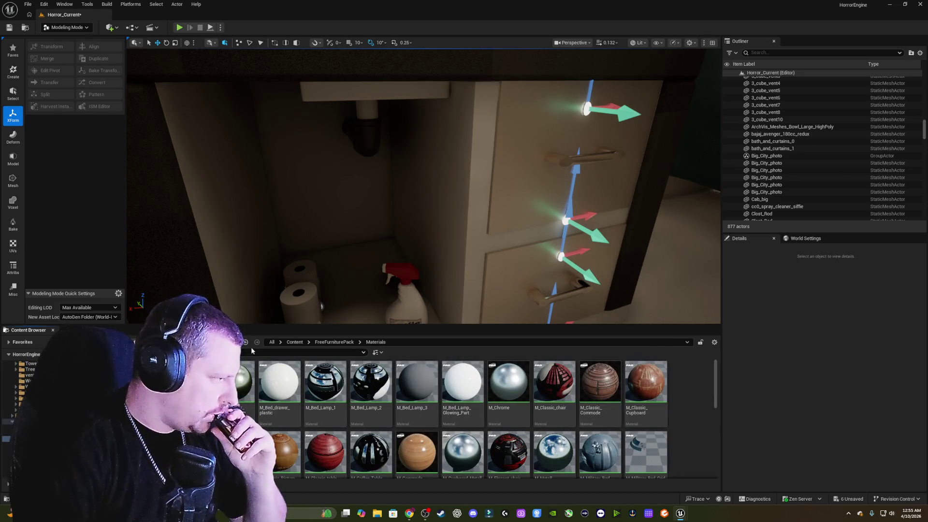
pyautogui.click(246, 341)
pyautogui.doubleClick(279, 382)
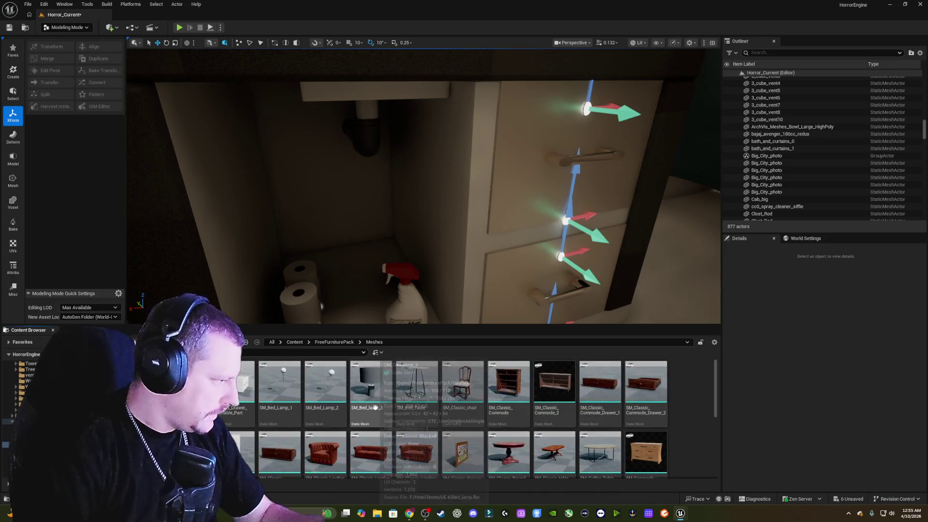
pyautogui.scroll(-3, 556, 401)
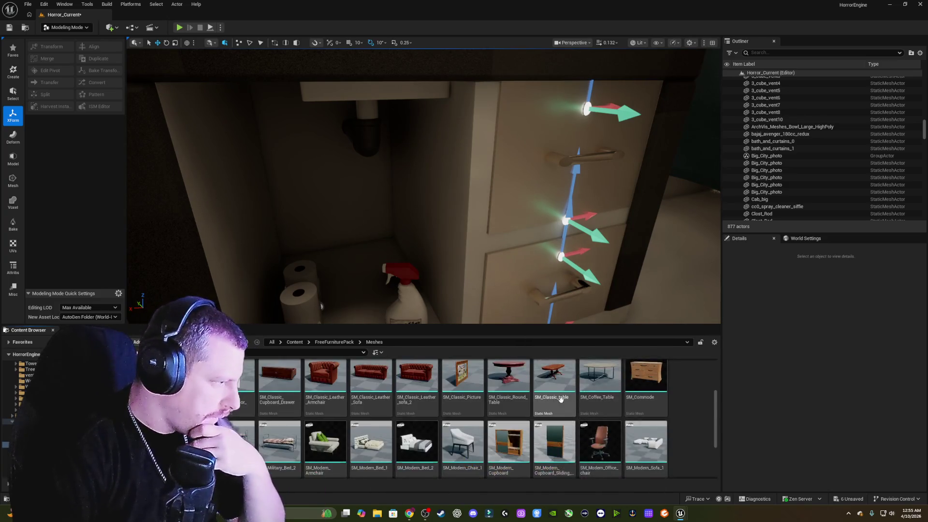
pyautogui.scroll(-1, 566, 406)
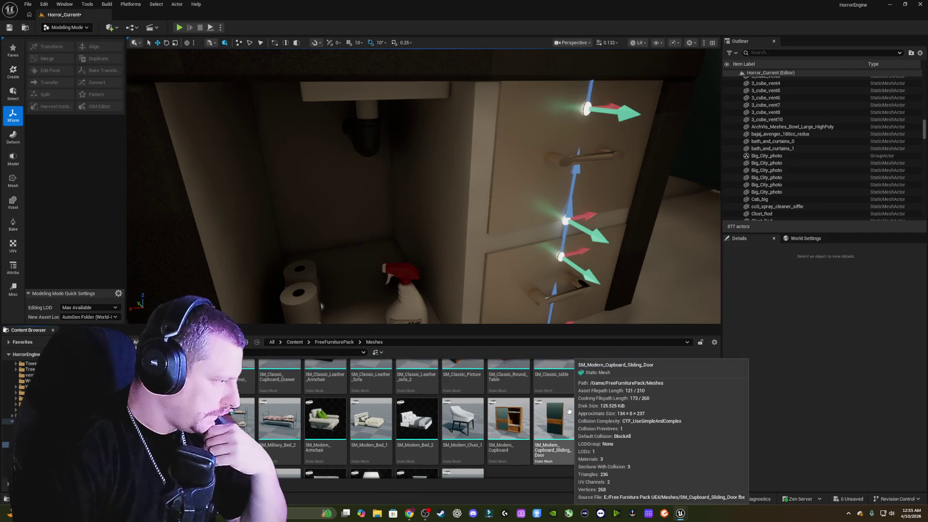
pyautogui.scroll(4, 569, 411)
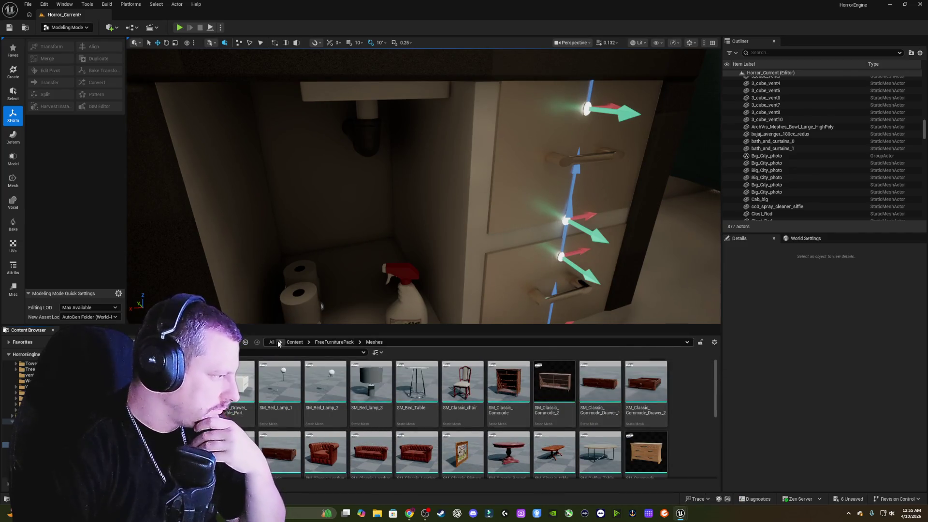
pyautogui.click(246, 343)
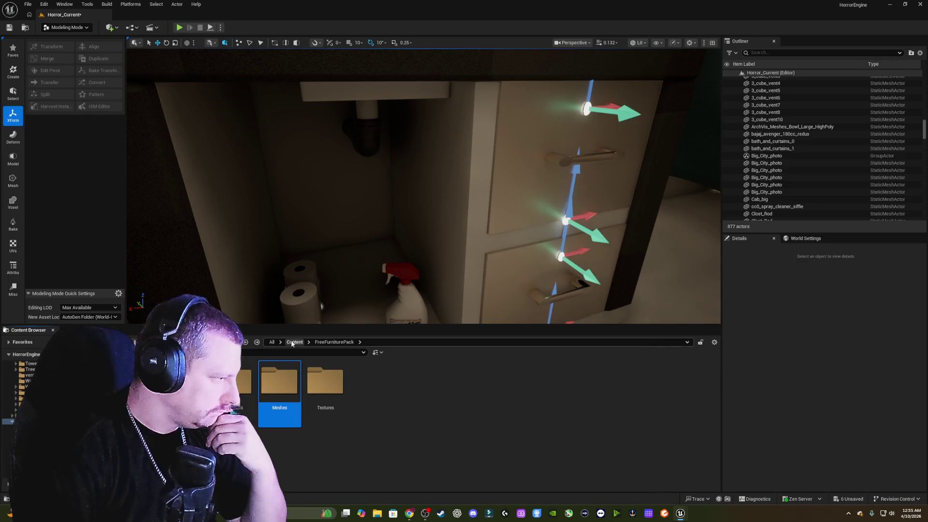
pyautogui.click(247, 342)
pyautogui.scroll(-1, 651, 408)
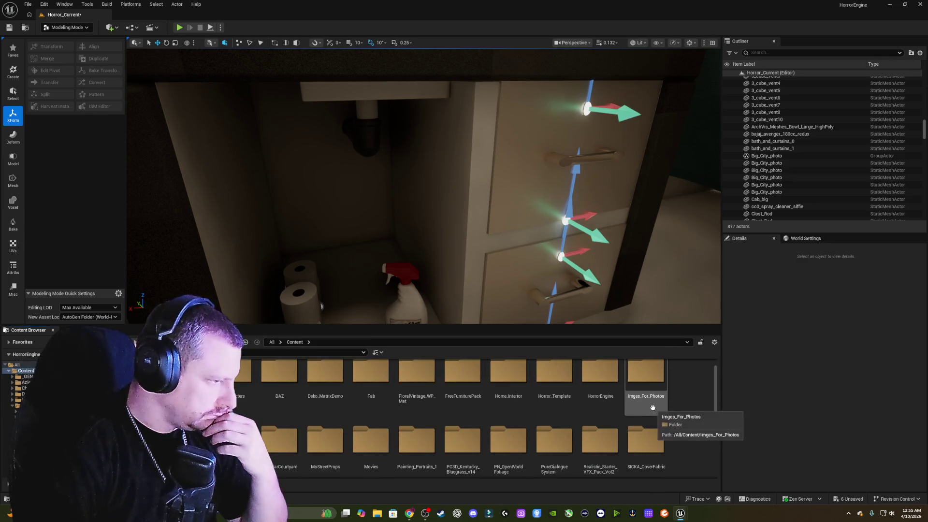
pyautogui.scroll(-1, 651, 408)
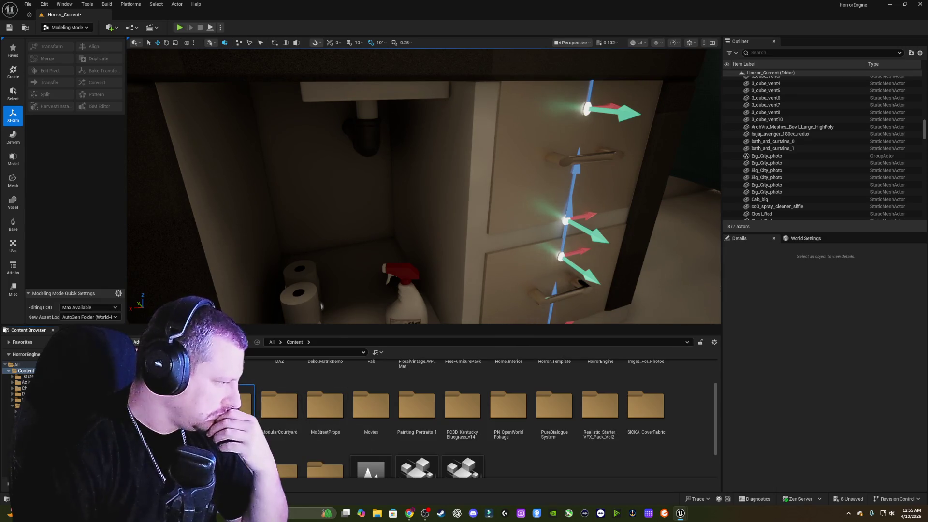
# Look through the ModernKitchenClutterPack Materials and Instances folders, then return to the pack folder.
pyautogui.doubleClick(241, 406)
pyautogui.doubleClick(245, 392)
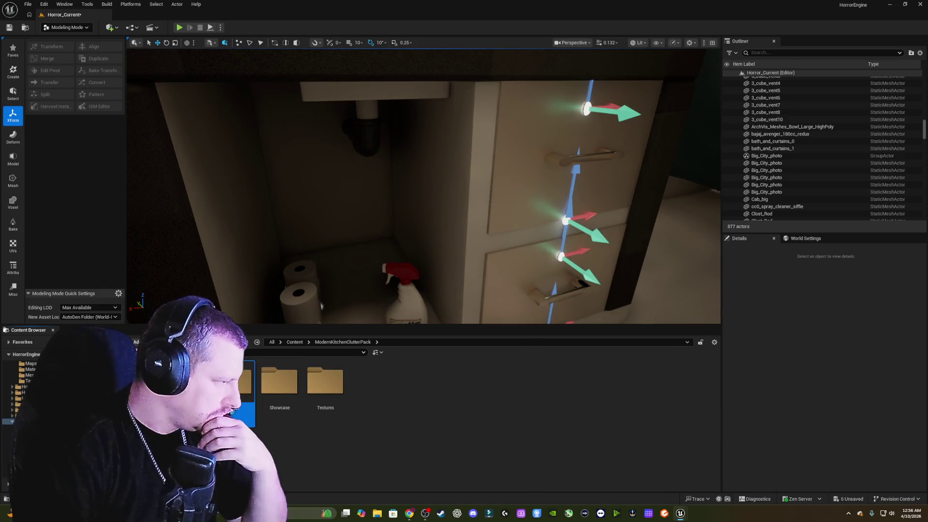
pyautogui.doubleClick(252, 405)
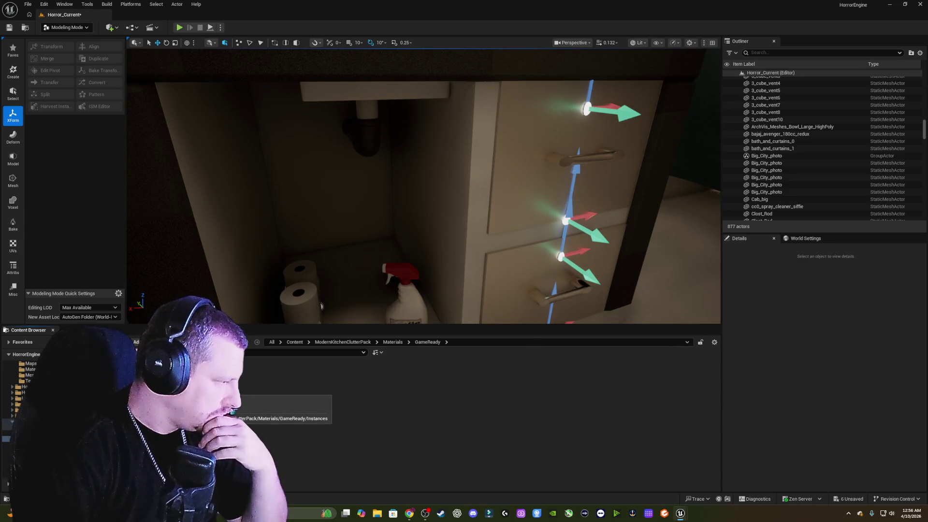
pyautogui.doubleClick(246, 409)
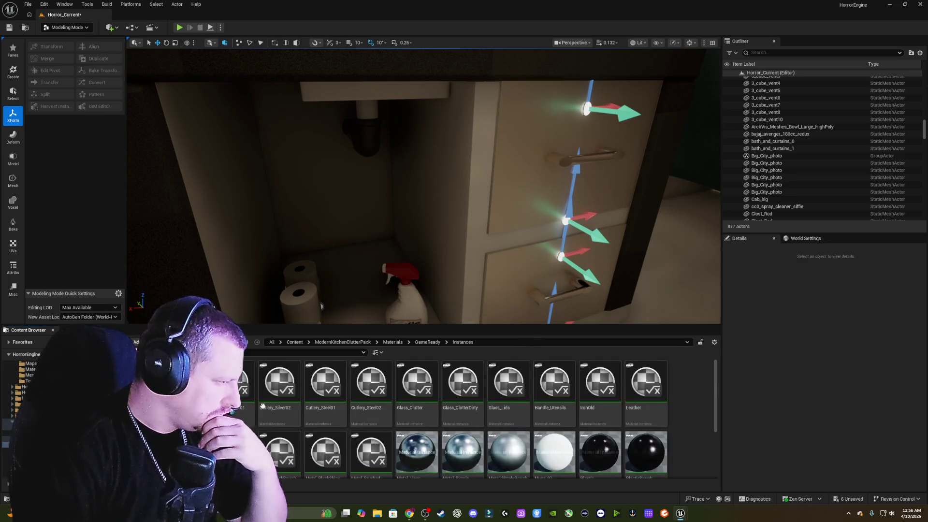
pyautogui.click(246, 344)
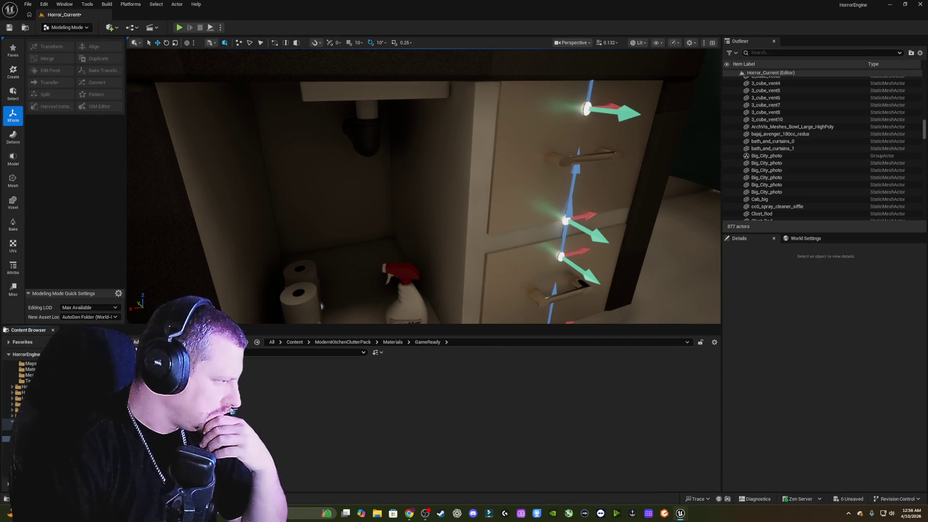
pyautogui.click(246, 344)
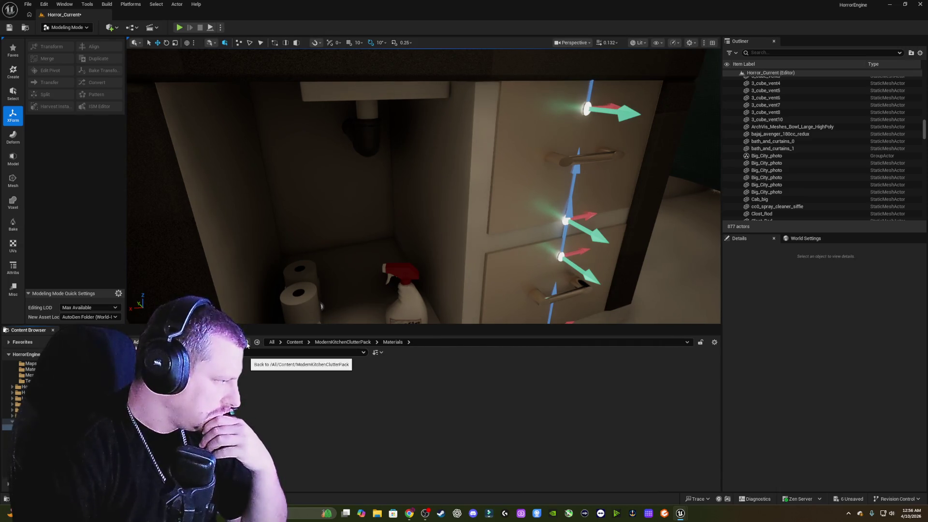
pyautogui.click(247, 344)
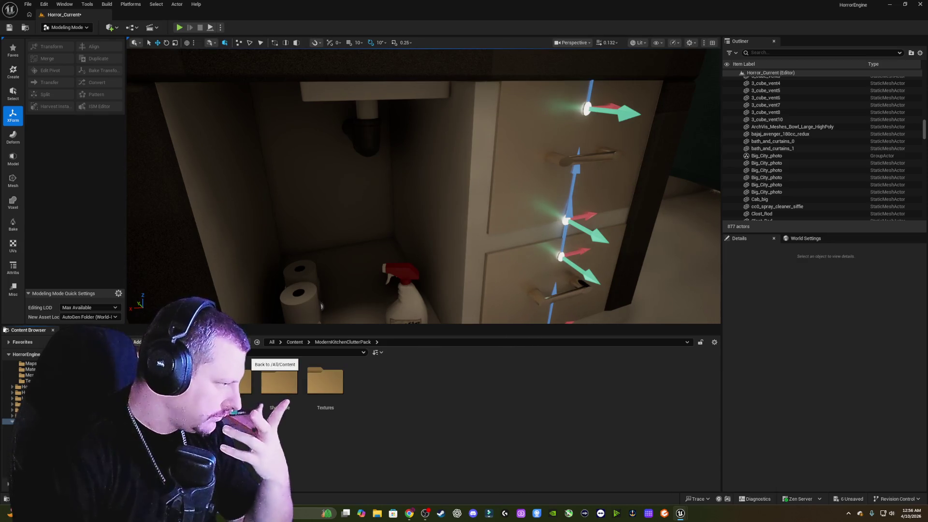
# Browse the pack's Mesh > GameReady meshes, then go back up to Content.
pyautogui.doubleClick(233, 382)
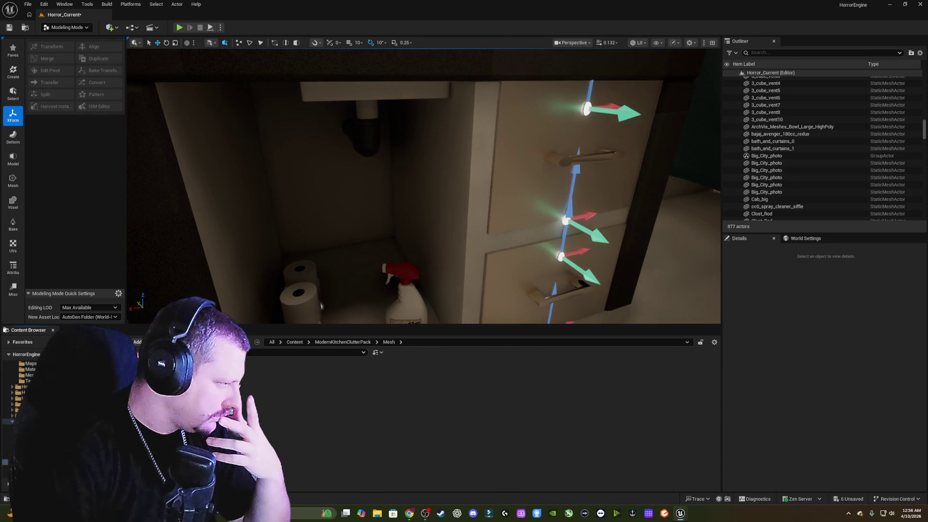
pyautogui.doubleClick(233, 382)
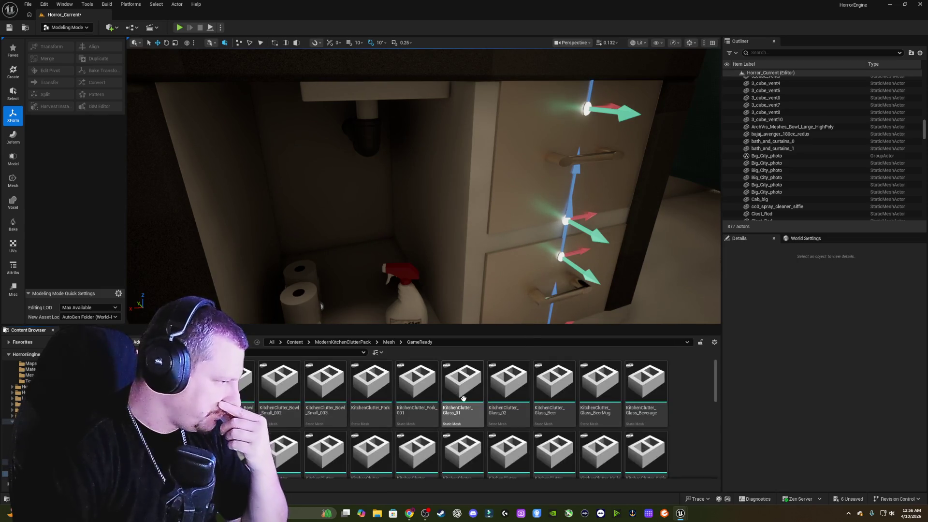
pyautogui.scroll(-10, 484, 392)
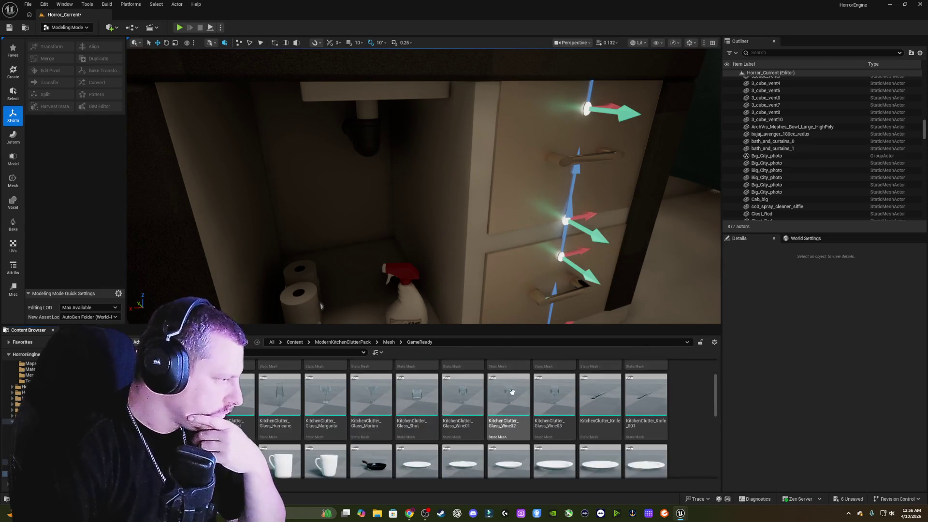
pyautogui.scroll(-3, 563, 399)
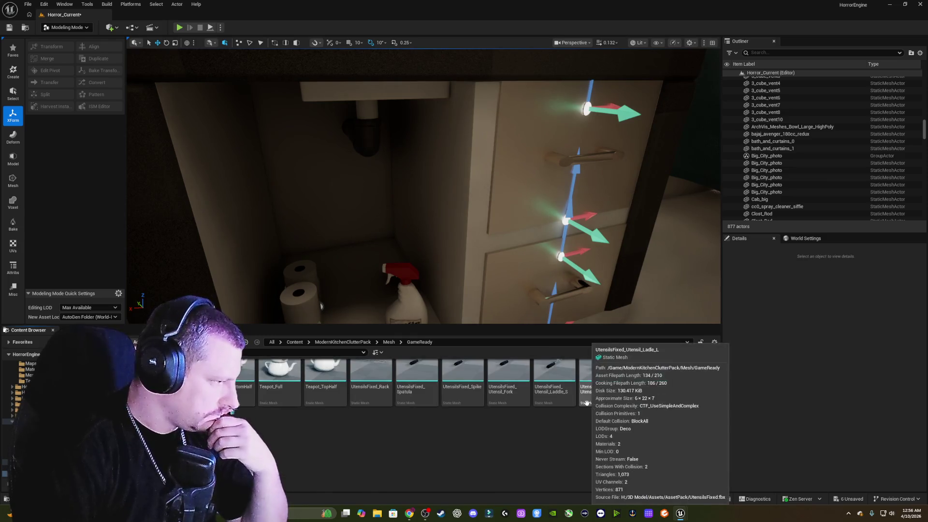
pyautogui.scroll(3, 587, 413)
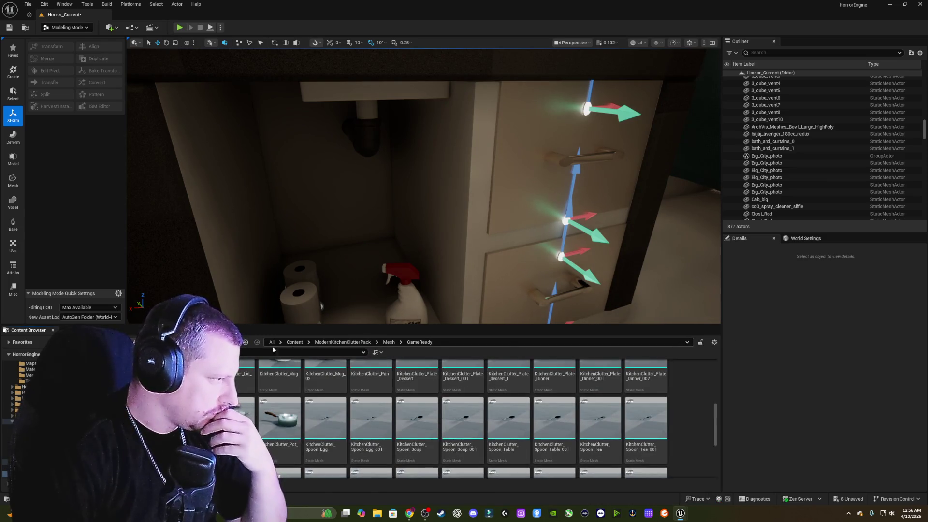
pyautogui.click(246, 342)
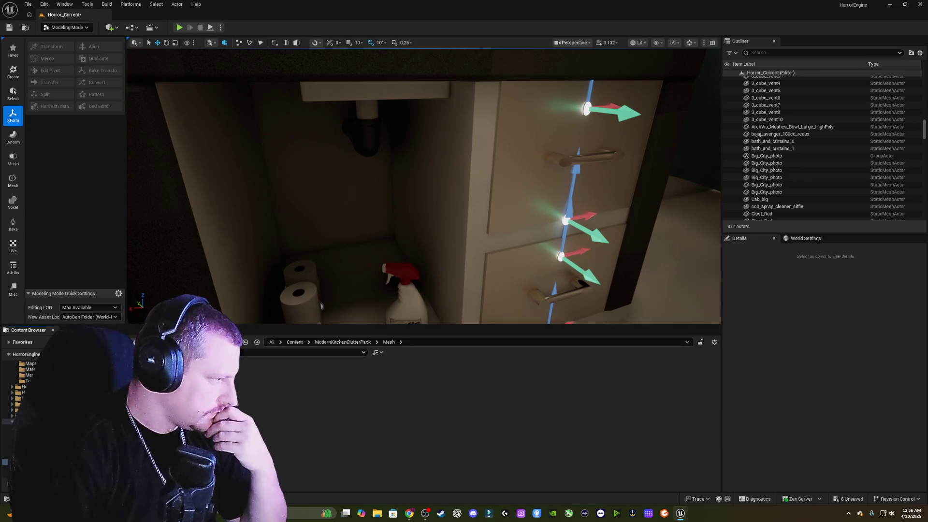
pyautogui.click(245, 343)
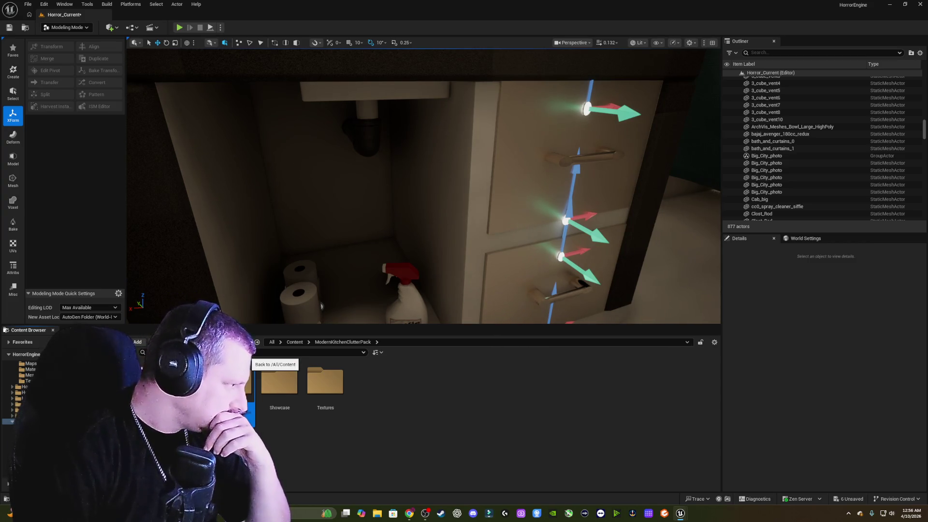
pyautogui.click(246, 342)
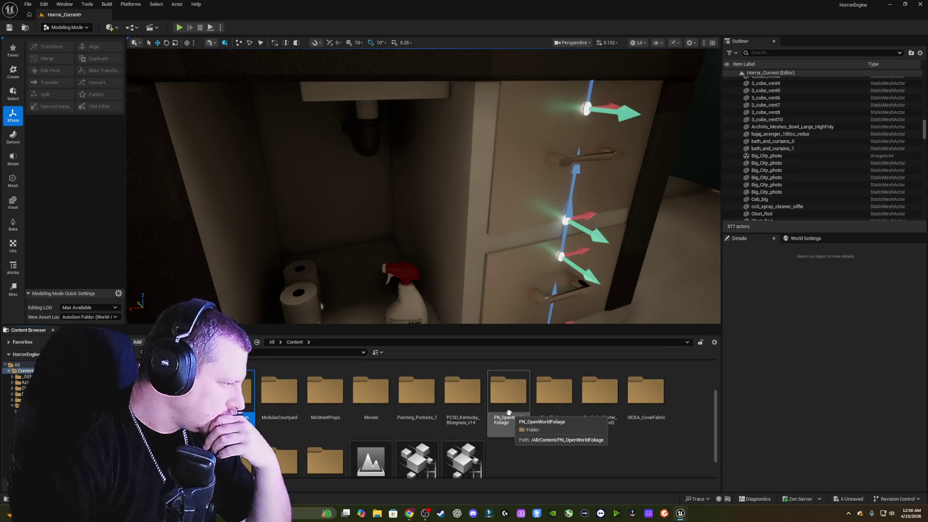
# Filter the Content folder to Static Mesh assets and enlarge the Content Browser grid.
pyautogui.scroll(-2, 498, 411)
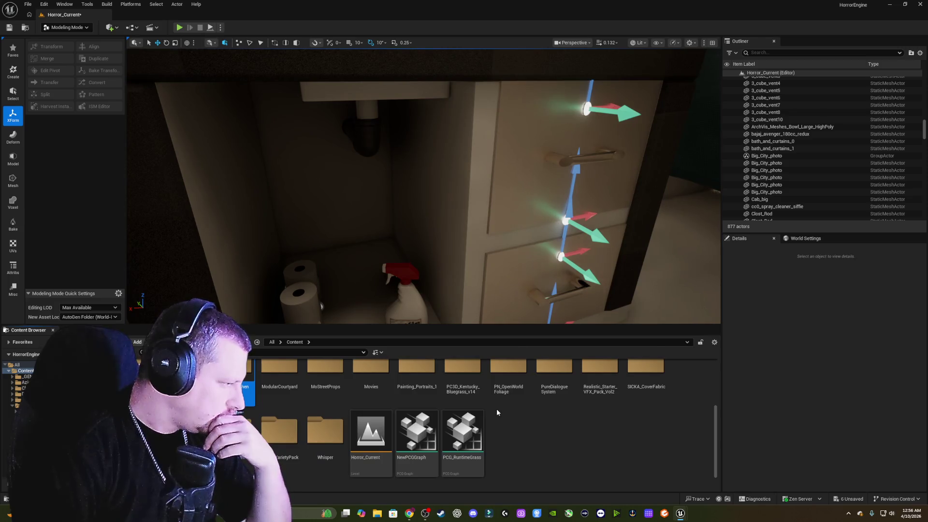
pyautogui.scroll(4, 497, 411)
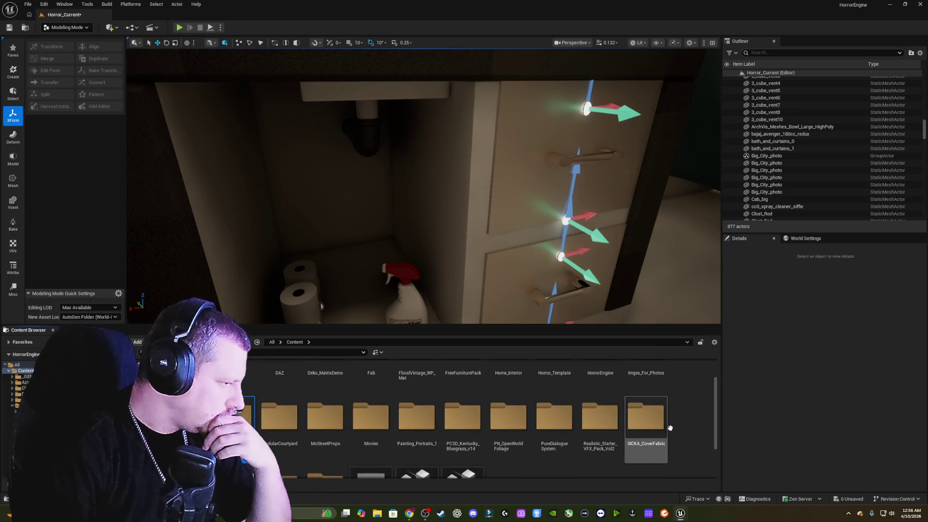
pyautogui.scroll(2, 700, 427)
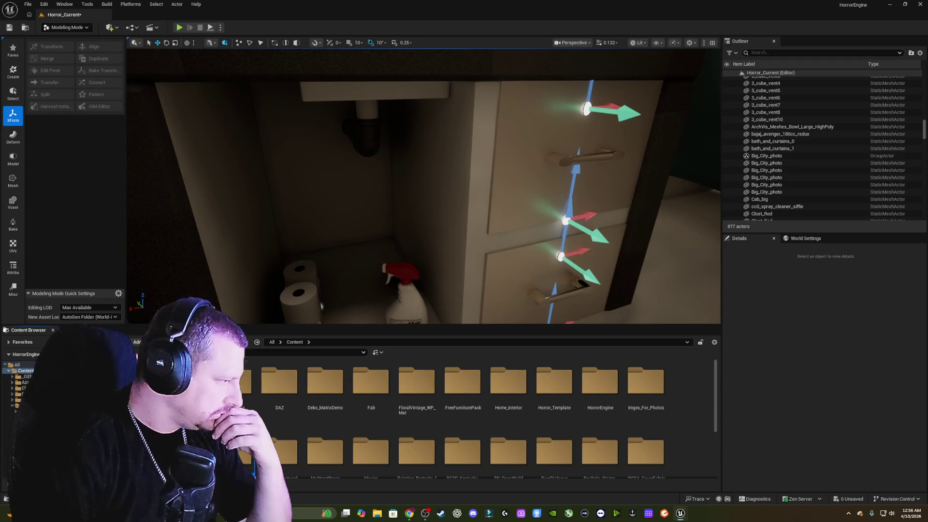
pyautogui.click(130, 352)
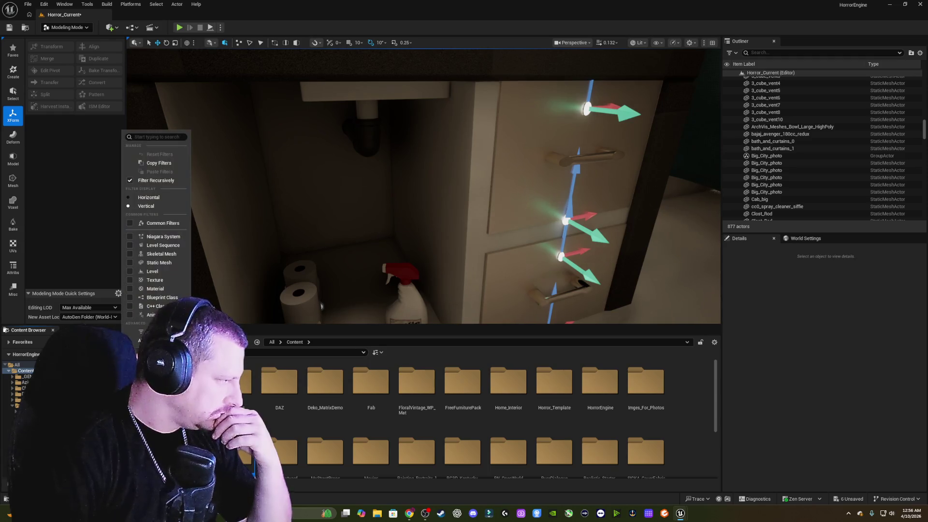
pyautogui.click(130, 262)
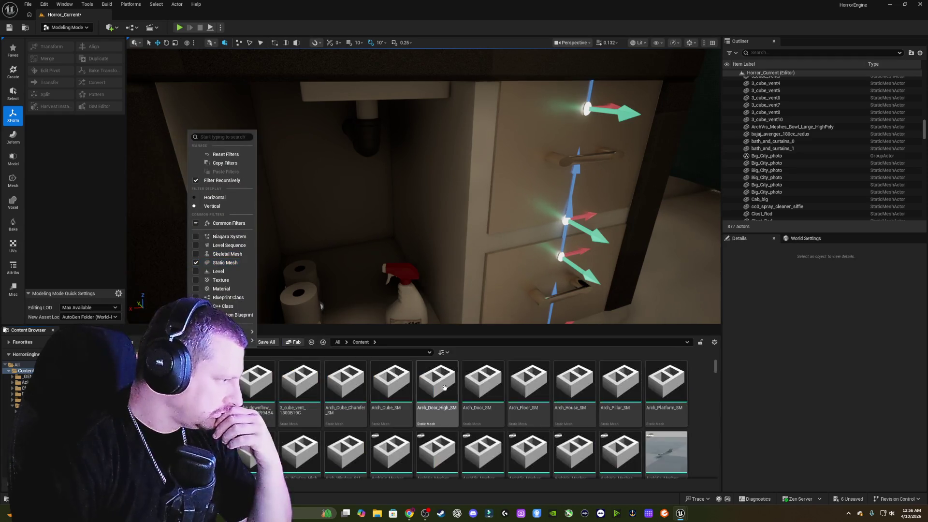
pyautogui.click(706, 393)
pyautogui.scroll(-5, 704, 393)
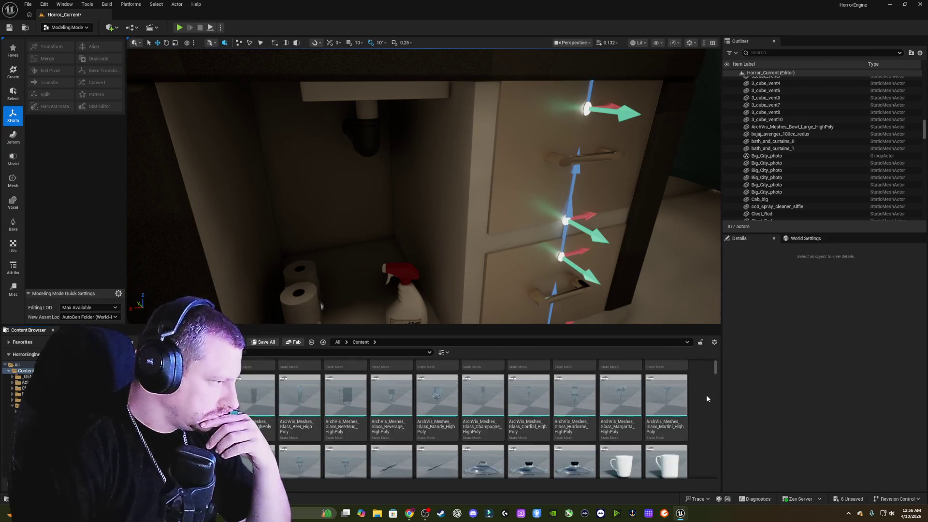
pyautogui.moveTo(572, 325); pyautogui.dragTo(573, 108)
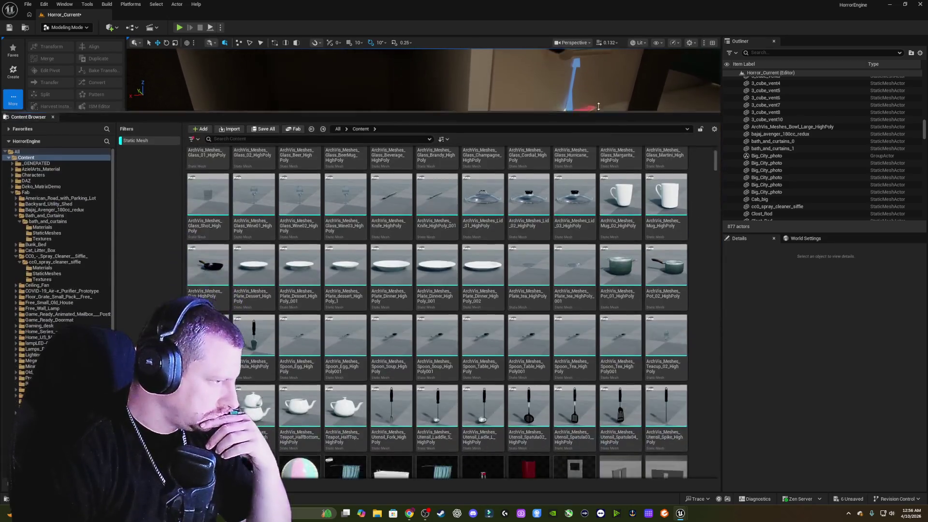
pyautogui.scroll(-5, 715, 156)
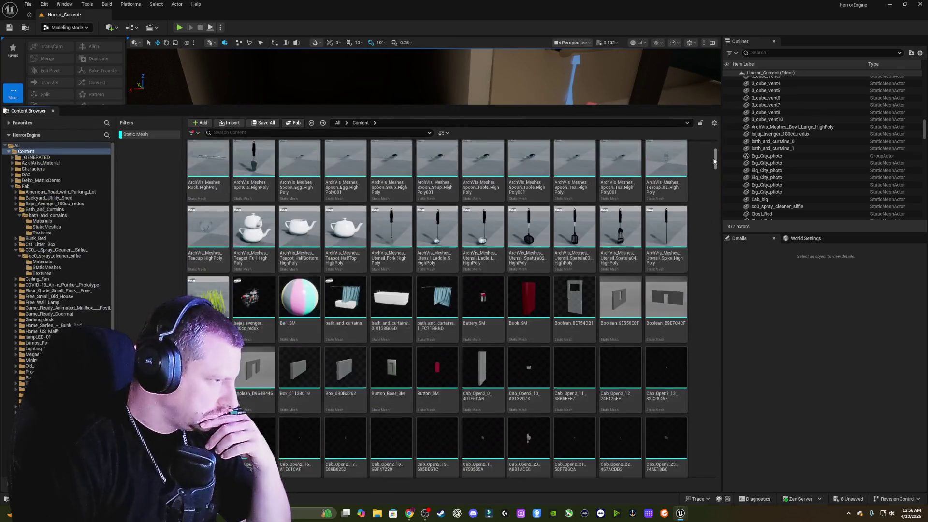
pyautogui.scroll(2, 624, 189)
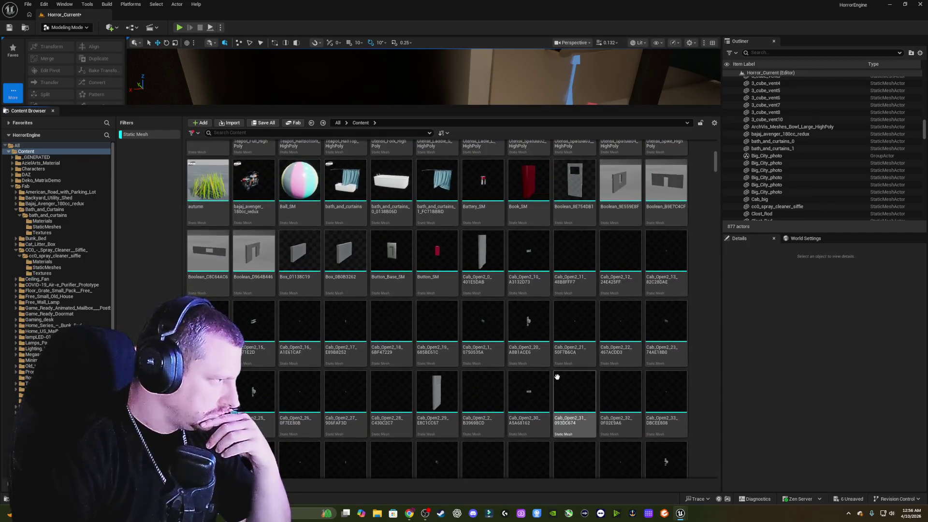
pyautogui.scroll(-6, 543, 213)
pyautogui.scroll(-9, 495, 320)
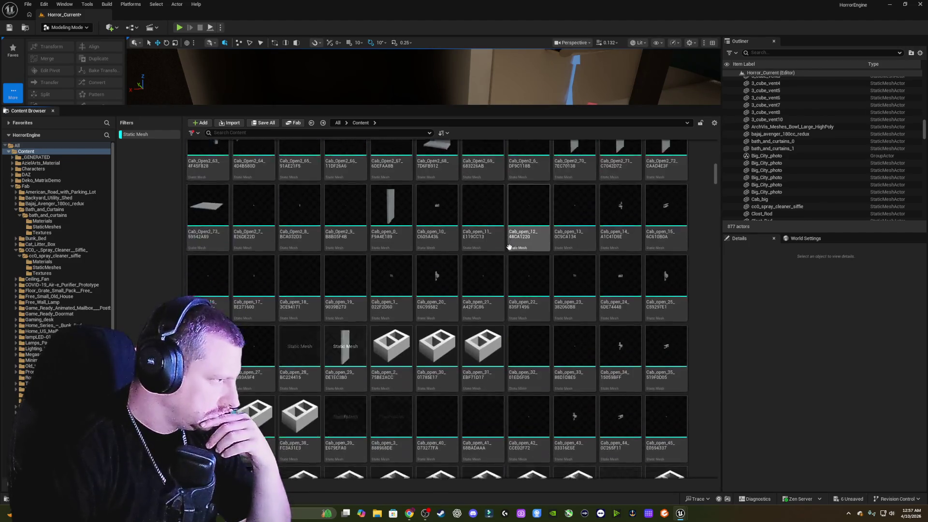
pyautogui.scroll(-5, 487, 290)
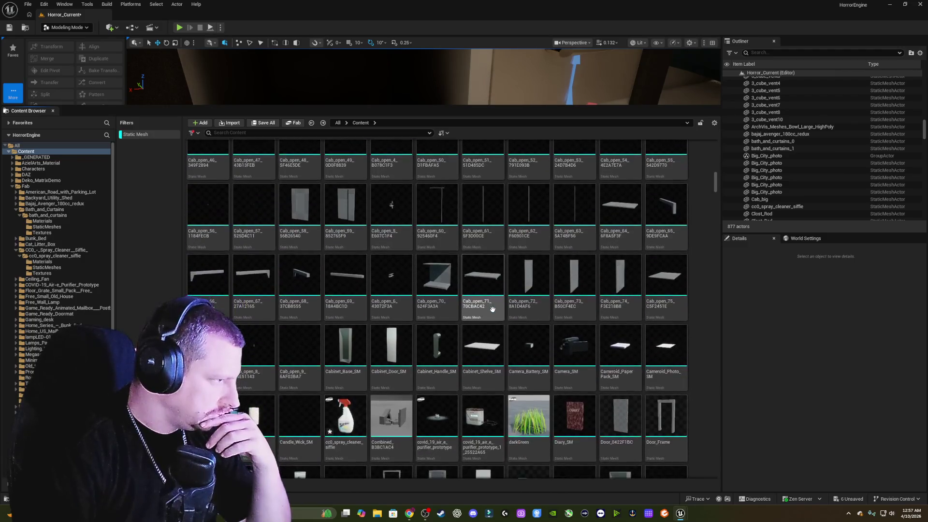
pyautogui.scroll(-5, 492, 255)
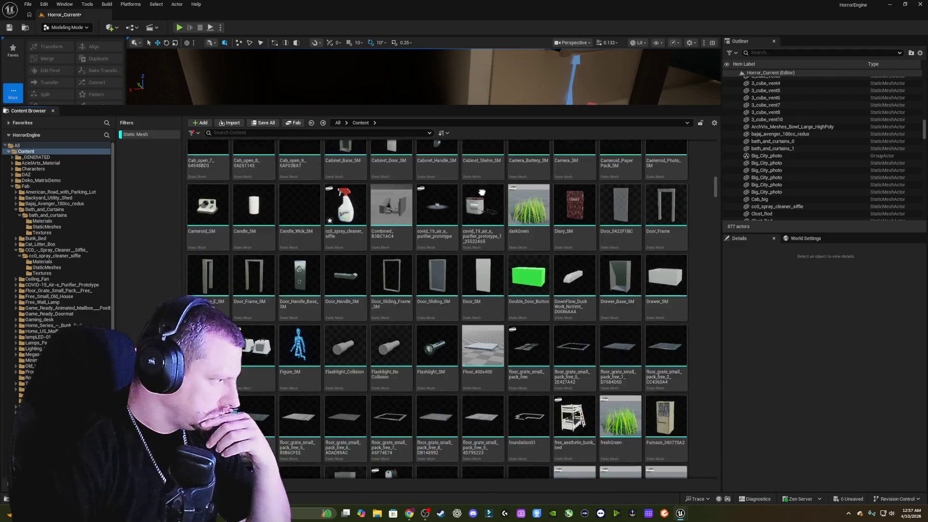
pyautogui.scroll(-1, 488, 194)
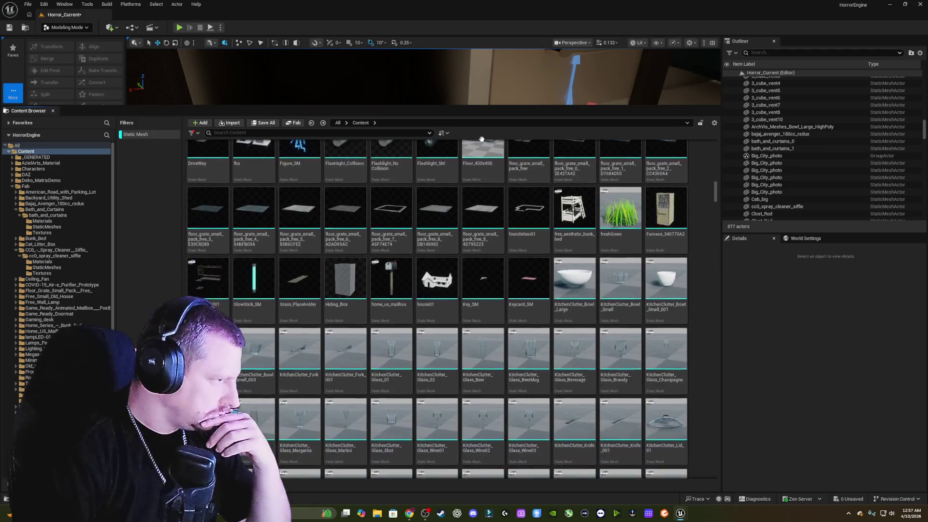
pyautogui.scroll(-8, 483, 286)
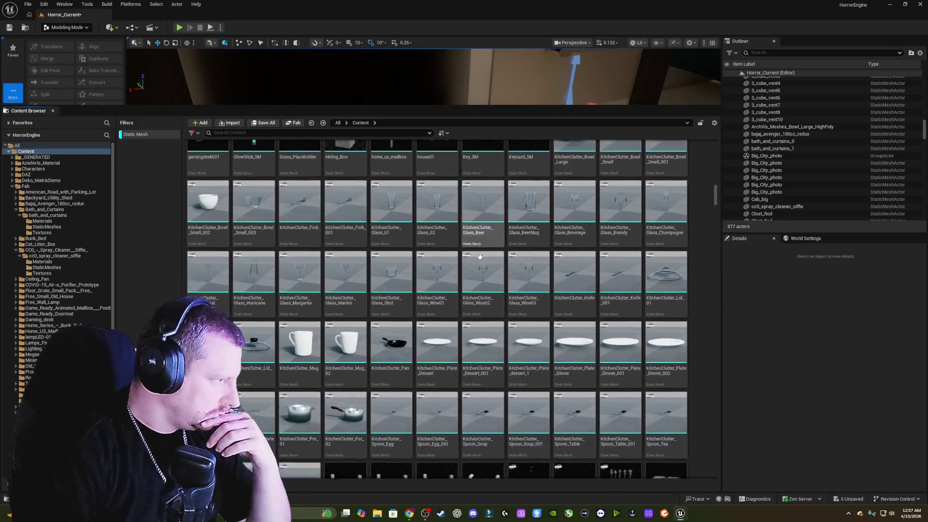
pyautogui.scroll(-1, 452, 269)
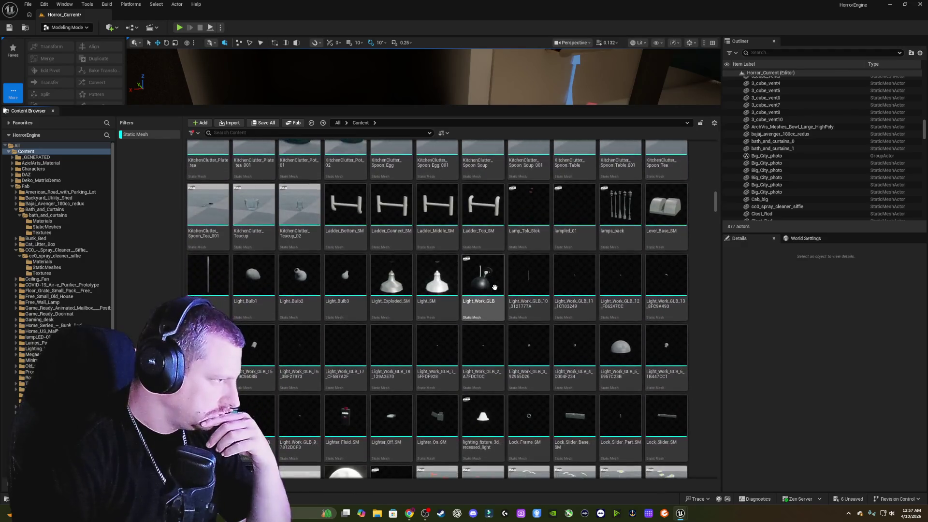
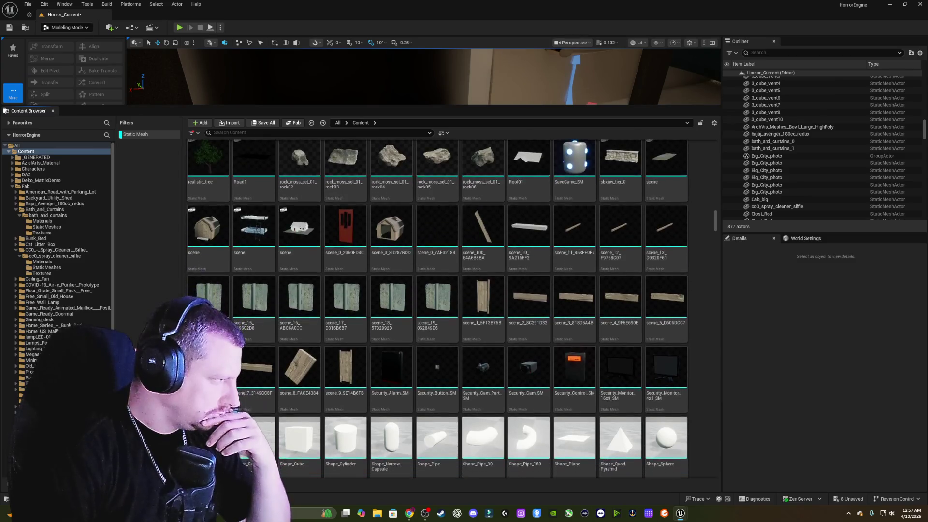
# Drag SM_Bucket into the level and place it under the sink cabinet.
pyautogui.scroll(-6, 446, 269)
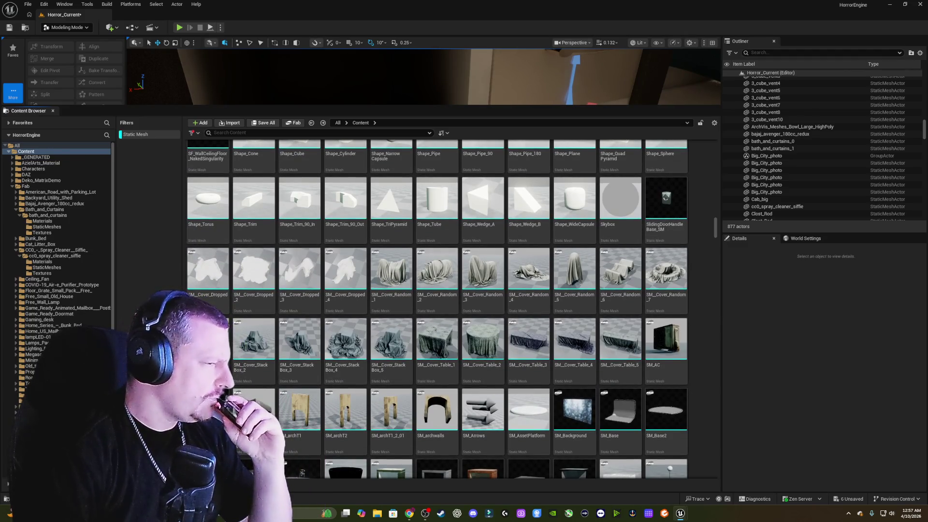
pyautogui.scroll(-5, 436, 273)
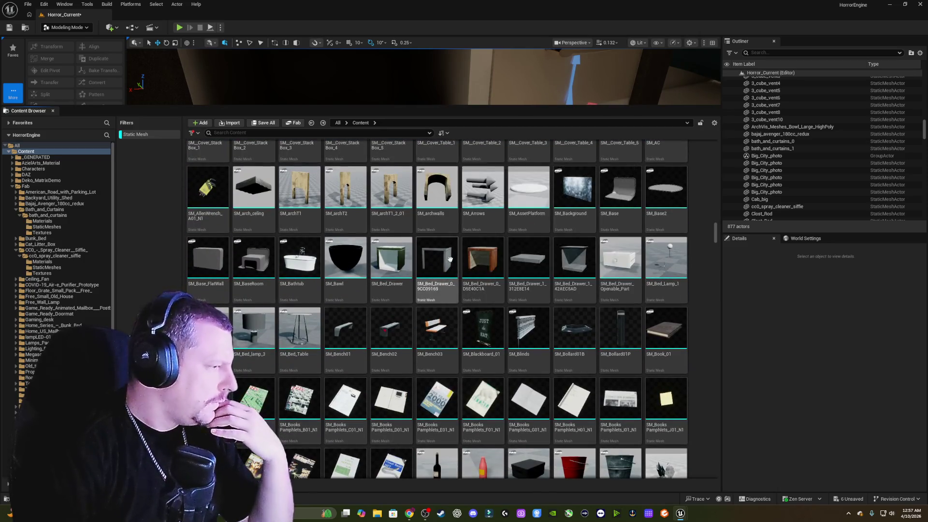
pyautogui.scroll(-2, 467, 342)
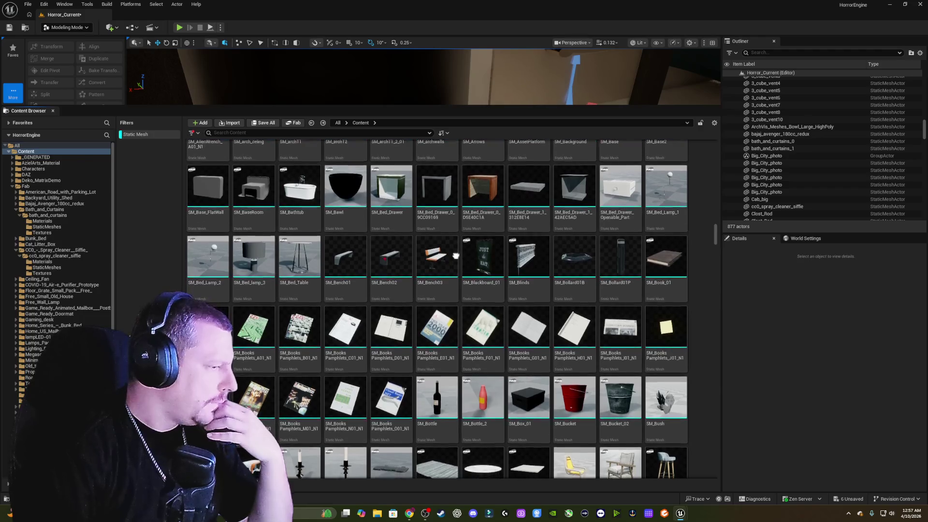
pyautogui.scroll(-1, 456, 244)
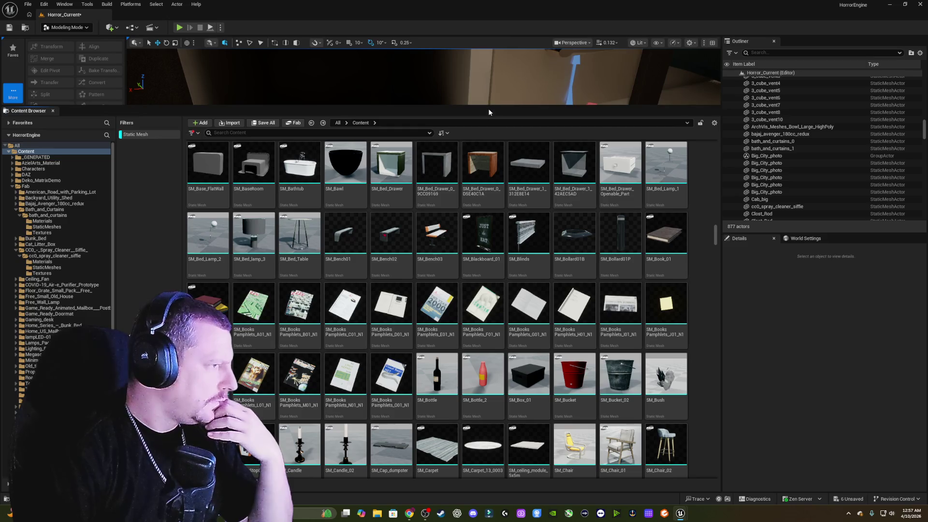
pyautogui.moveTo(491, 105); pyautogui.dragTo(490, 318)
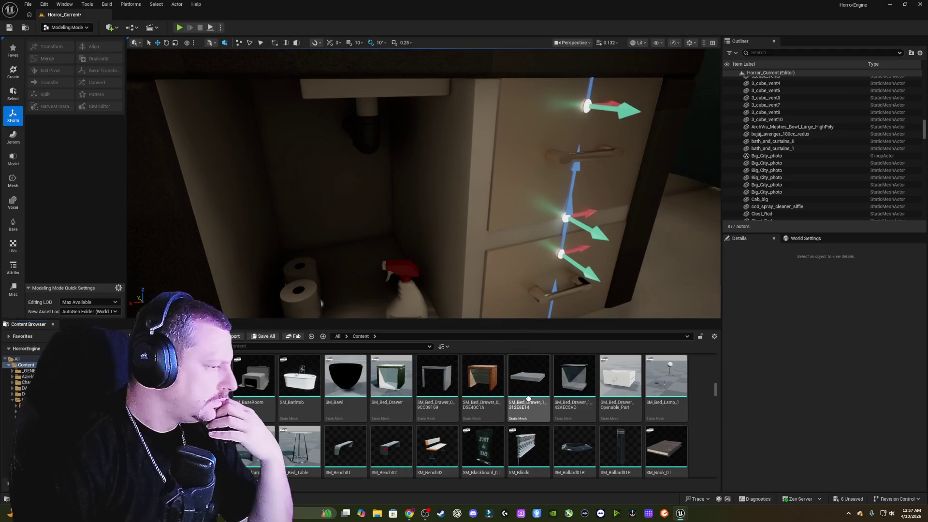
pyautogui.scroll(-3, 535, 388)
pyautogui.scroll(-3, 535, 388)
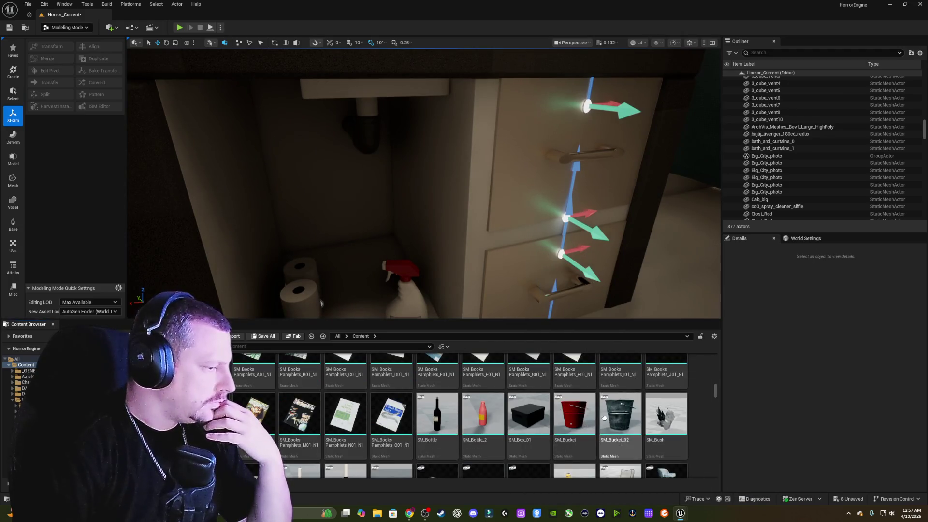
pyautogui.moveTo(584, 414)
pyautogui.mouseDown()
pyautogui.moveTo(310, 246)
pyautogui.moveTo(371, 263)
pyautogui.moveTo(389, 290)
pyautogui.mouseUp()
pyautogui.moveTo(425, 242); pyautogui.dragTo(424, 228)
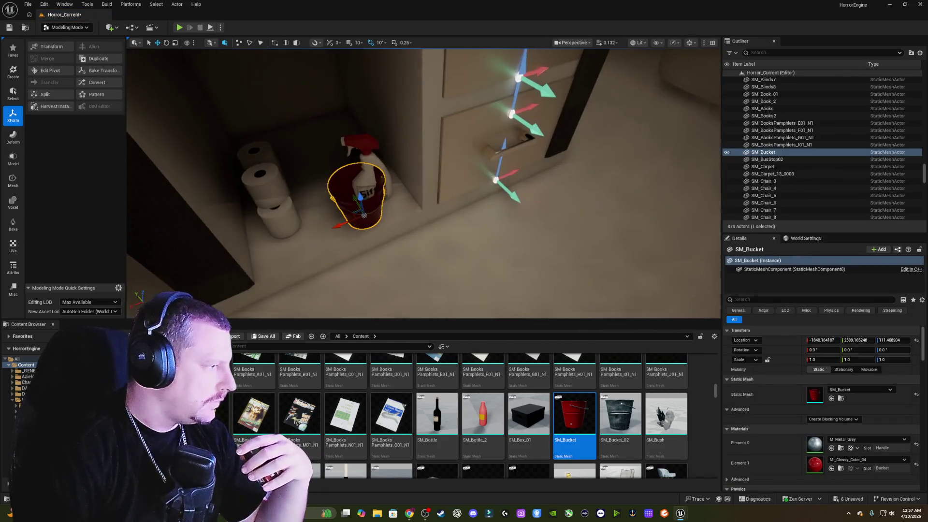
# Lift the spray cleaner out onto the shelf and nudge the bucket into place.
pyautogui.click(354, 153)
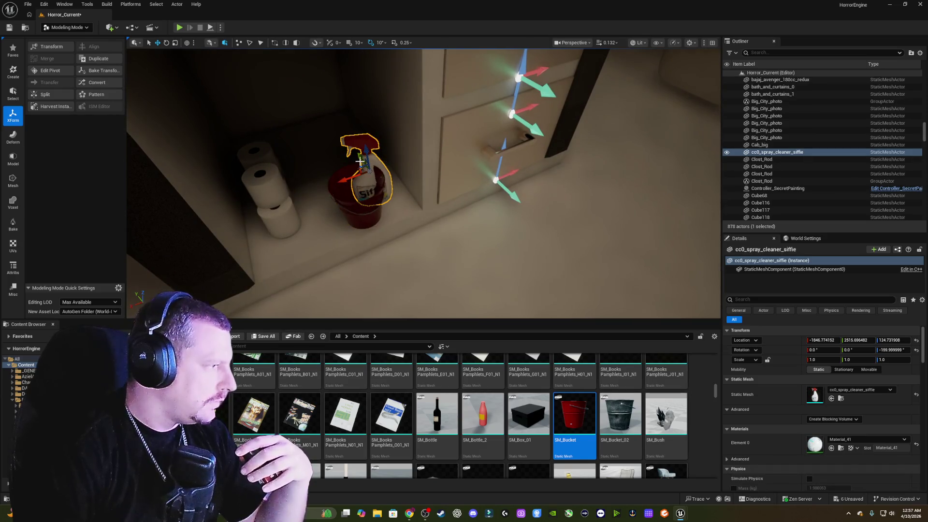
pyautogui.moveTo(360, 158); pyautogui.dragTo(334, 129)
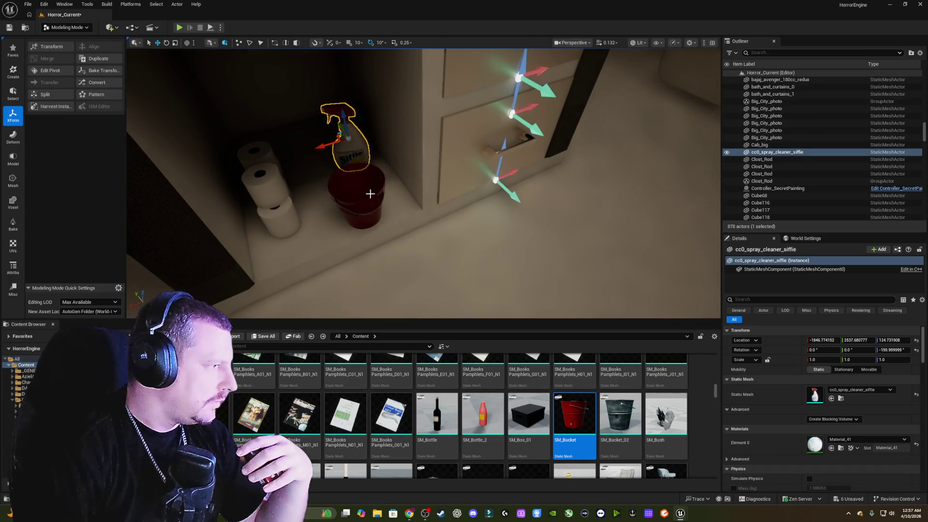
pyautogui.click(367, 216)
pyautogui.moveTo(356, 199); pyautogui.dragTo(344, 188)
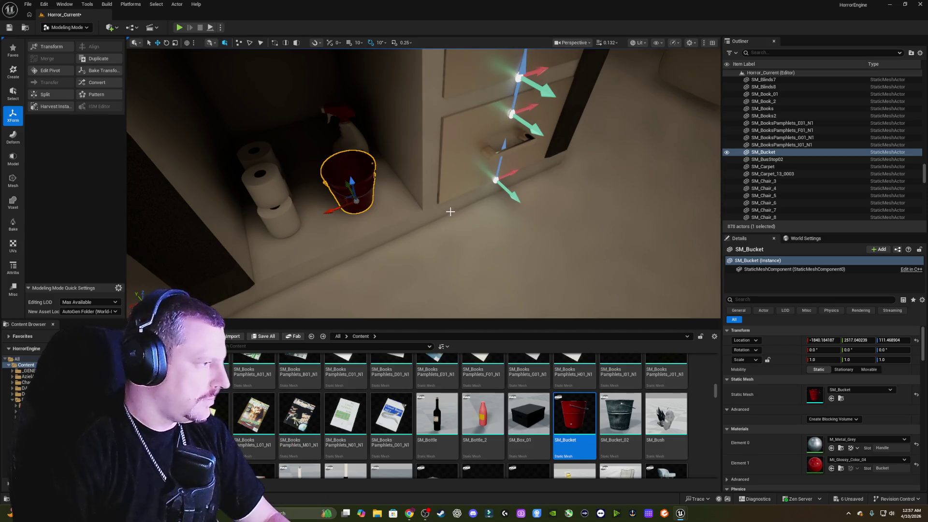
pyautogui.moveTo(450, 211)
pyautogui.mouseDown()
pyautogui.moveTo(439, 172)
pyautogui.moveTo(450, 212)
pyautogui.mouseUp()
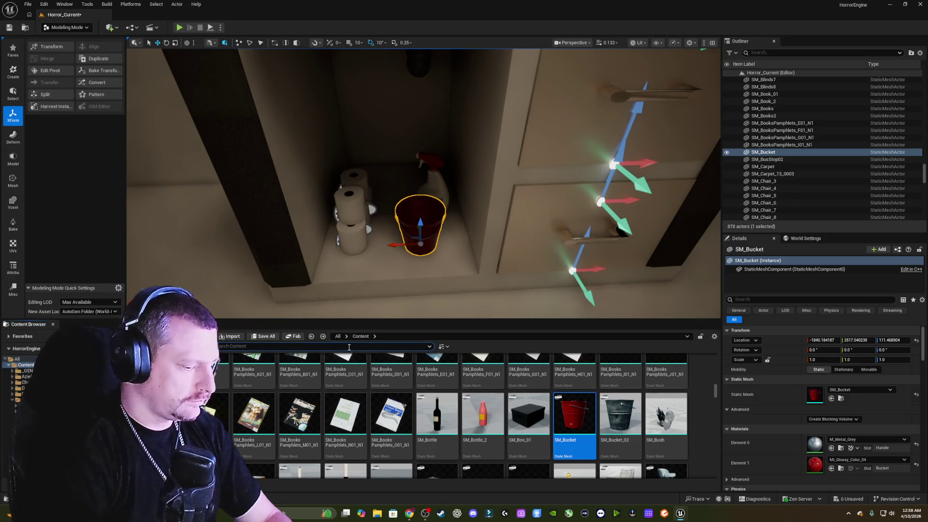
# Search the Content Browser for 'towel' and open the under-sink Drawer_Object_Inside blueprint.
pyautogui.write('towel')
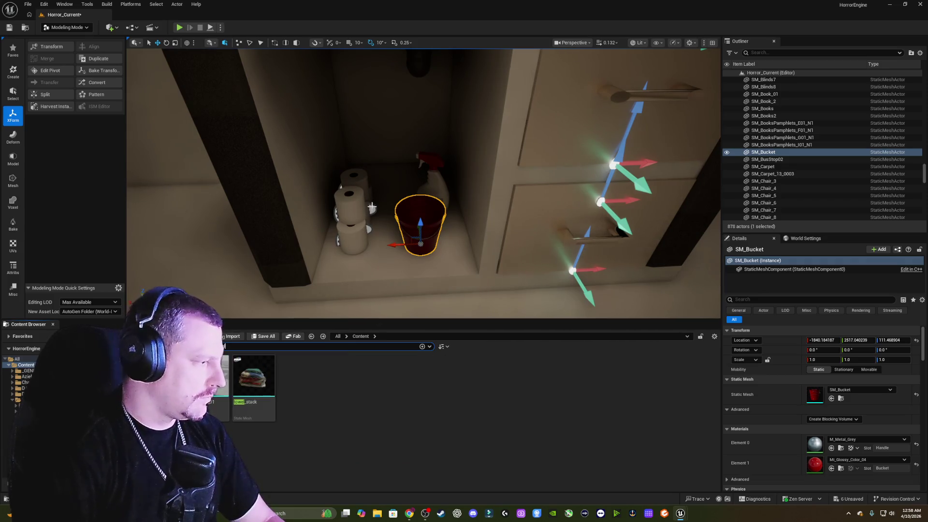
pyautogui.moveTo(371, 207)
pyautogui.mouseDown()
pyautogui.moveTo(382, 164)
pyautogui.moveTo(381, 242)
pyautogui.mouseUp()
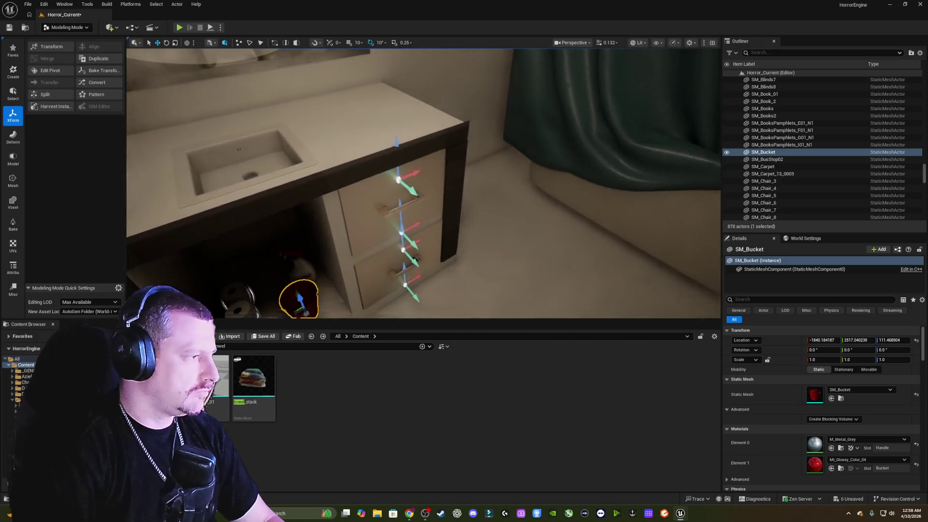
pyautogui.click(360, 194)
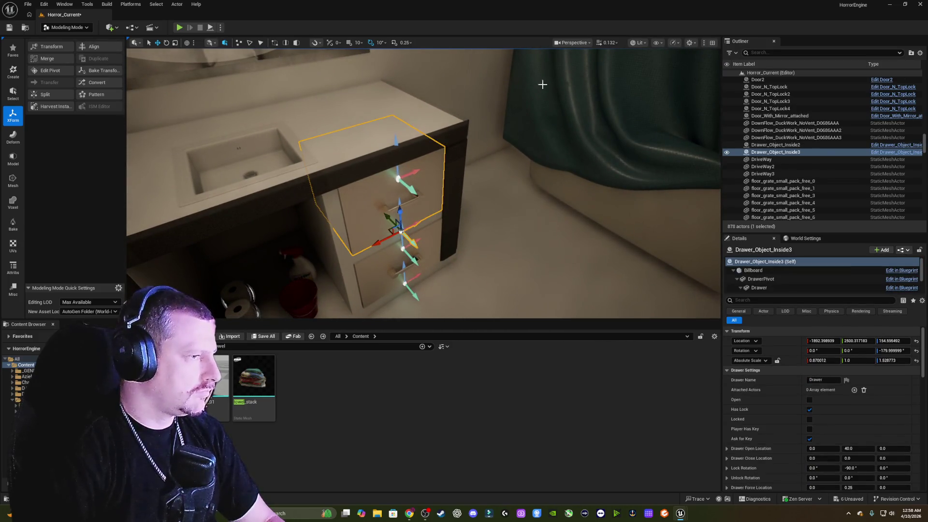
pyautogui.rightClick(771, 154)
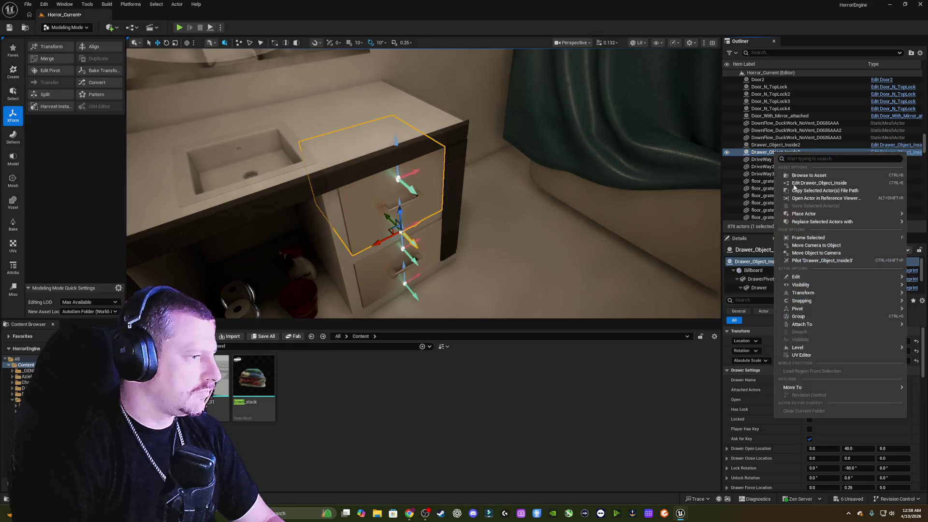
pyautogui.click(820, 184)
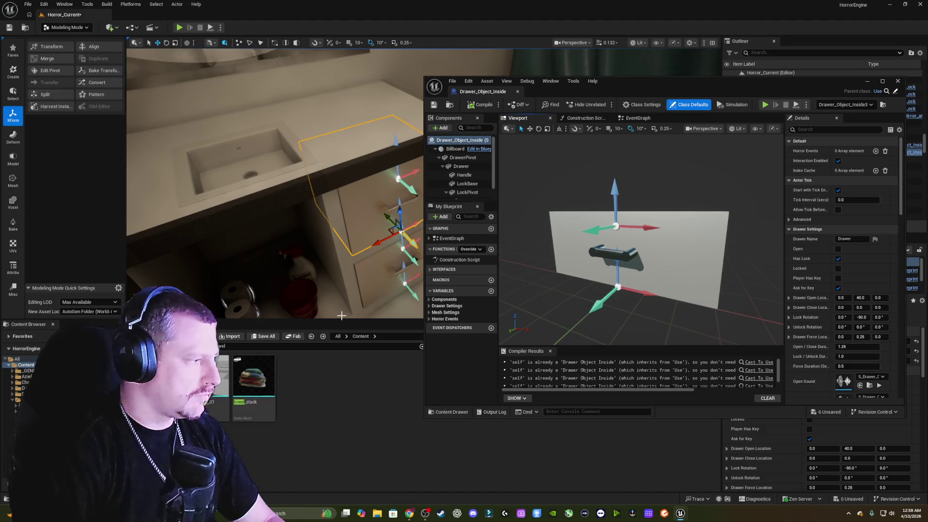
# Add towel_stack to the Drawer_Object_Inside blueprint and shrink it to roughly 0.06 scale.
pyautogui.moveTo(254, 382); pyautogui.dragTo(568, 286)
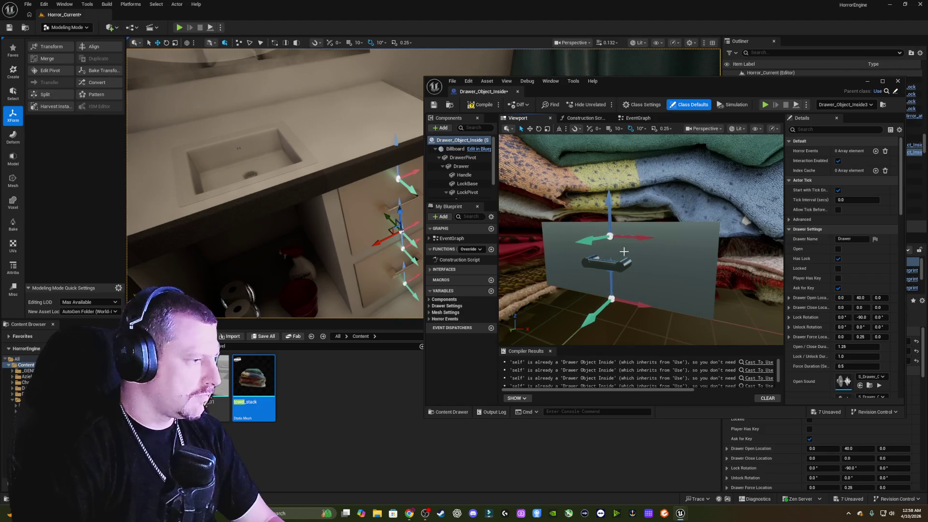
pyautogui.click(644, 185)
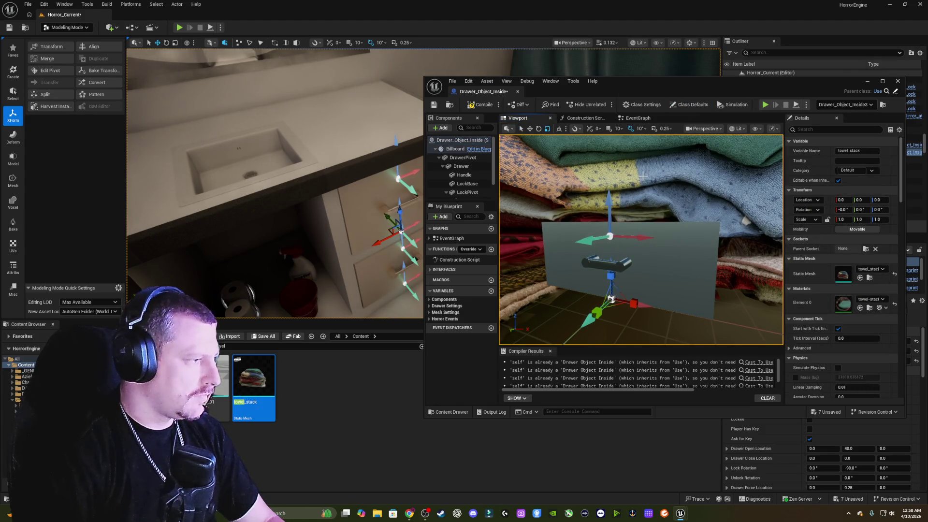
pyautogui.scroll(4, 642, 181)
pyautogui.scroll(5, 641, 239)
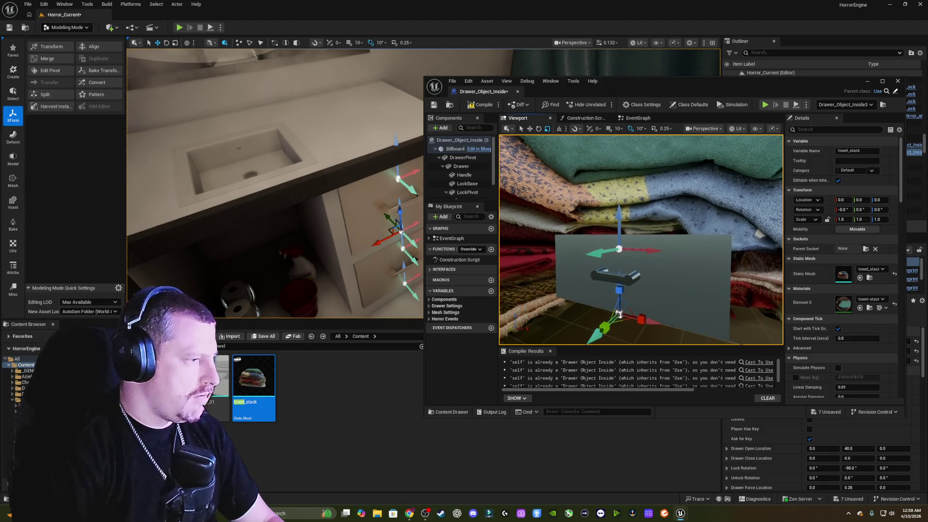
pyautogui.scroll(-5, 641, 239)
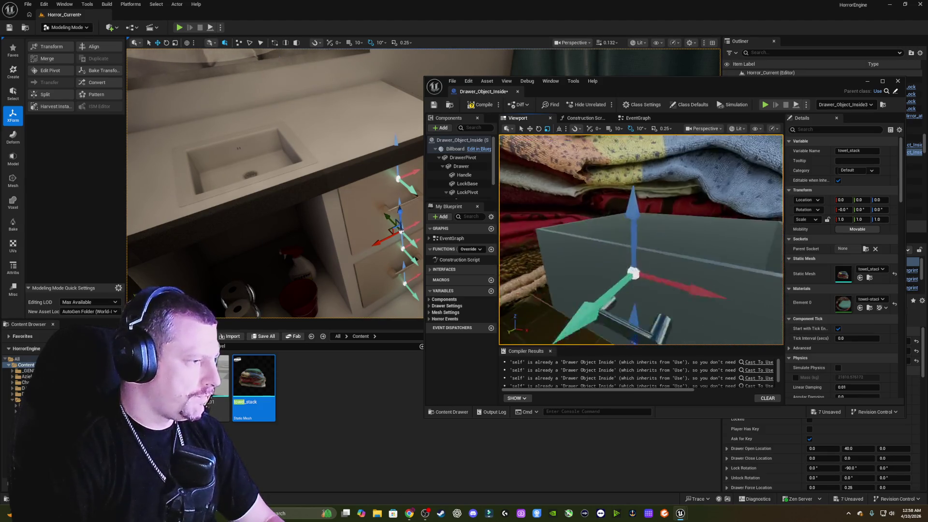
pyautogui.scroll(-8, 641, 239)
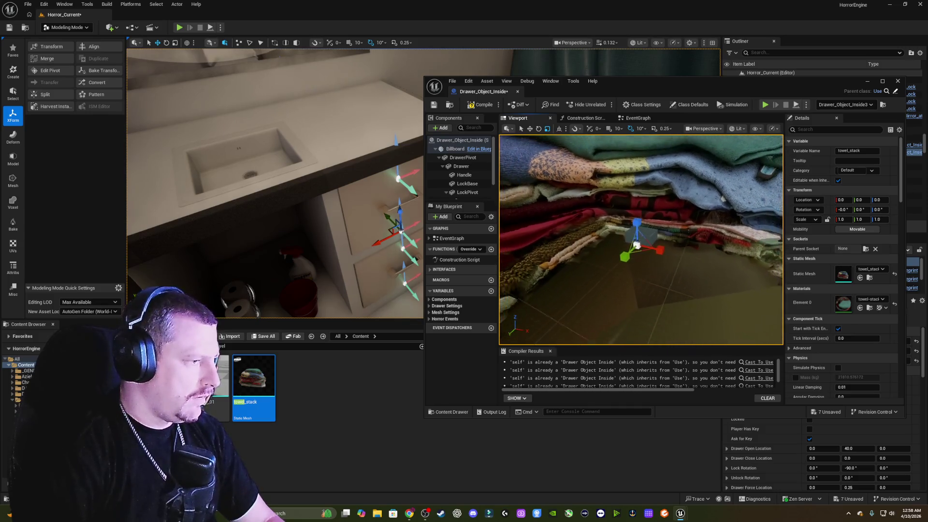
pyautogui.scroll(-6, 637, 232)
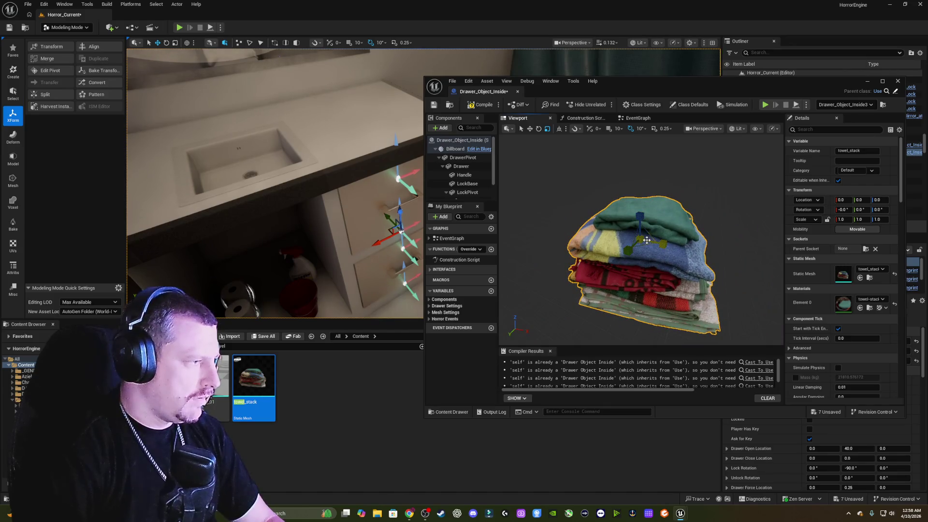
pyautogui.moveTo(638, 239); pyautogui.dragTo(624, 271)
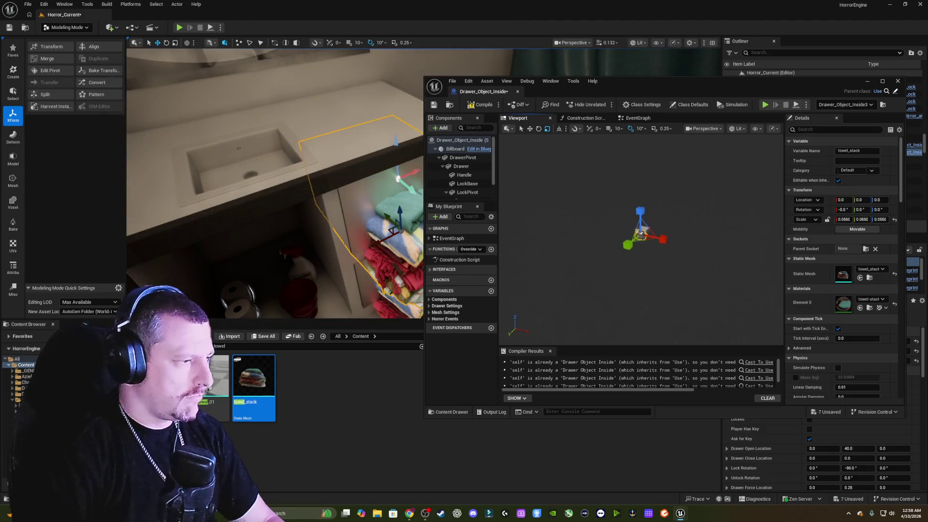
# Rotate the towel stack to line up with the drawer.
pyautogui.moveTo(638, 241)
pyautogui.mouseDown()
pyautogui.moveTo(629, 232)
pyautogui.moveTo(667, 242)
pyautogui.moveTo(648, 256)
pyautogui.moveTo(650, 239)
pyautogui.moveTo(652, 276)
pyautogui.moveTo(657, 264)
pyautogui.moveTo(696, 273)
pyautogui.moveTo(720, 261)
pyautogui.moveTo(714, 255)
pyautogui.mouseUp()
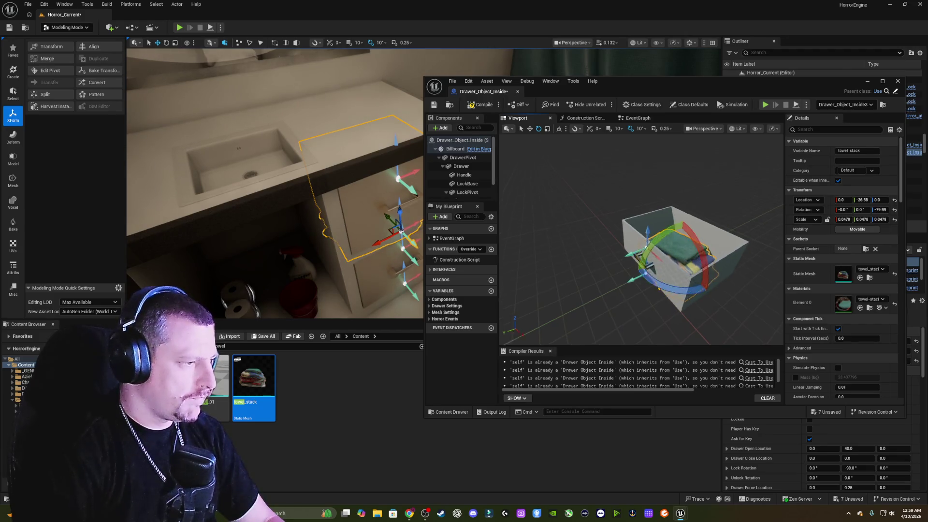
pyautogui.moveTo(629, 271); pyautogui.dragTo(511, 325)
pyautogui.press('f')
pyautogui.scroll(5, 641, 239)
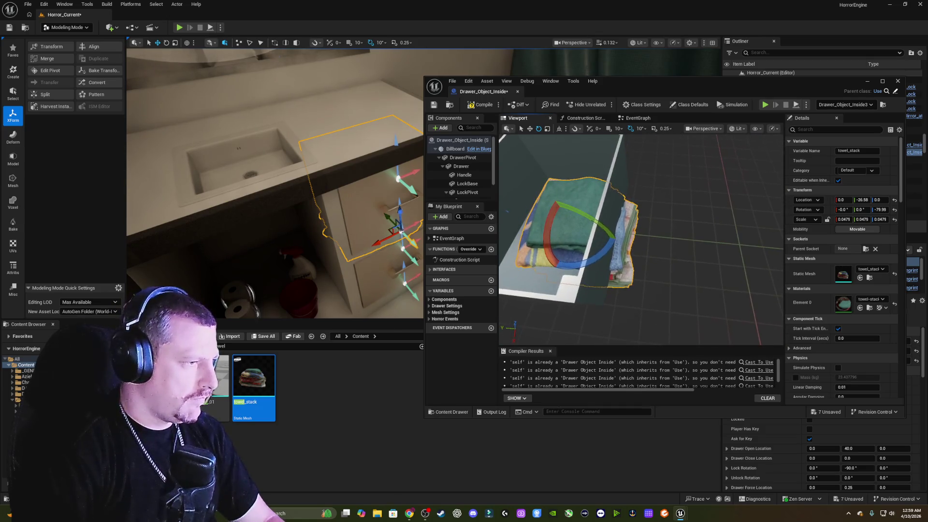
# Scale the towel stack to about 0.0386 and raise it slightly inside the drawer.
pyautogui.press('w')
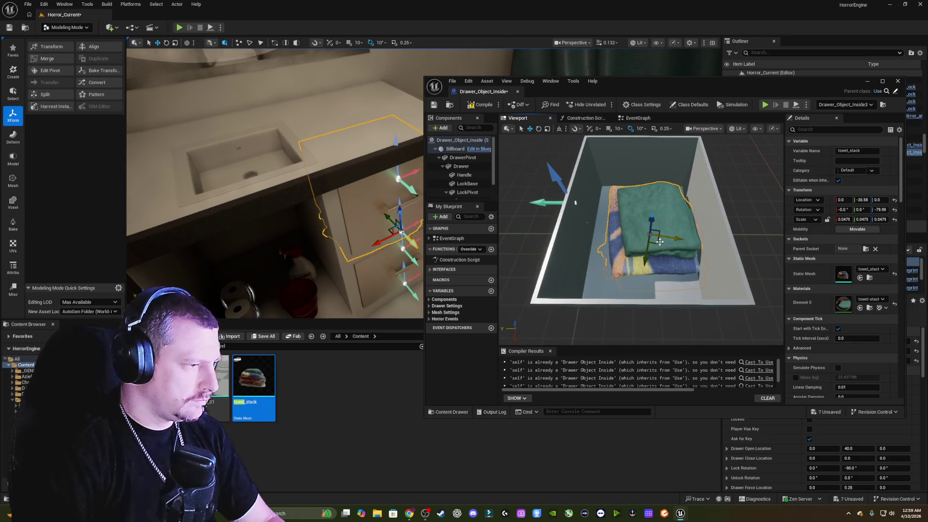
pyautogui.moveTo(659, 244); pyautogui.dragTo(646, 246)
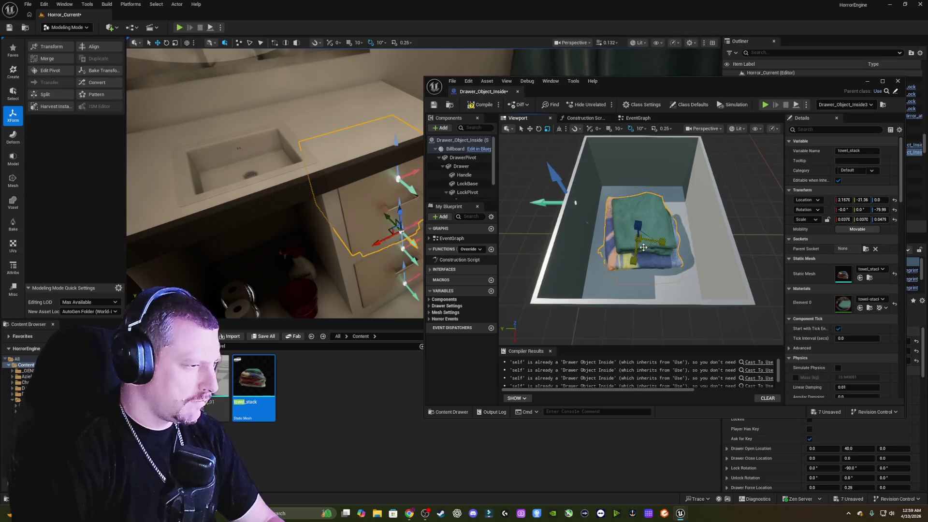
pyautogui.hotkey('ctrl', 'z')
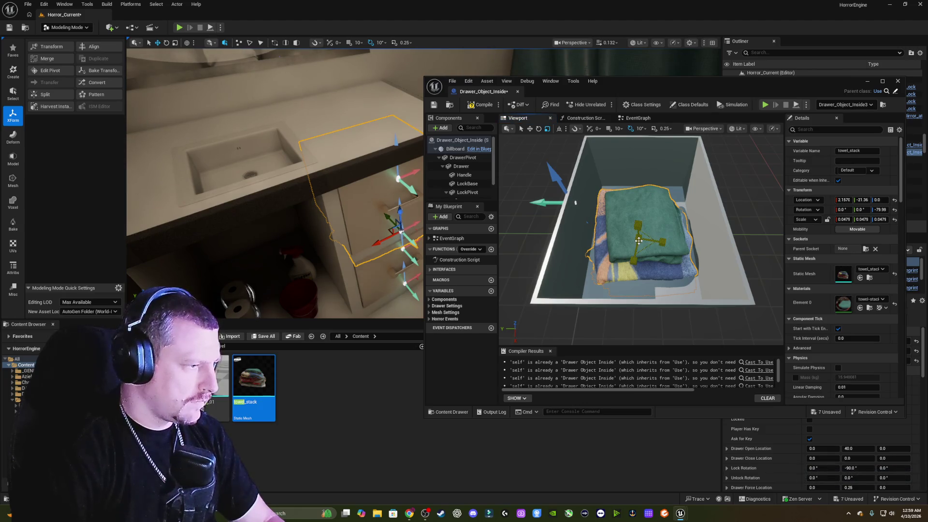
pyautogui.moveTo(639, 240); pyautogui.dragTo(638, 241)
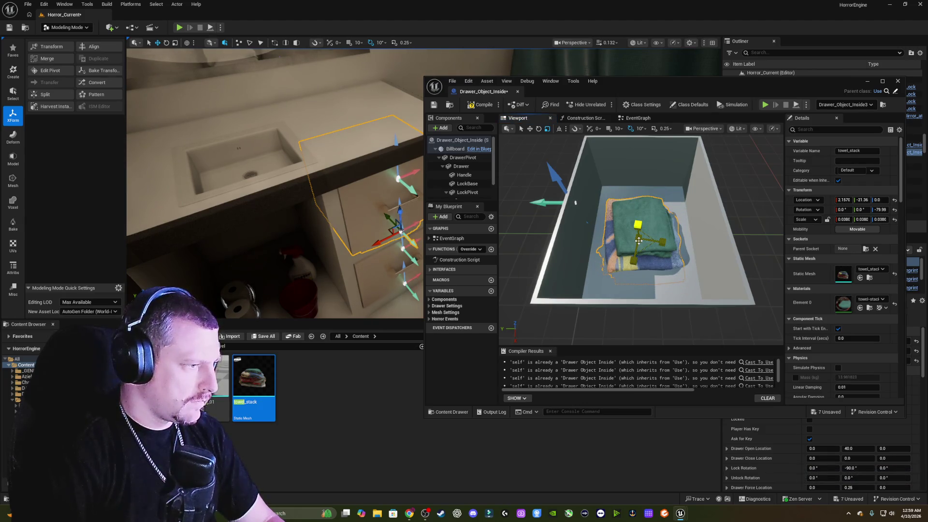
pyautogui.press('w')
pyautogui.moveTo(638, 227)
pyautogui.mouseDown()
pyautogui.moveTo(644, 204)
pyautogui.moveTo(662, 210)
pyautogui.moveTo(625, 230)
pyautogui.mouseUp()
# Centre towel_stack in the drawer, attach it under the Drawer component, and close the blueprint editor.
pyautogui.scroll(3, 625, 230)
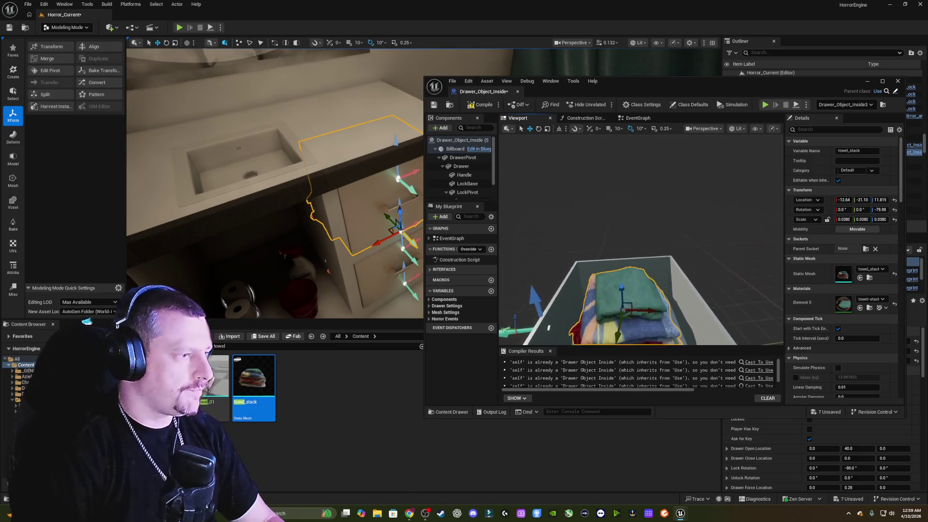
pyautogui.moveTo(608, 330)
pyautogui.mouseDown()
pyautogui.moveTo(633, 260)
pyautogui.moveTo(676, 254)
pyautogui.moveTo(659, 240)
pyautogui.moveTo(558, 237)
pyautogui.mouseUp()
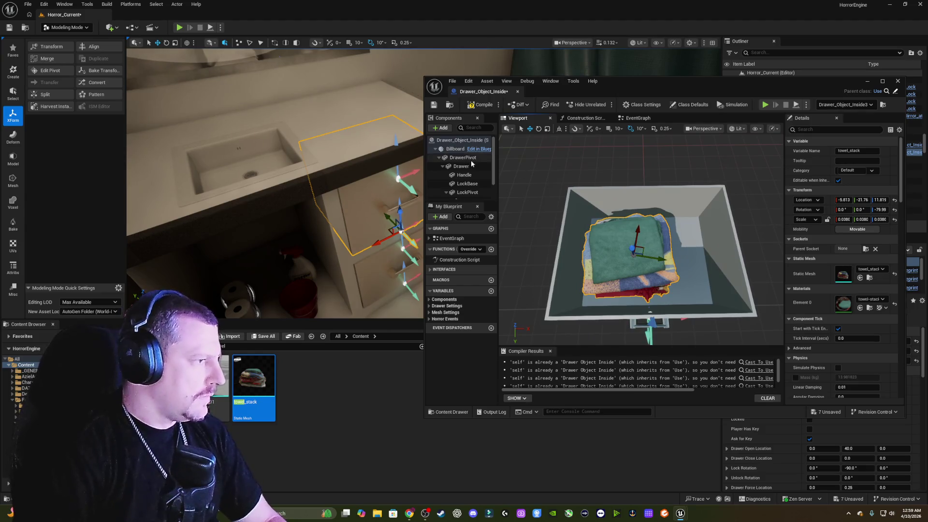
pyautogui.scroll(-2, 472, 169)
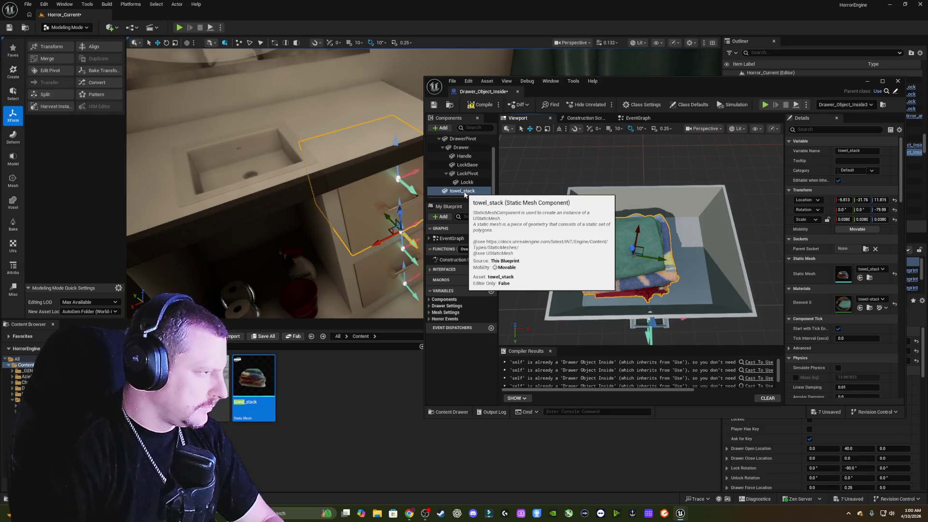
pyautogui.moveTo(465, 194); pyautogui.dragTo(465, 150)
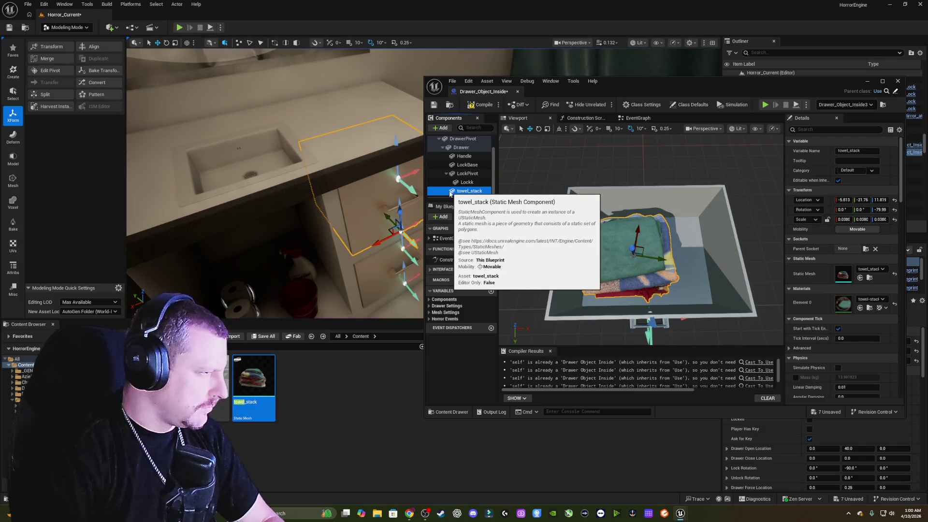
pyautogui.click(512, 119)
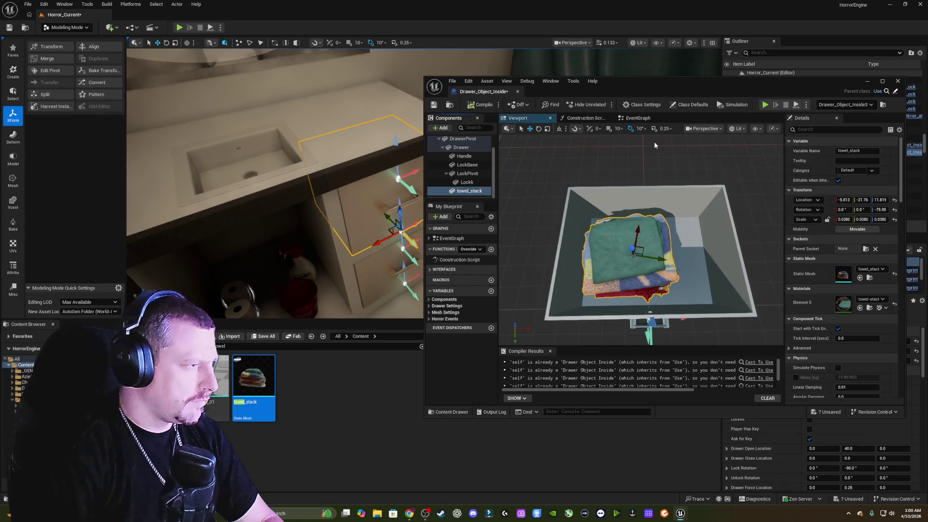
pyautogui.click(898, 80)
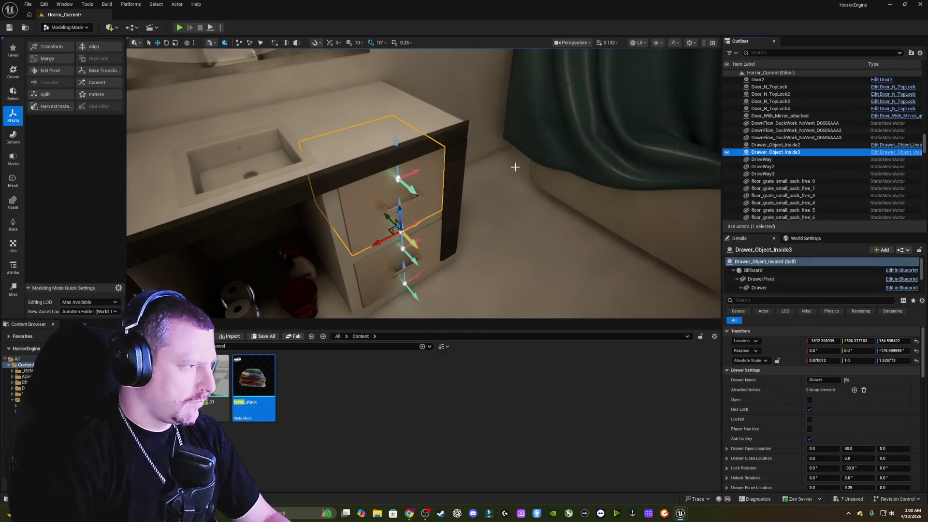
pyautogui.rightClick(506, 199)
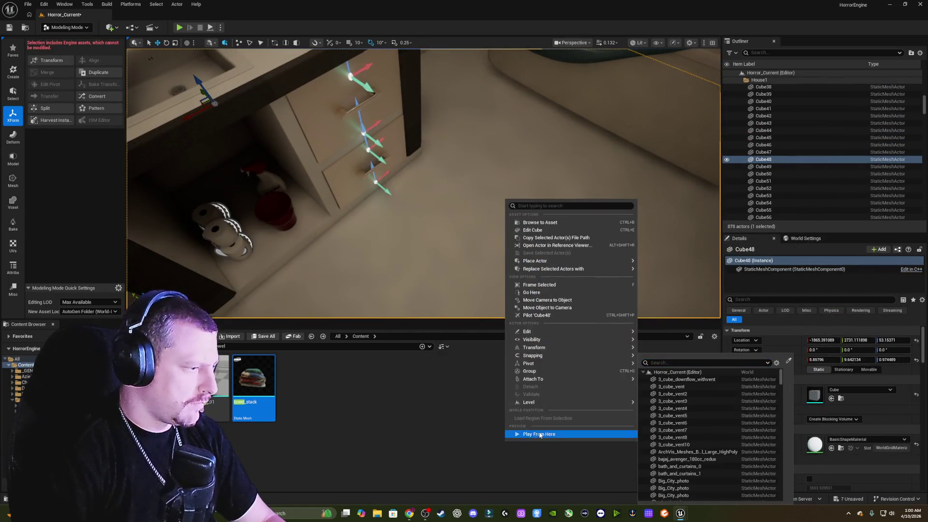
pyautogui.click(540, 435)
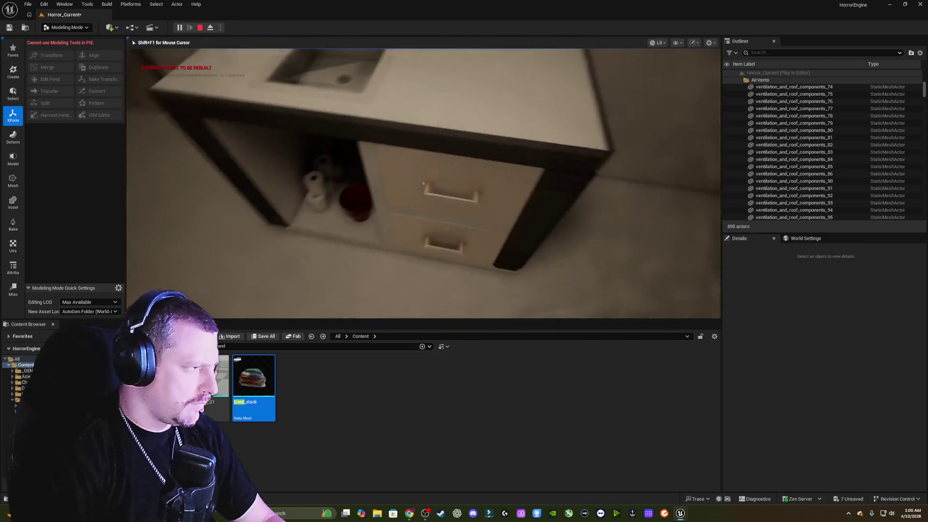
pyautogui.press('e')
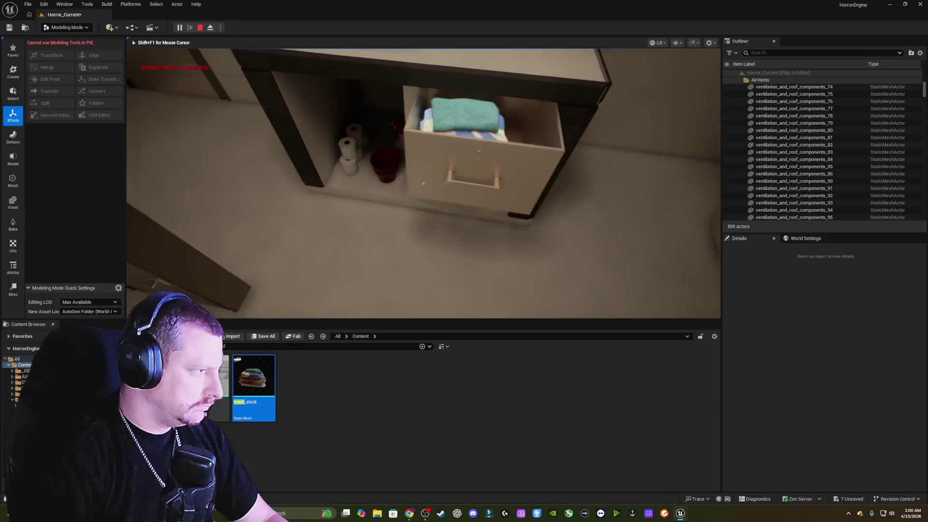
pyautogui.press('e')
pyautogui.press('e')
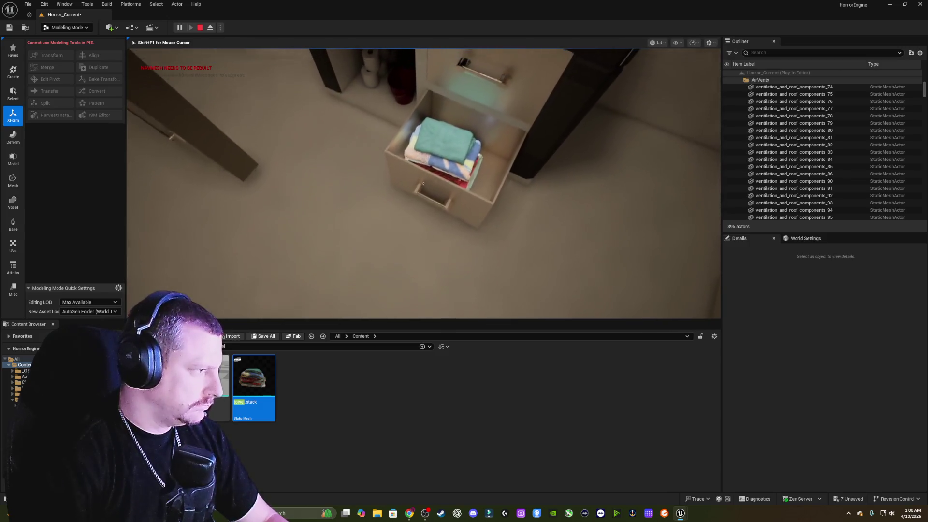
pyautogui.press('e')
pyautogui.press('Escape')
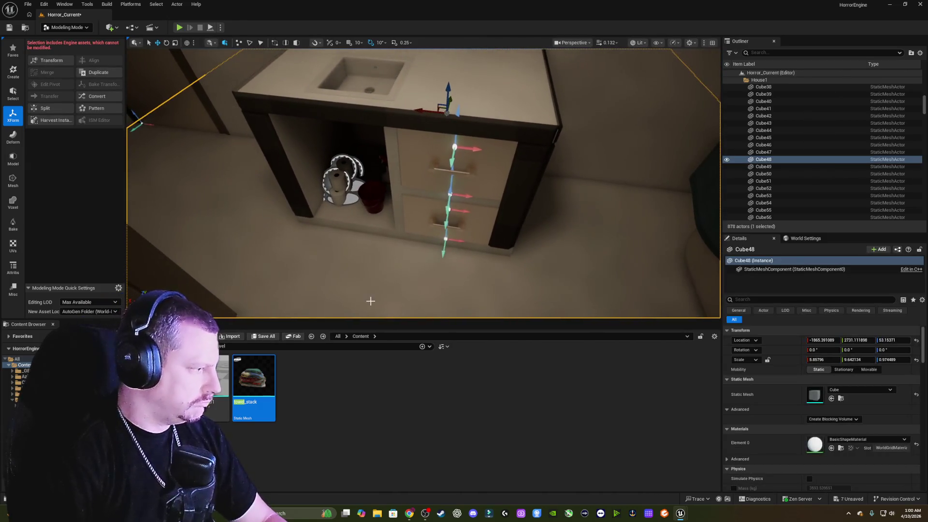
# Duplicate the drawer's Drawer_Object_Inside blueprint asset as Drawer_Object_Inside2.
pyautogui.rightClick(468, 229)
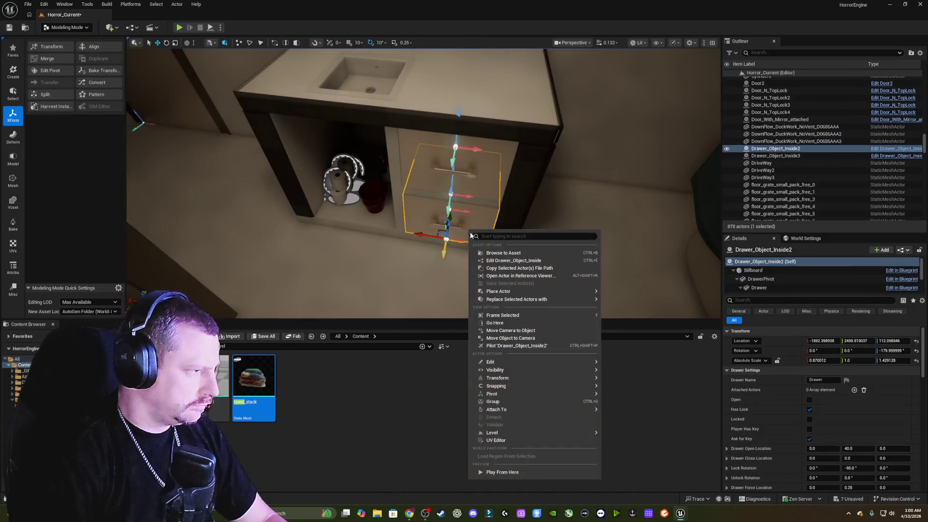
pyautogui.click(503, 253)
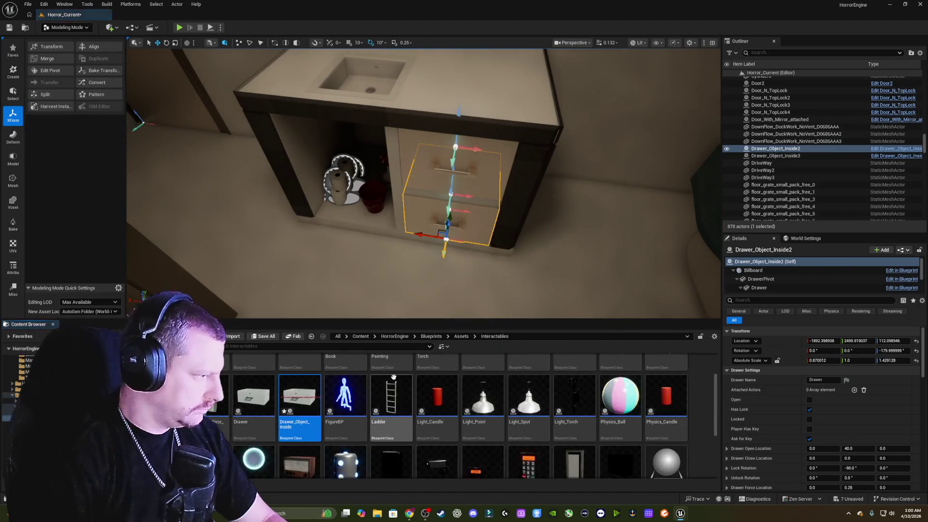
pyautogui.moveTo(294, 397)
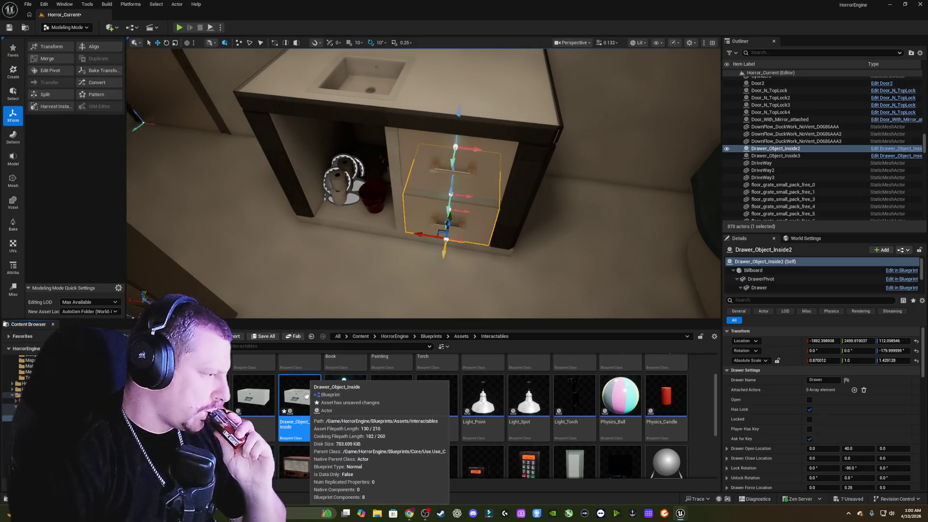
pyautogui.rightClick(306, 397)
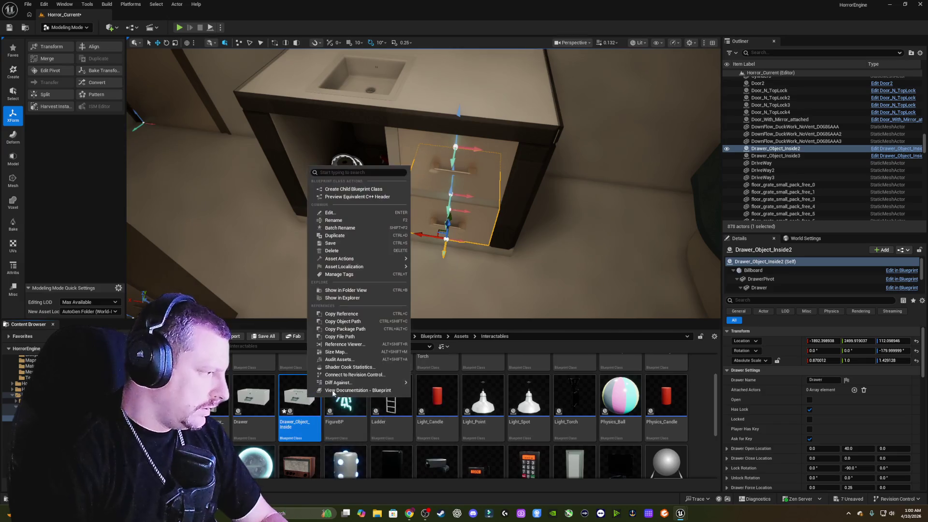
pyautogui.moveTo(355, 254)
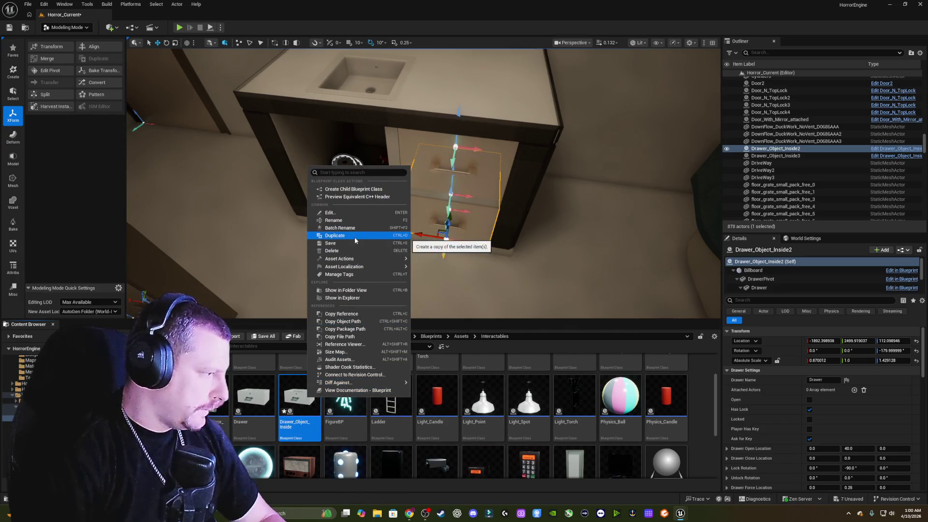
pyautogui.click(354, 236)
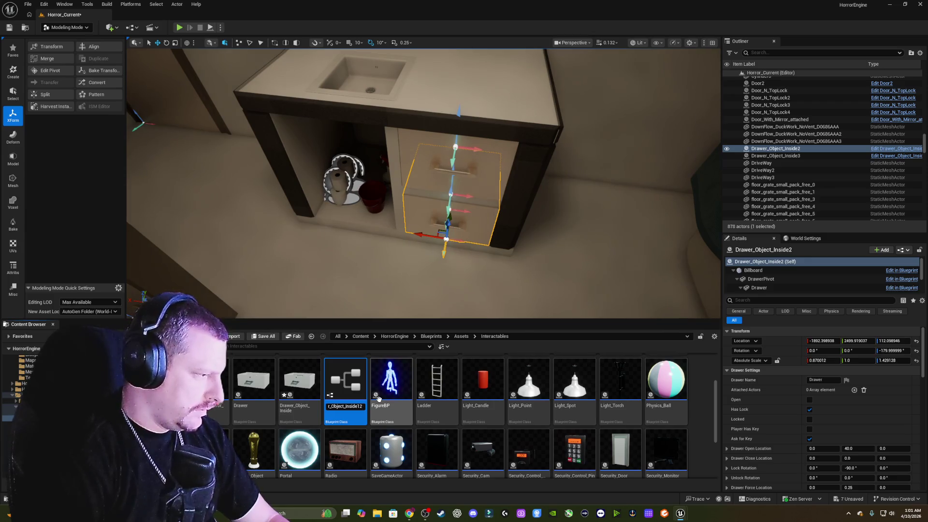
pyautogui.press('BackSpace')
pyautogui.write('2')
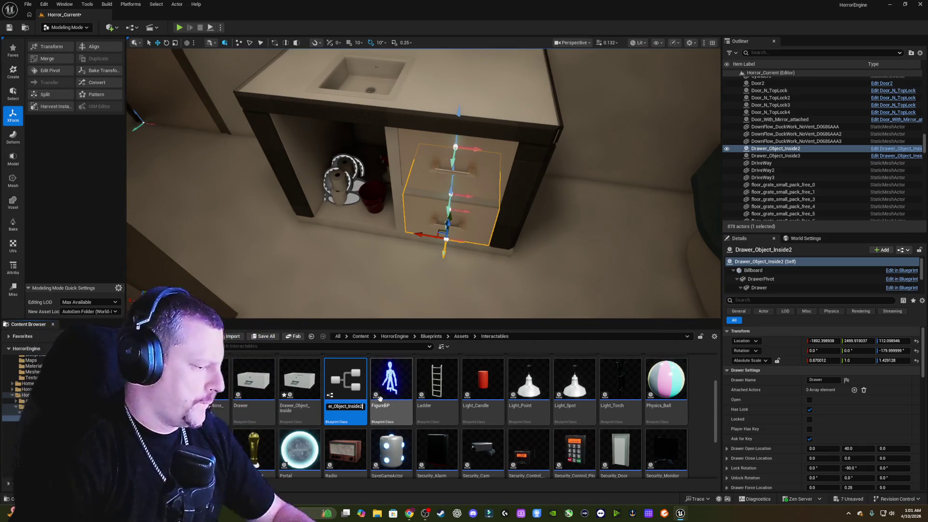
pyautogui.press('Return')
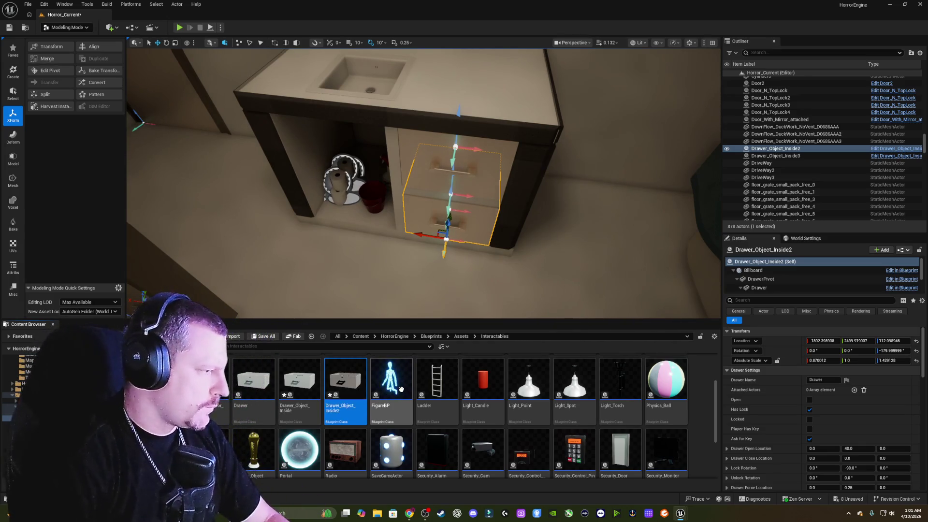
# Rename the copied blueprint to Drawer_Object_Inside_Towels.
pyautogui.moveTo(386, 271); pyautogui.dragTo(379, 310)
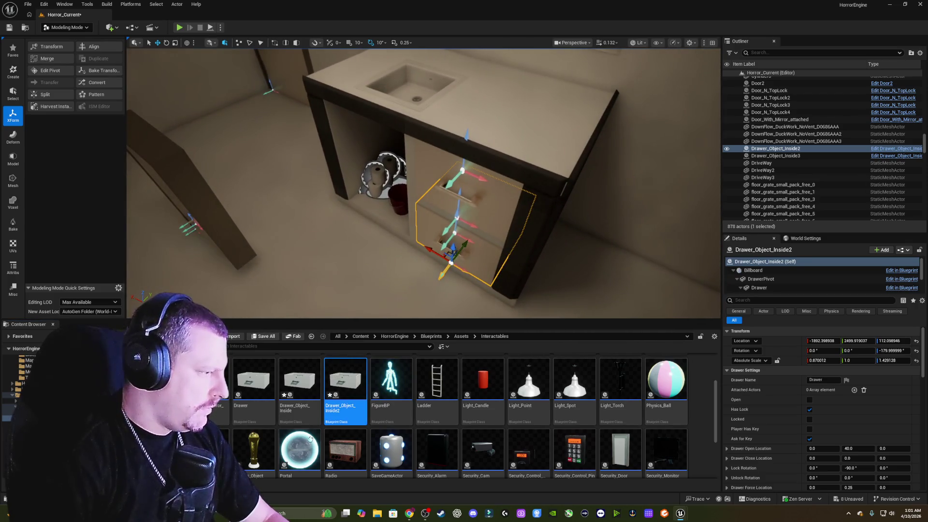
pyautogui.rightClick(348, 385)
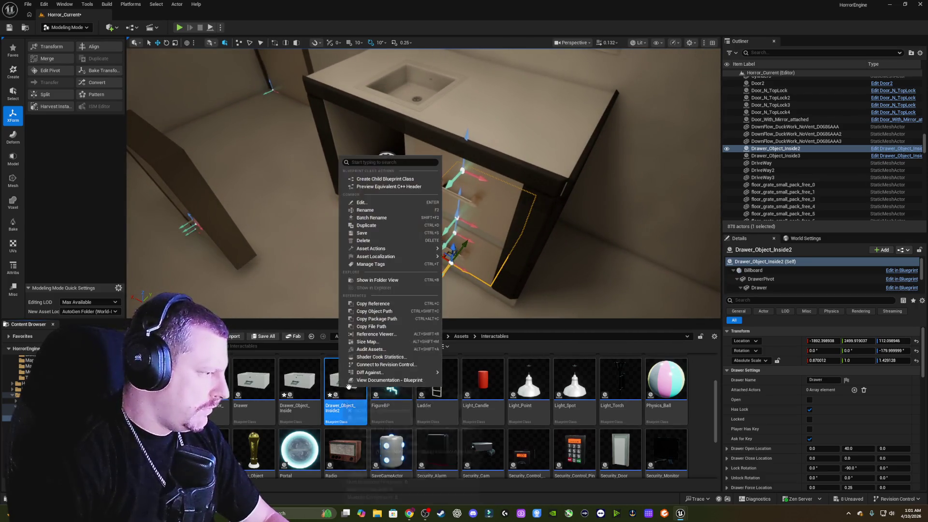
pyautogui.click(383, 216)
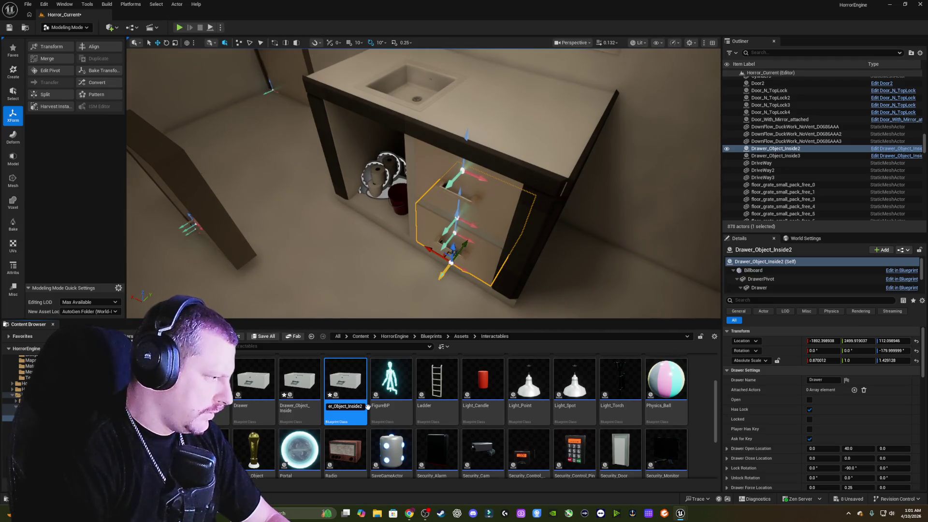
pyautogui.press('BackSpace')
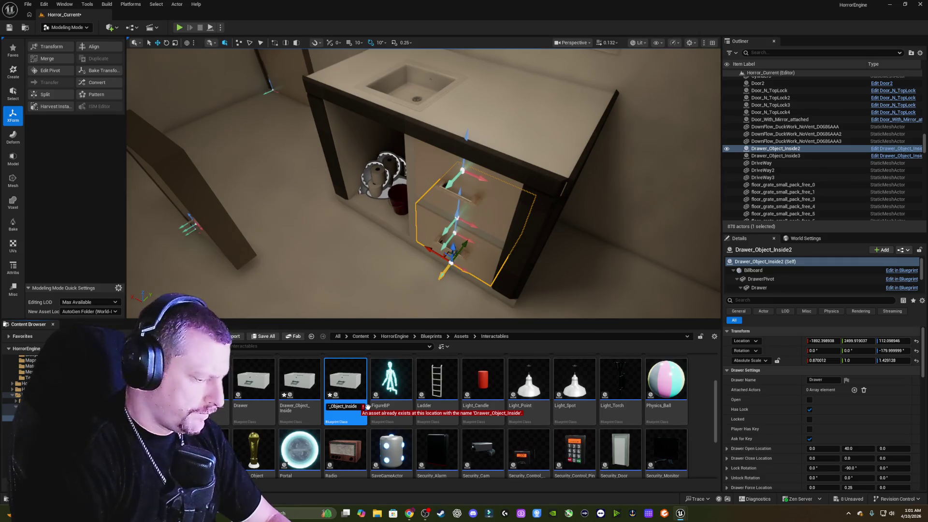
pyautogui.write('_Towels')
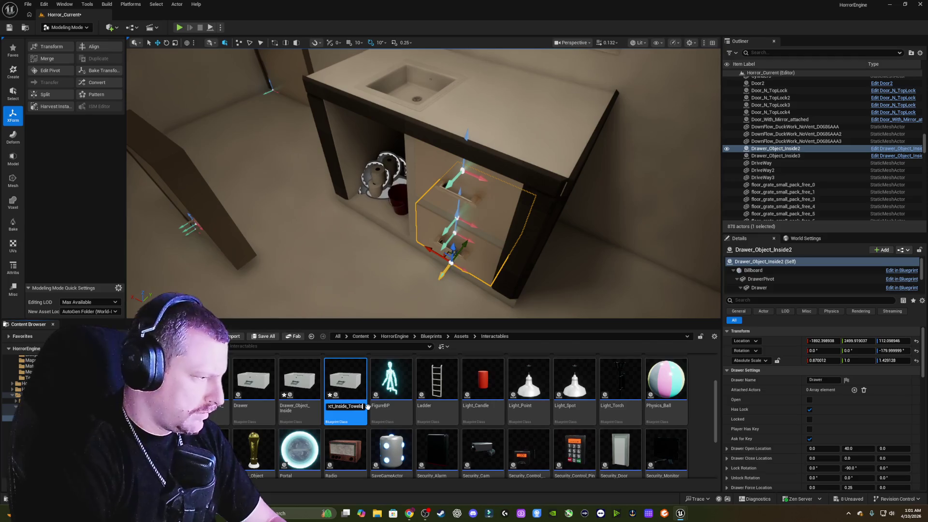
pyautogui.press('Return')
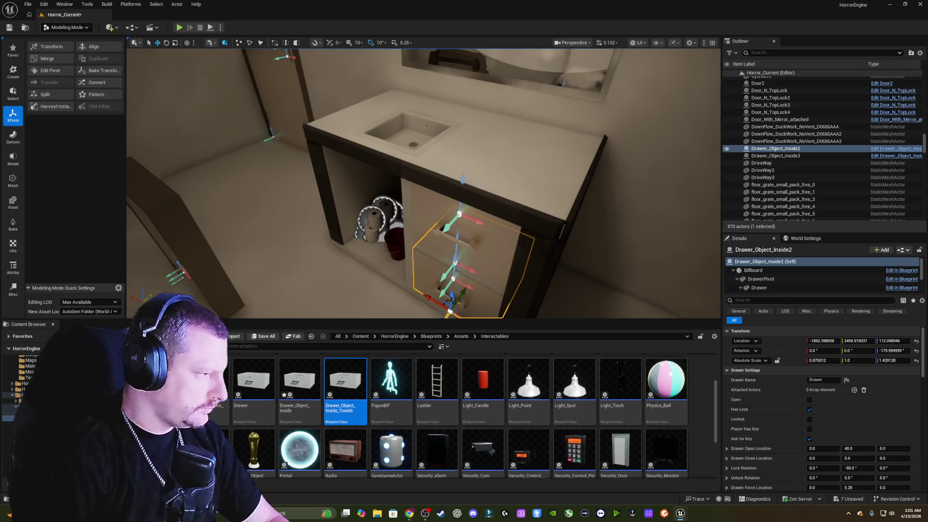
pyautogui.scroll(3, 432, 262)
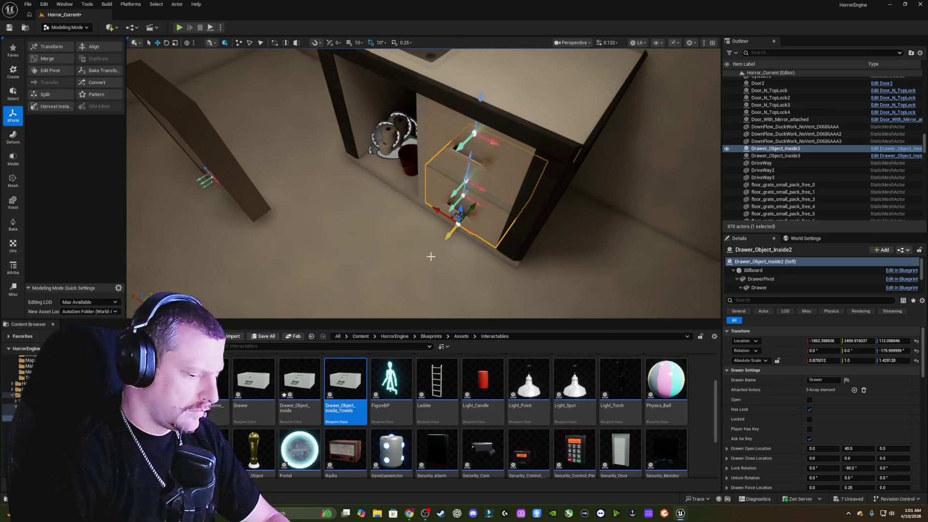
pyautogui.moveTo(418, 190); pyautogui.dragTo(418, 205)
pyautogui.rightClick(440, 169)
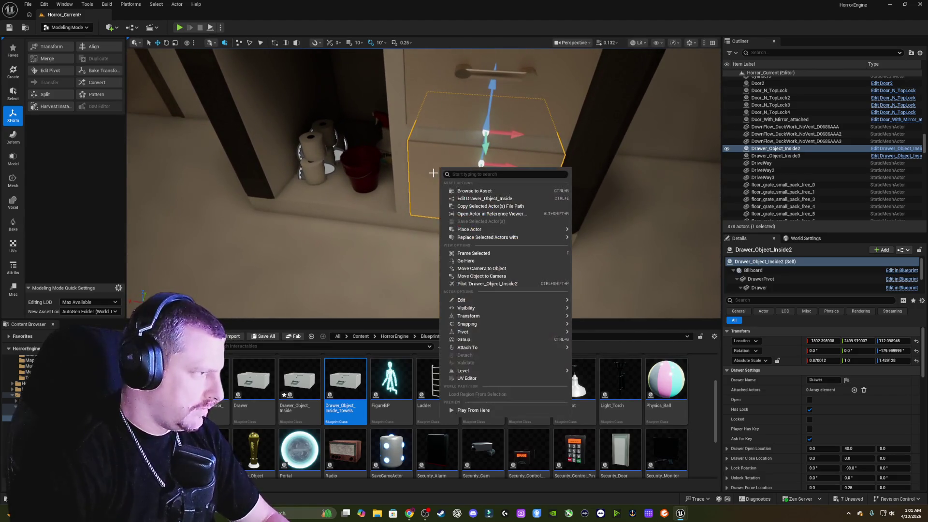
# Inspect the drawer blueprint preview, then delete the extra Drawer_Object_Inside2 actor from the level.
pyautogui.click(486, 199)
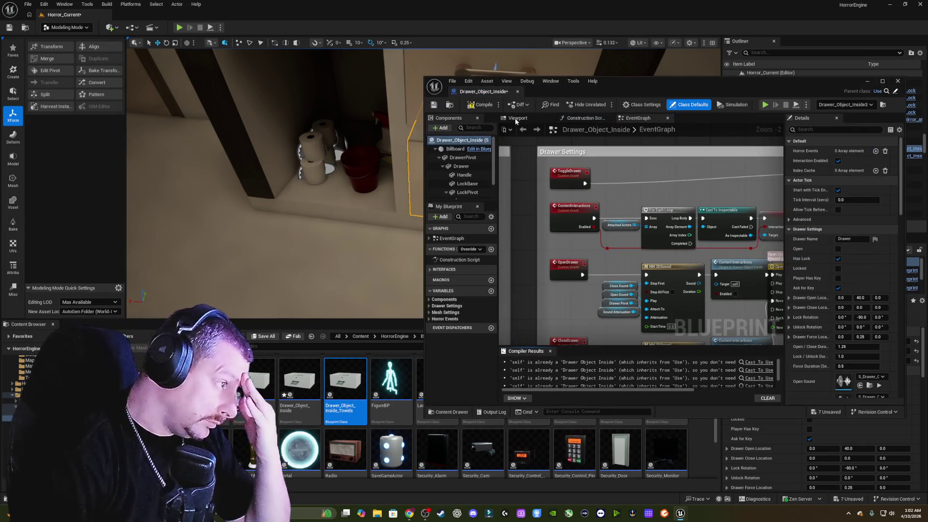
pyautogui.click(517, 118)
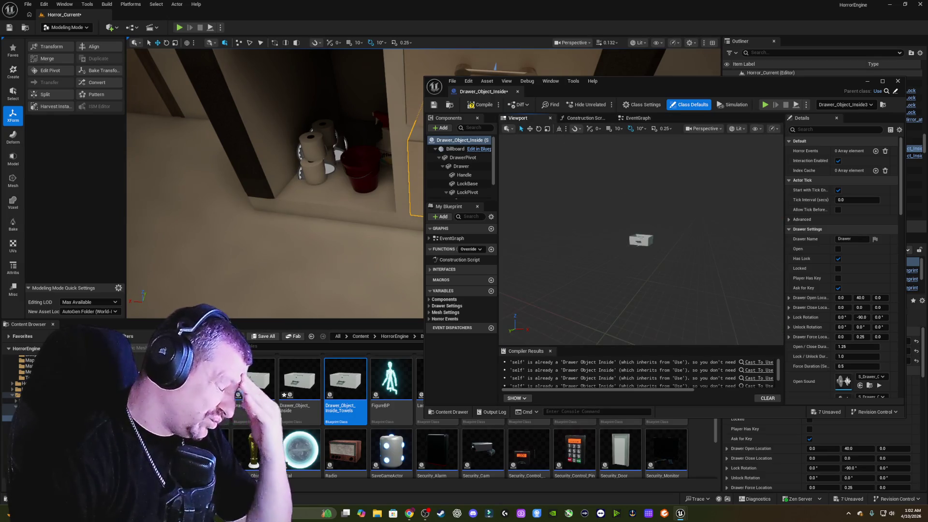
pyautogui.moveTo(579, 147)
pyautogui.mouseDown()
pyautogui.moveTo(579, 174)
pyautogui.moveTo(579, 135)
pyautogui.mouseUp()
pyautogui.moveTo(537, 217); pyautogui.dragTo(503, 208)
pyautogui.press('Delete')
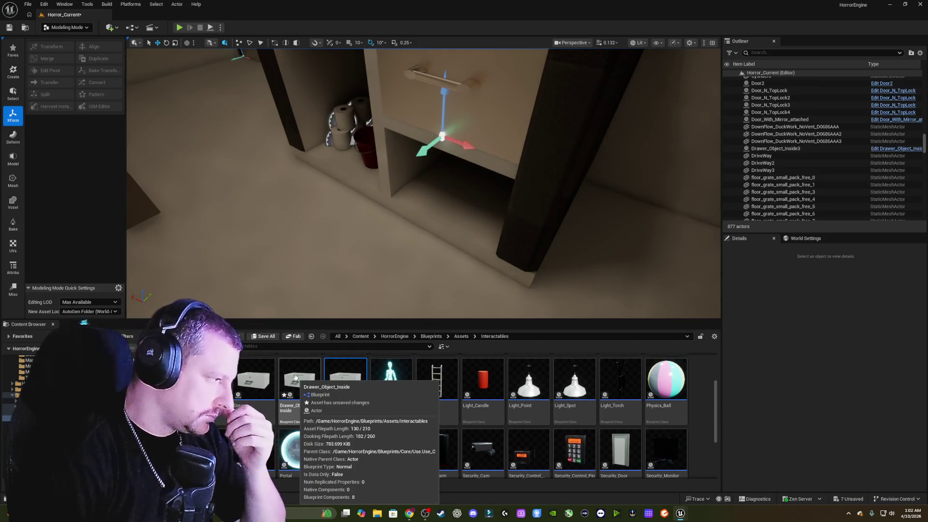
# Place a new Drawer in the vanity, turned 180°, and raise it into the cabinet opening.
pyautogui.moveTo(254, 382)
pyautogui.mouseDown()
pyautogui.moveTo(323, 262)
pyautogui.moveTo(428, 222)
pyautogui.moveTo(453, 195)
pyautogui.moveTo(432, 224)
pyautogui.mouseUp()
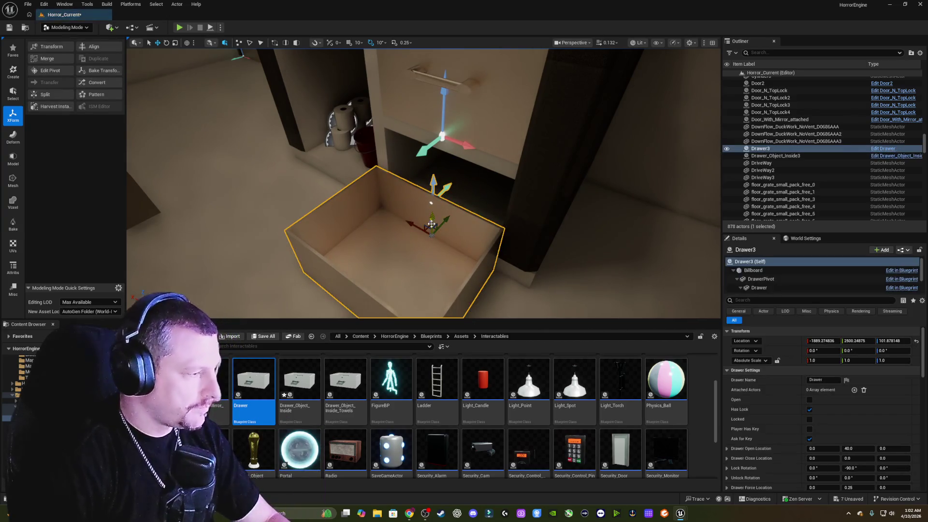
pyautogui.press('e')
pyautogui.moveTo(438, 266); pyautogui.dragTo(468, 257)
pyautogui.press('w')
pyautogui.press('f')
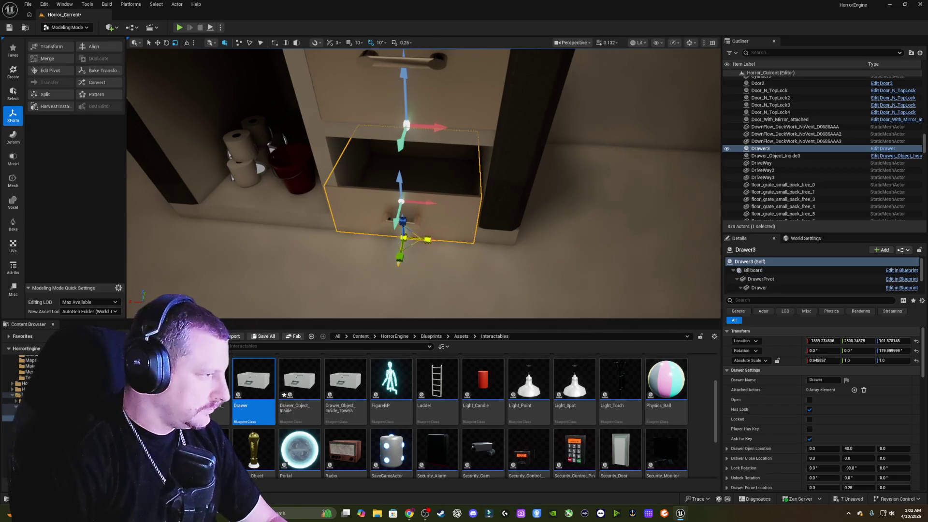
pyautogui.moveTo(382, 236)
pyautogui.mouseDown()
pyautogui.moveTo(431, 240)
pyautogui.moveTo(390, 236)
pyautogui.mouseUp()
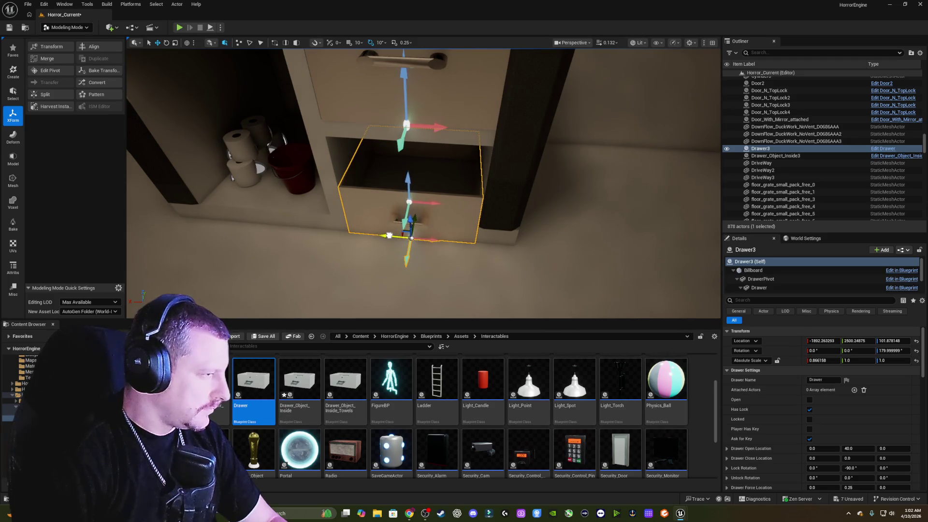
pyautogui.moveTo(412, 224)
pyautogui.mouseDown()
pyautogui.moveTo(412, 205)
pyautogui.moveTo(462, 226)
pyautogui.moveTo(462, 198)
pyautogui.mouseUp()
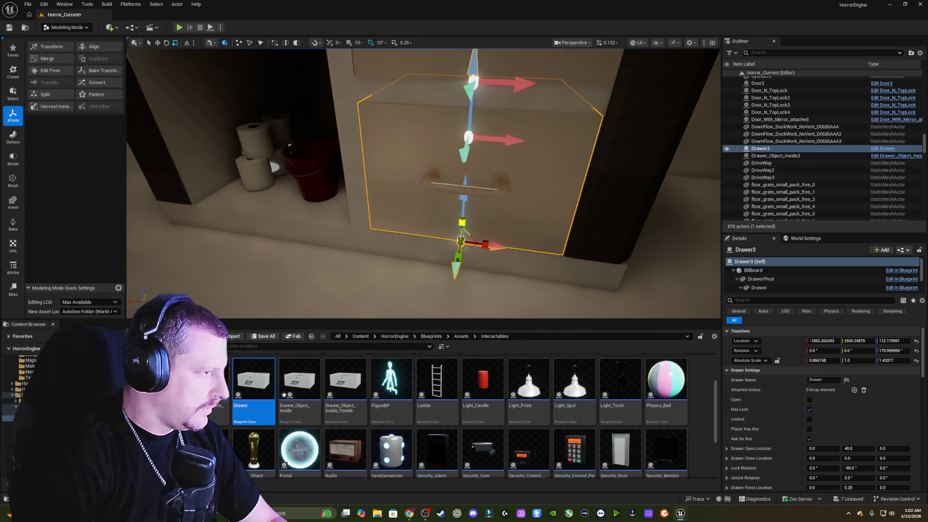
# Select the cabinet door Door_N_TopLock3 and view it from the side.
pyautogui.moveTo(272, 166)
pyautogui.mouseDown()
pyautogui.moveTo(257, 164)
pyautogui.moveTo(531, 201)
pyautogui.moveTo(436, 255)
pyautogui.moveTo(446, 244)
pyautogui.moveTo(435, 242)
pyautogui.moveTo(488, 242)
pyautogui.moveTo(416, 241)
pyautogui.moveTo(372, 183)
pyautogui.mouseUp()
pyautogui.press('Escape')
pyautogui.click(382, 193)
pyautogui.moveTo(271, 217)
pyautogui.mouseDown()
pyautogui.moveTo(265, 212)
pyautogui.moveTo(356, 238)
pyautogui.moveTo(410, 233)
pyautogui.moveTo(458, 142)
pyautogui.moveTo(403, 243)
pyautogui.mouseUp()
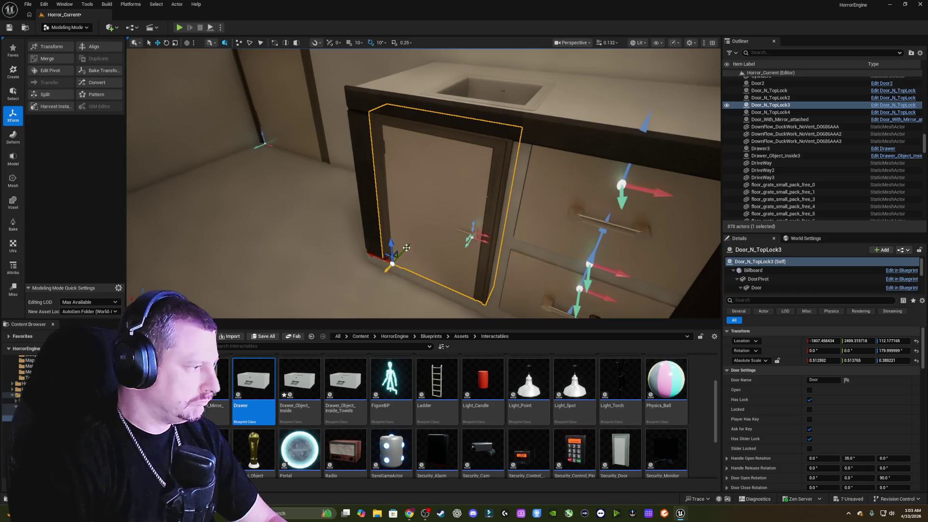
# Nudge the cabinet door sideways into line, then fly the view to the mirror.
pyautogui.moveTo(407, 248); pyautogui.dragTo(408, 247)
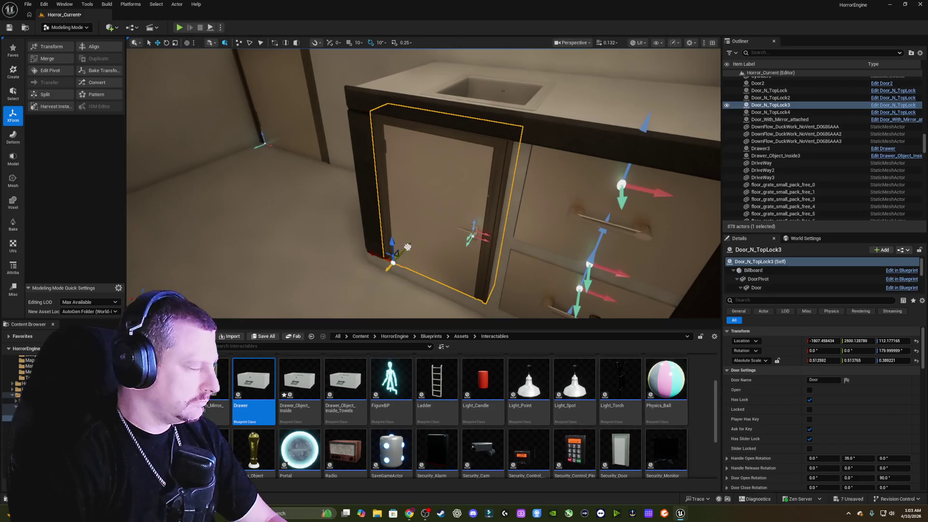
pyautogui.press('Escape')
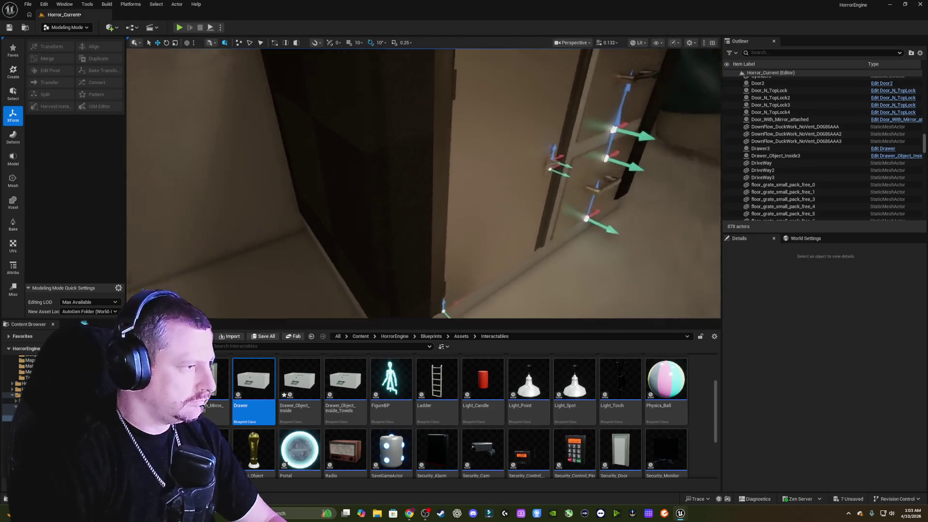
pyautogui.press('s')
pyautogui.press('d')
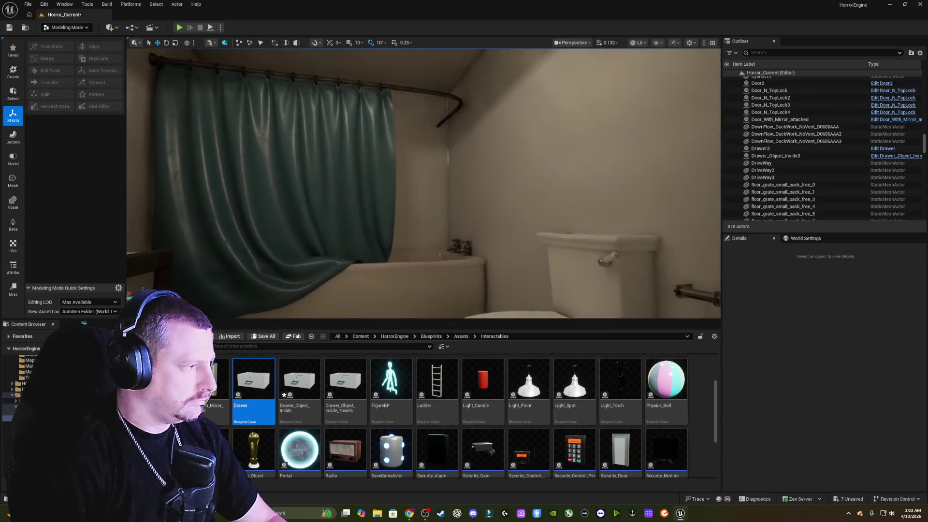
pyautogui.press('w')
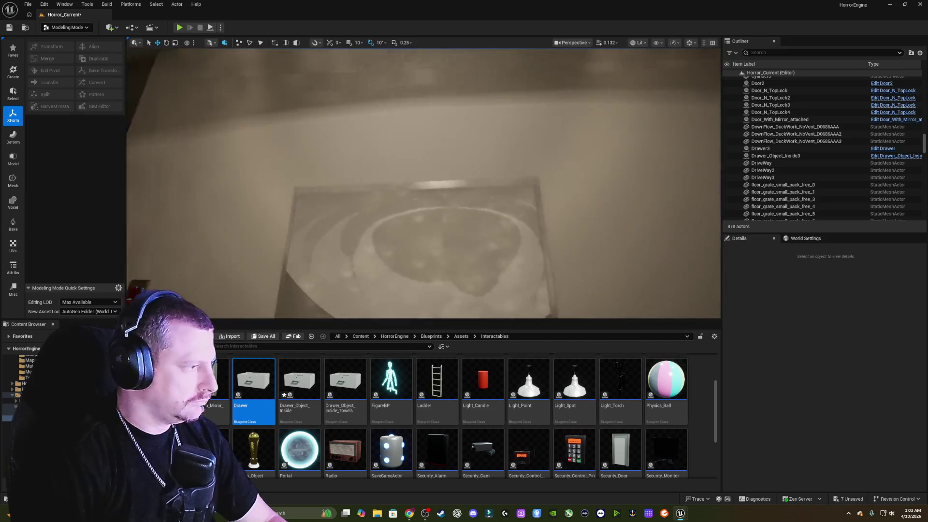
pyautogui.press('s')
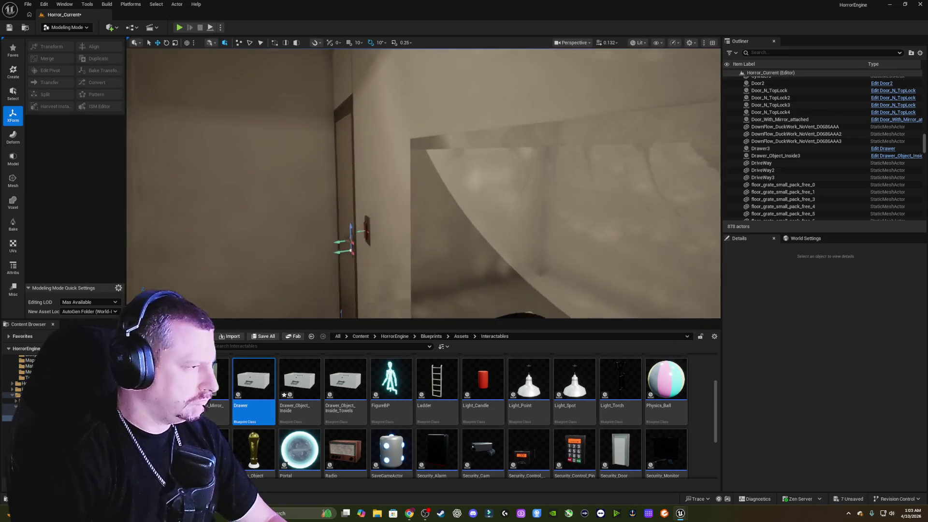
pyautogui.press('s')
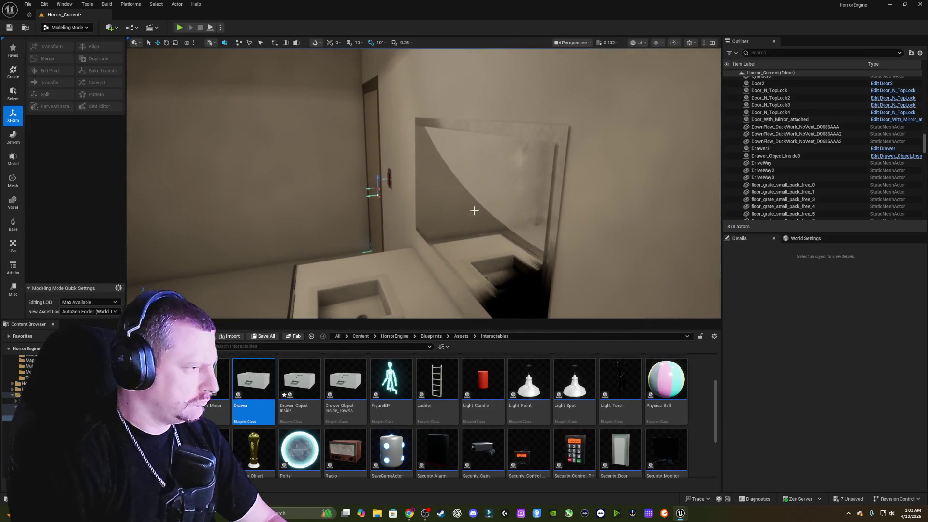
# Slide the SM_Background4 mirror panel along the wall to Y 2527.6.
pyautogui.click(489, 209)
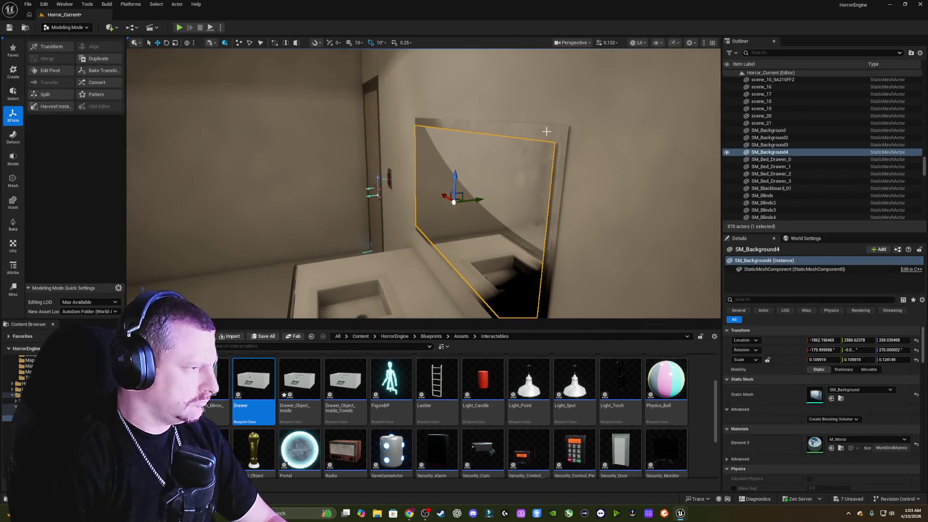
pyautogui.moveTo(477, 200); pyautogui.dragTo(371, 215)
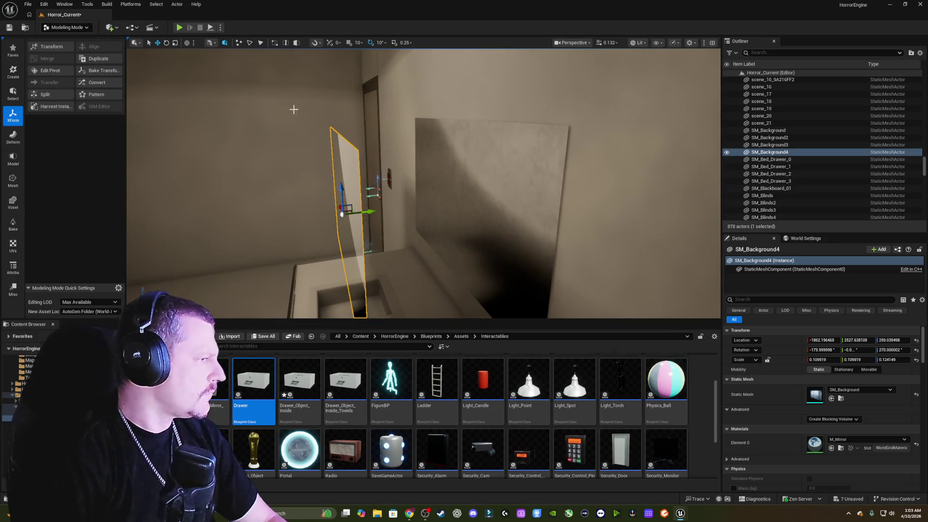
pyautogui.moveTo(292, 108)
pyautogui.mouseDown()
pyautogui.moveTo(271, 87)
pyautogui.moveTo(346, 118)
pyautogui.mouseUp()
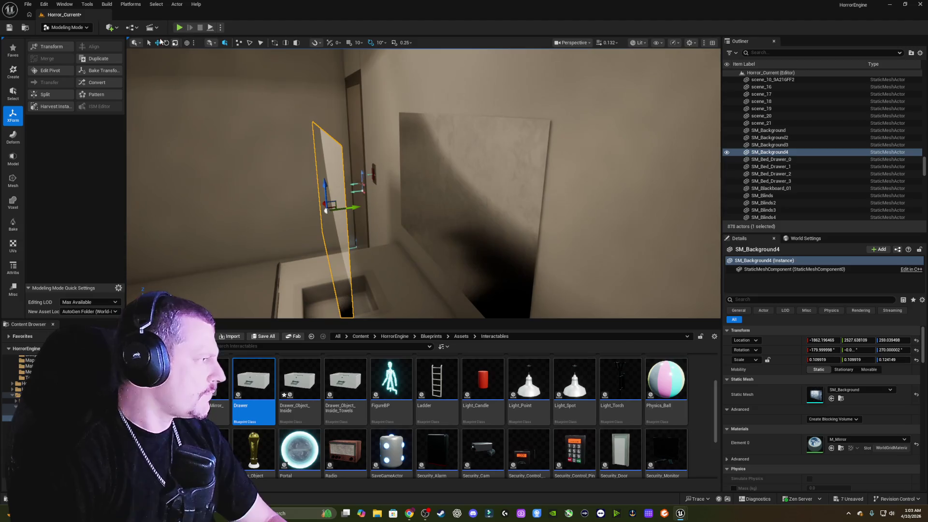
# Add a Rect Light via Quick Add and rotate it about -90° Z to face the wall.
pyautogui.click(110, 27)
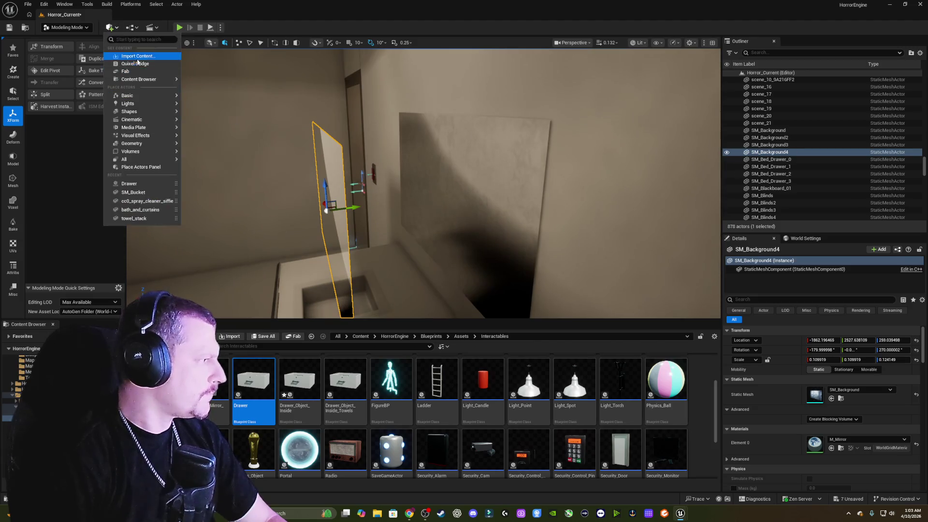
pyautogui.moveTo(142, 104)
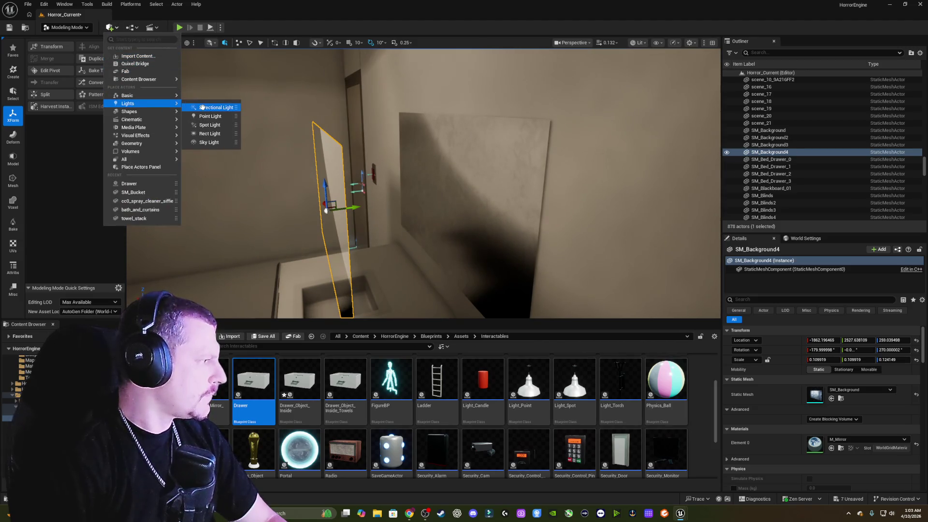
pyautogui.click(210, 134)
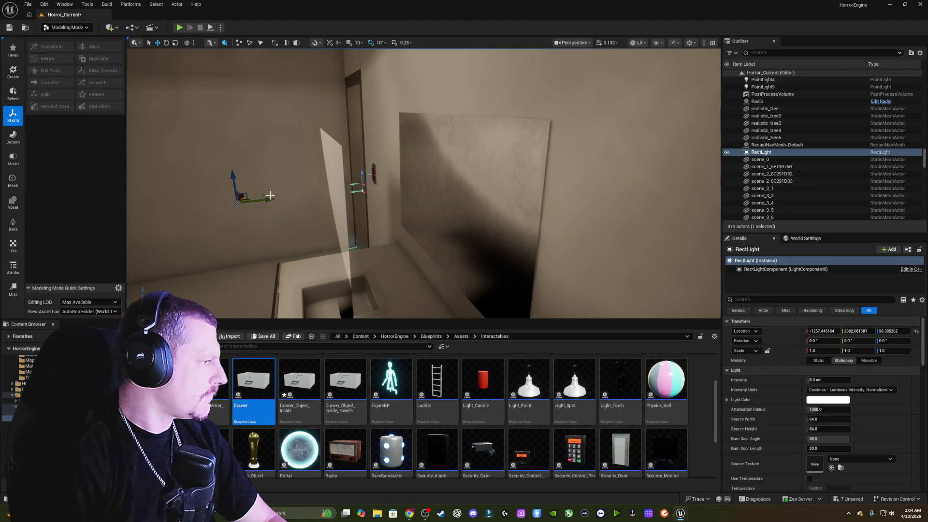
pyautogui.moveTo(270, 195)
pyautogui.mouseDown()
pyautogui.moveTo(252, 197)
pyautogui.moveTo(275, 196)
pyautogui.moveTo(296, 172)
pyautogui.moveTo(217, 199)
pyautogui.mouseUp()
pyautogui.moveTo(462, 229); pyautogui.dragTo(462, 229)
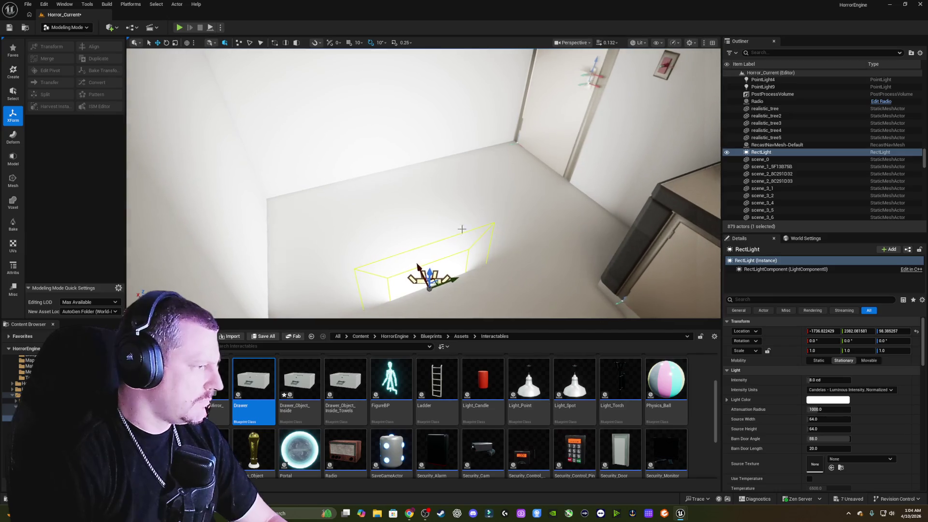
pyautogui.press('e')
pyautogui.press('f')
pyautogui.moveTo(390, 172); pyautogui.dragTo(374, 218)
pyautogui.press('w')
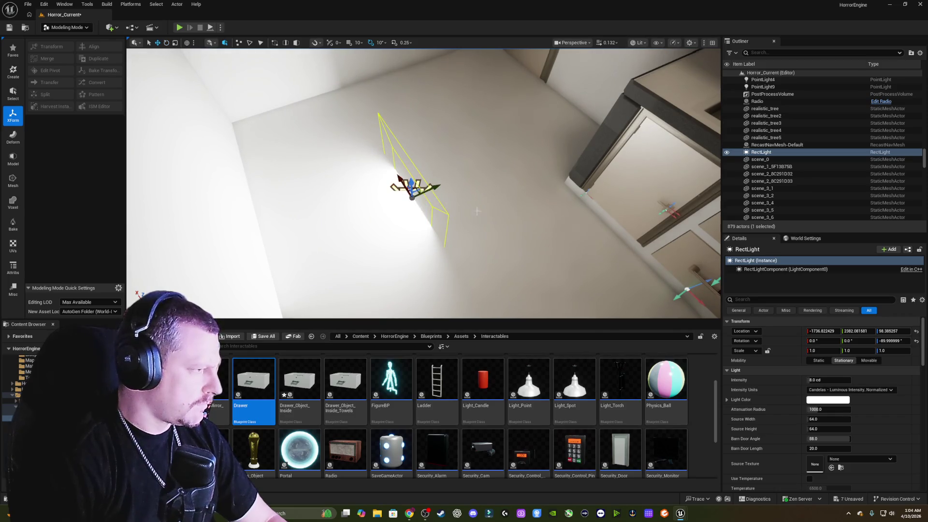
# Move the rect light over the sink and raise it to Z 260.27, Y 2576.8.
pyautogui.moveTo(433, 188)
pyautogui.mouseDown()
pyautogui.moveTo(604, 103)
pyautogui.moveTo(615, 120)
pyautogui.mouseUp()
pyautogui.press('f')
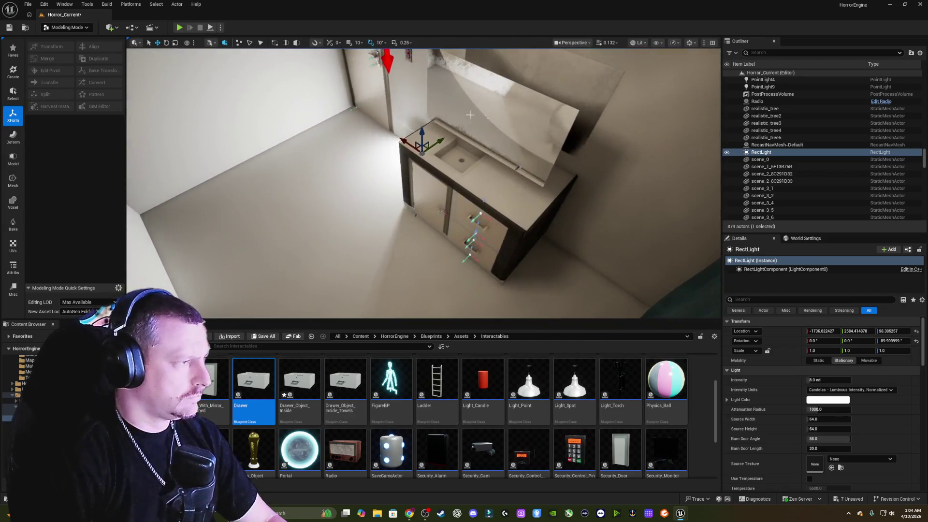
pyautogui.moveTo(402, 141)
pyautogui.mouseDown()
pyautogui.moveTo(472, 162)
pyautogui.moveTo(488, 72)
pyautogui.mouseUp()
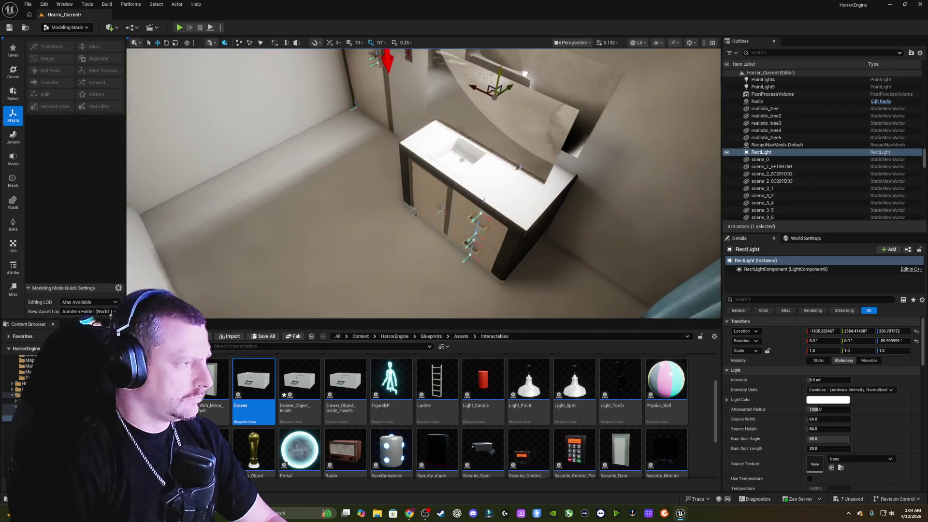
pyautogui.press('f')
pyautogui.scroll(3, 423, 184)
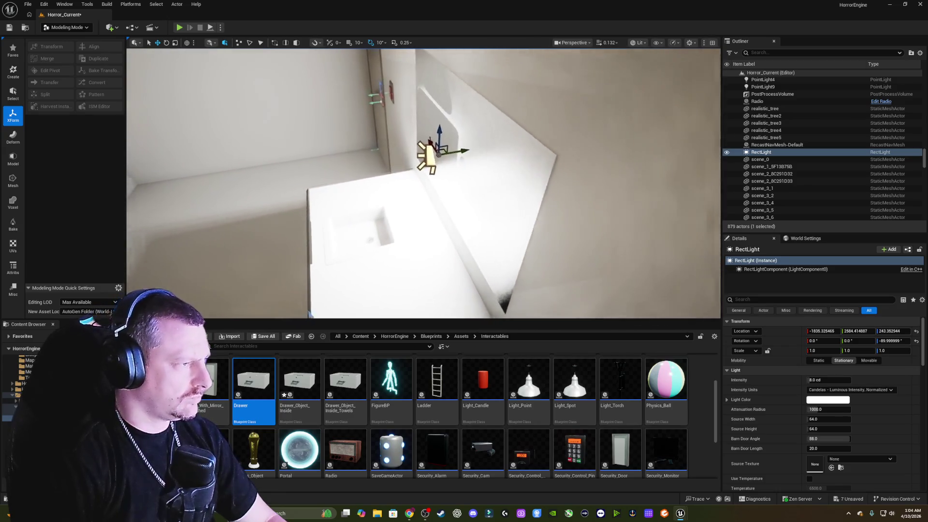
pyautogui.scroll(-3, 424, 184)
pyautogui.scroll(2, 423, 184)
pyautogui.moveTo(423, 184)
pyautogui.mouseDown()
pyautogui.moveTo(369, 149)
pyautogui.moveTo(382, 154)
pyautogui.moveTo(394, 159)
pyautogui.moveTo(365, 156)
pyautogui.mouseUp()
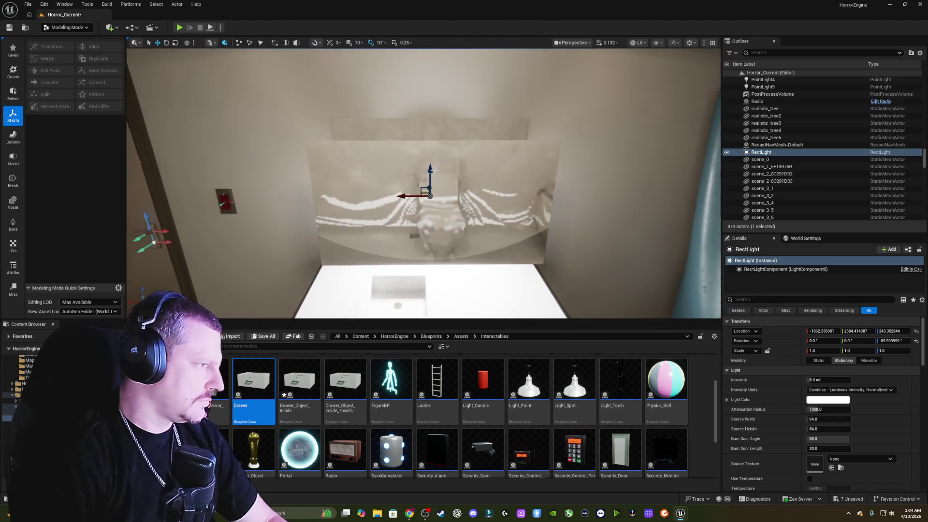
pyautogui.moveTo(429, 173)
pyautogui.mouseDown()
pyautogui.moveTo(430, 150)
pyautogui.moveTo(488, 172)
pyautogui.moveTo(430, 180)
pyautogui.moveTo(491, 178)
pyautogui.mouseUp()
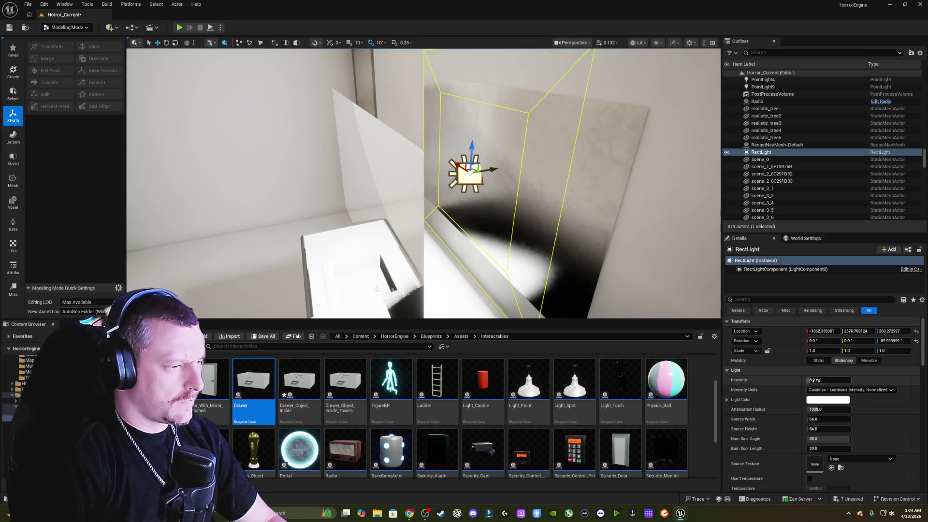
# Set the rect light to Unitless intensity of about 1207.4 and move the SM_Background4 mirror to Y 2571.37.
pyautogui.click(826, 394)
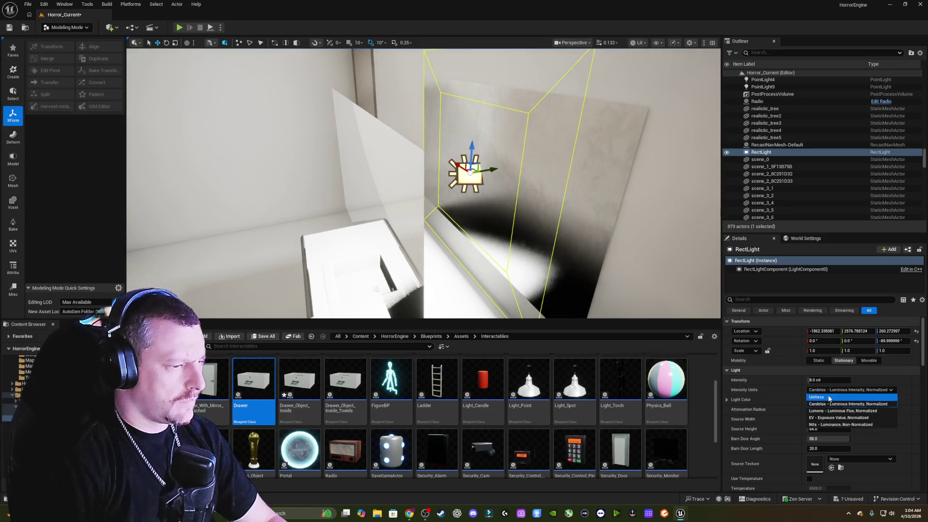
pyautogui.click(821, 400)
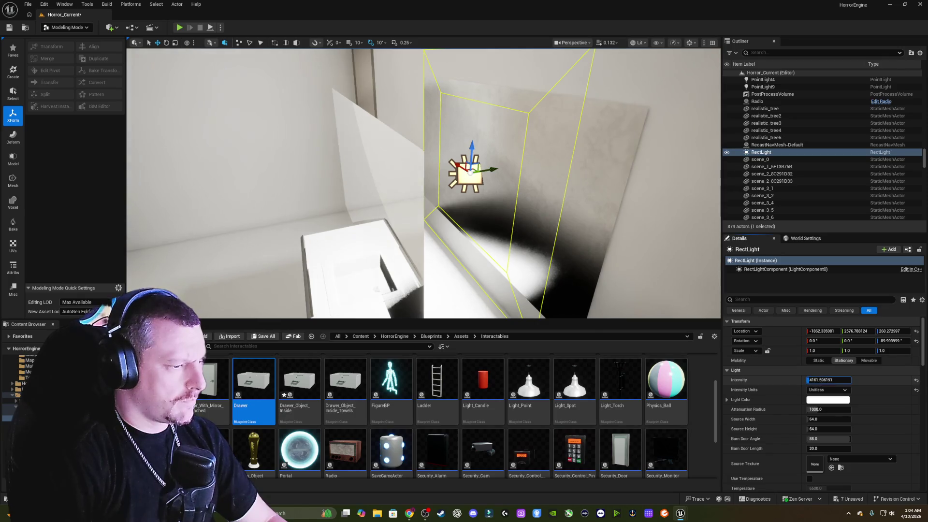
pyautogui.moveTo(828, 380); pyautogui.dragTo(816, 380)
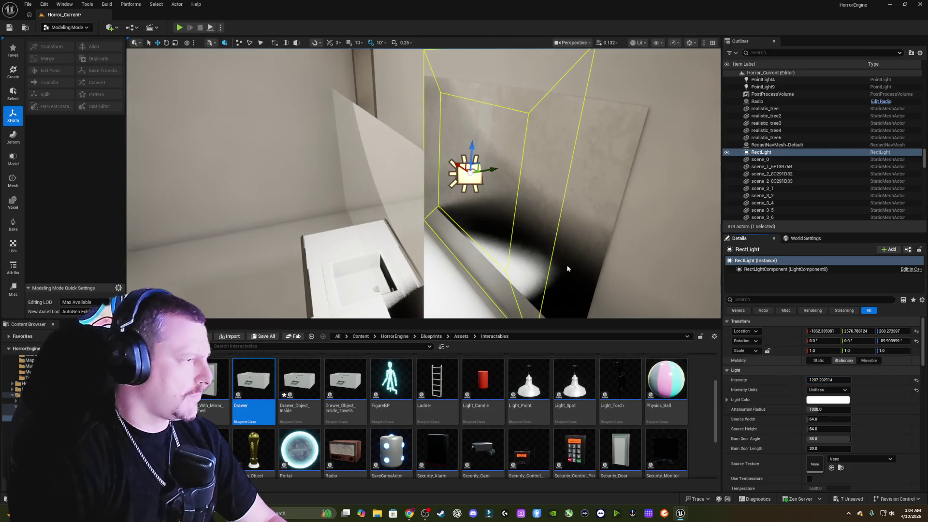
pyautogui.click(372, 159)
pyautogui.moveTo(383, 189)
pyautogui.mouseDown()
pyautogui.moveTo(435, 174)
pyautogui.moveTo(481, 184)
pyautogui.moveTo(444, 205)
pyautogui.moveTo(421, 127)
pyautogui.mouseUp()
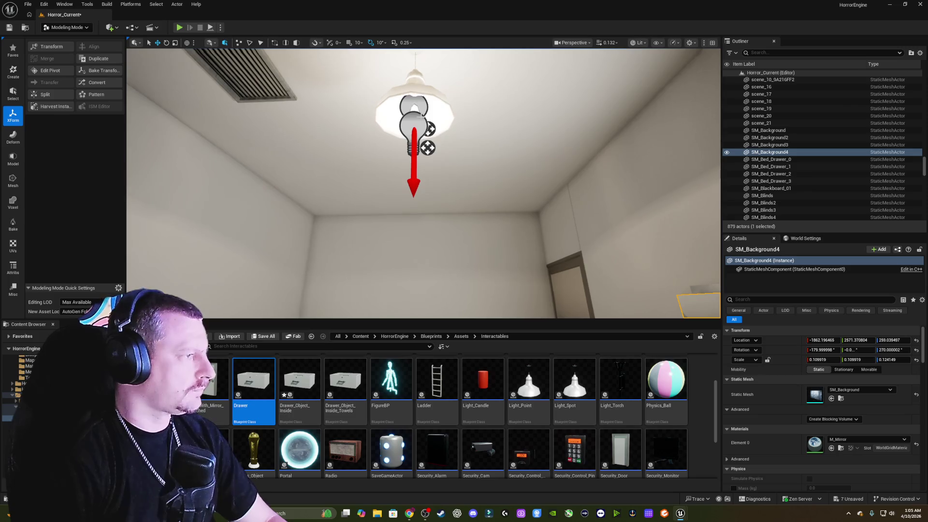
# Switch off the ceiling point light Light_Point9 and slide the mirror plane slightly sideways.
pyautogui.click(419, 121)
pyautogui.click(809, 419)
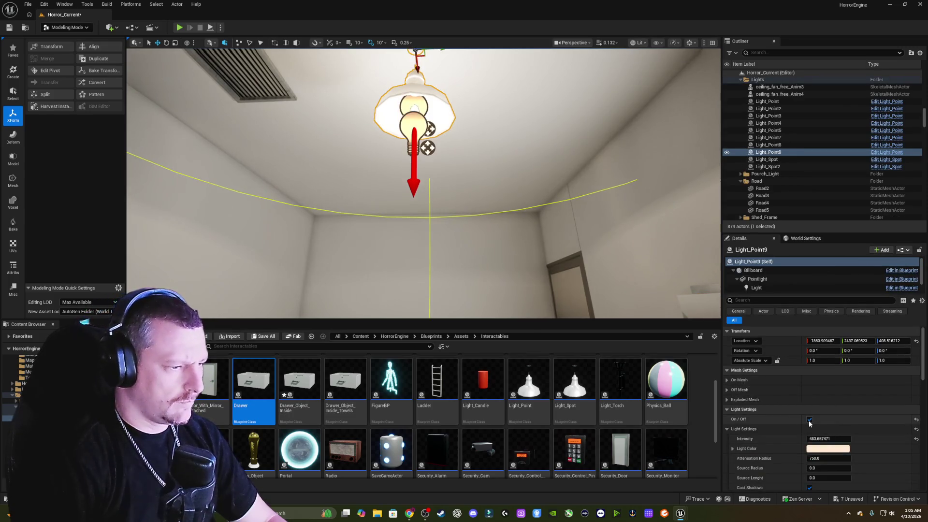
pyautogui.moveTo(421, 184); pyautogui.dragTo(411, 222)
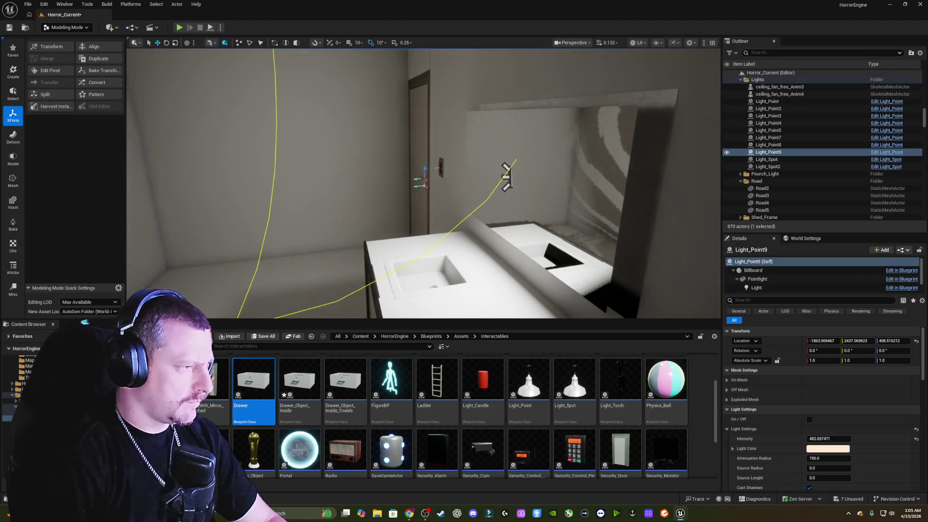
pyautogui.moveTo(551, 222); pyautogui.dragTo(553, 224)
pyautogui.click(500, 212)
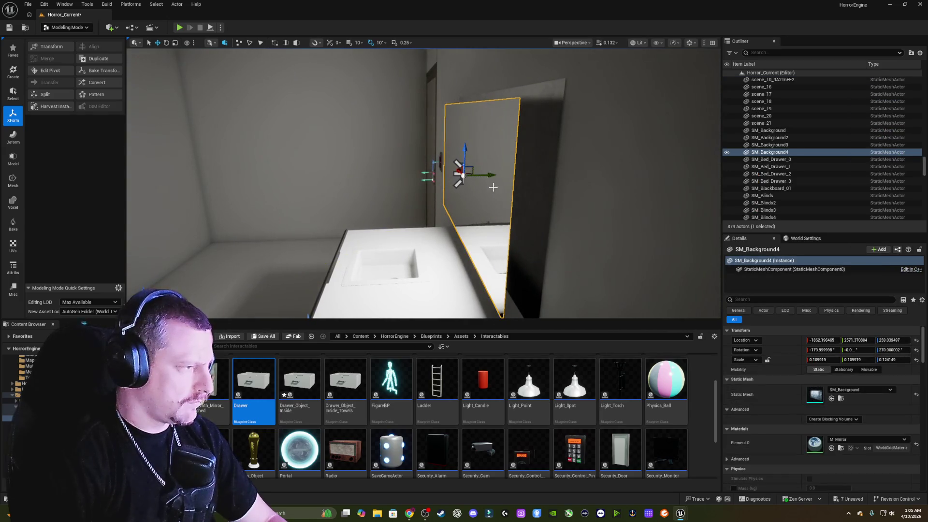
pyautogui.moveTo(487, 175)
pyautogui.mouseDown()
pyautogui.moveTo(411, 176)
pyautogui.moveTo(438, 179)
pyautogui.mouseUp()
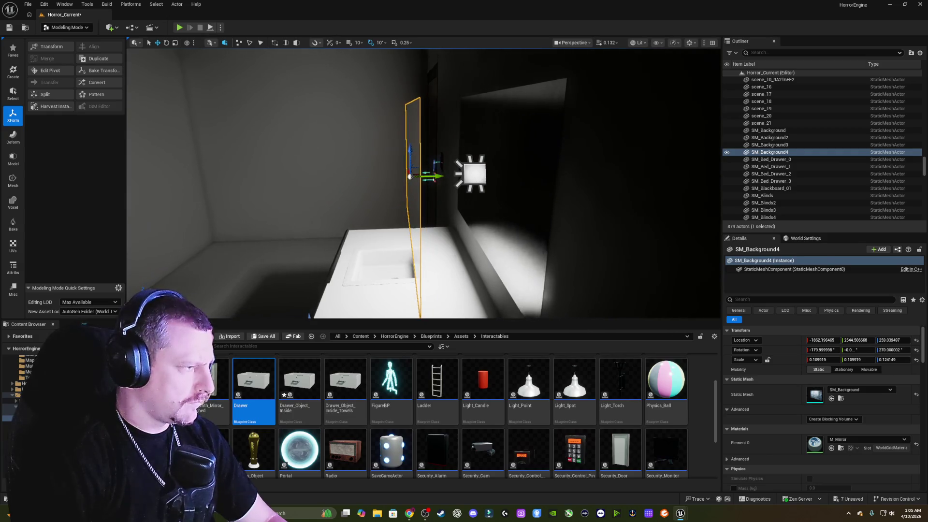
# Set the rect light's intensity units to Lumens and its intensity to about 38.6 lm.
pyautogui.click(471, 173)
pyautogui.click(827, 389)
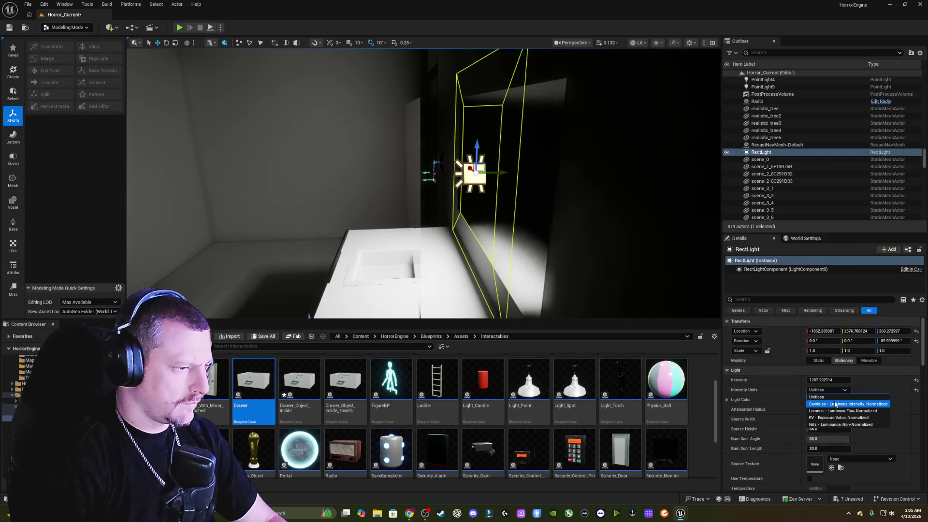
pyautogui.click(838, 410)
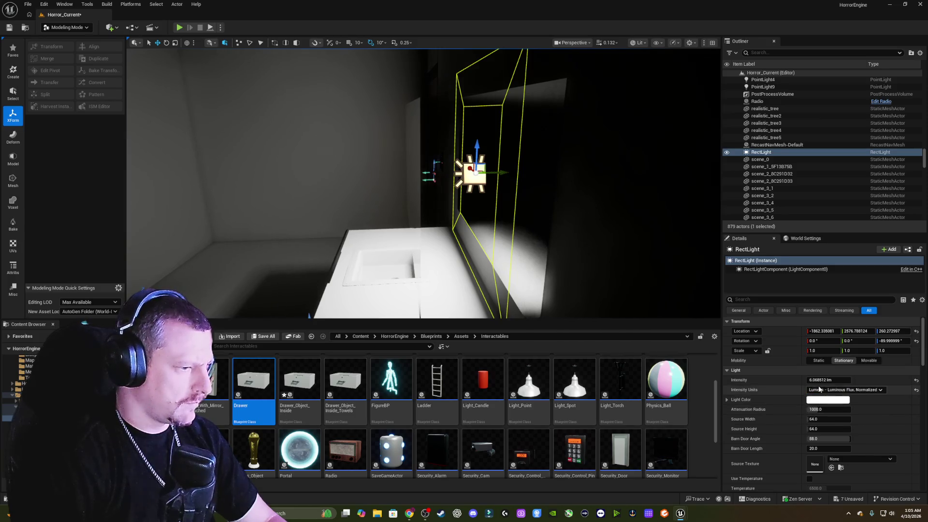
pyautogui.moveTo(829, 379); pyautogui.dragTo(851, 380)
pyautogui.write('22.268007')
pyautogui.press('Return')
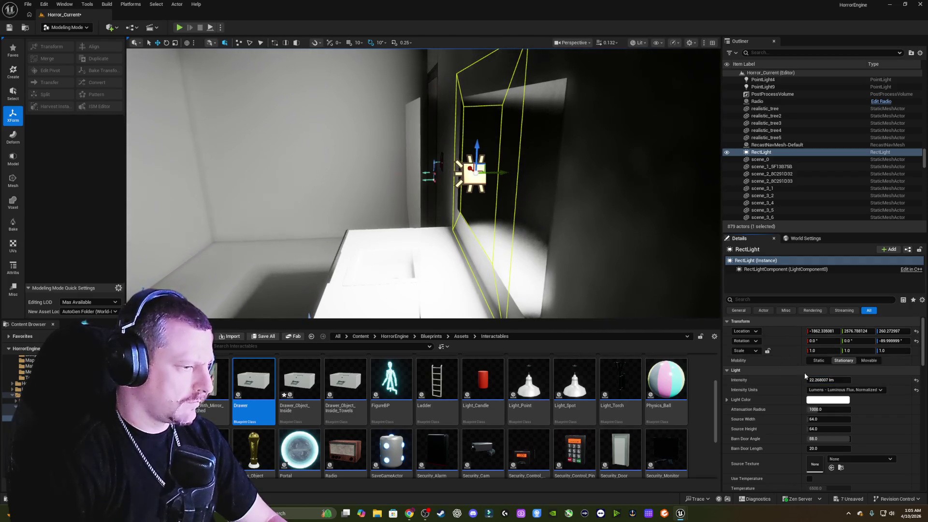
pyautogui.moveTo(829, 380); pyautogui.dragTo(851, 380)
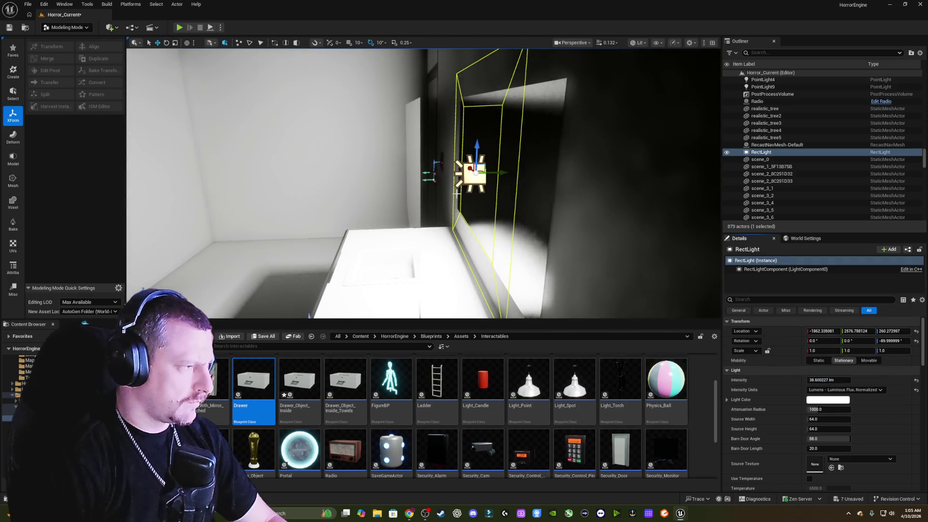
# Slide the mirror plane to Y 2556.87 and rotate the rect light to about -277°.
pyautogui.click(440, 182)
pyautogui.moveTo(437, 177)
pyautogui.mouseDown()
pyautogui.moveTo(508, 177)
pyautogui.moveTo(475, 183)
pyautogui.mouseUp()
pyautogui.click(476, 183)
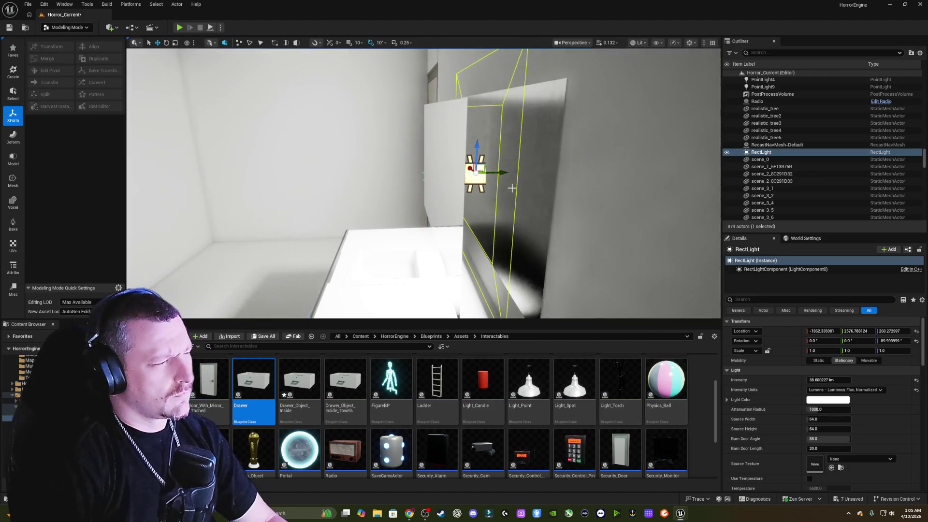
pyautogui.press('e')
pyautogui.moveTo(463, 178)
pyautogui.mouseDown()
pyautogui.moveTo(498, 186)
pyautogui.moveTo(487, 186)
pyautogui.mouseUp()
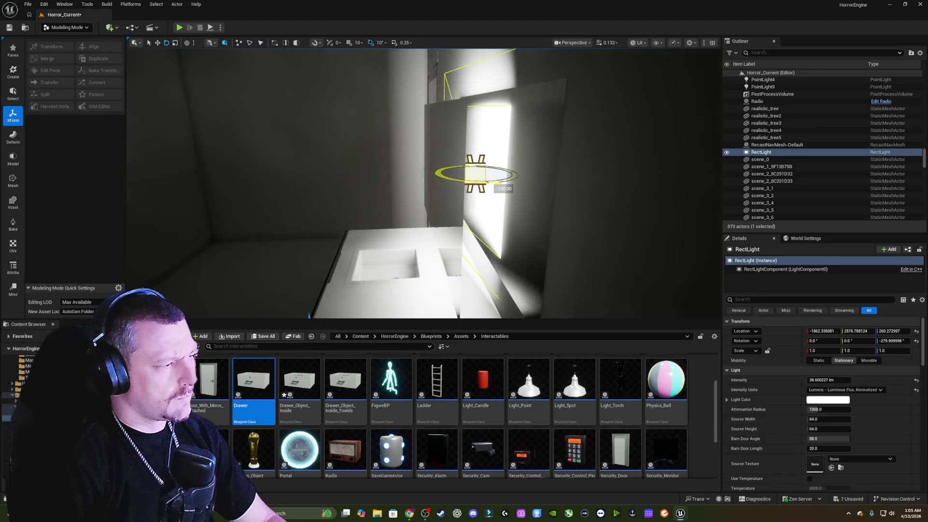
pyautogui.moveTo(487, 186); pyautogui.dragTo(496, 174)
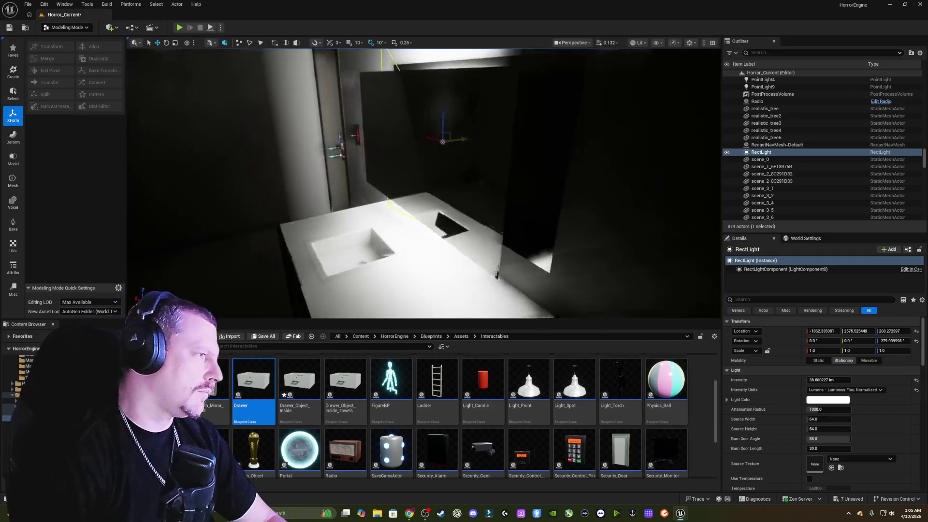
# Shift the mirror along Y and turn the rect light 10 degrees to -270°.
pyautogui.click(464, 179)
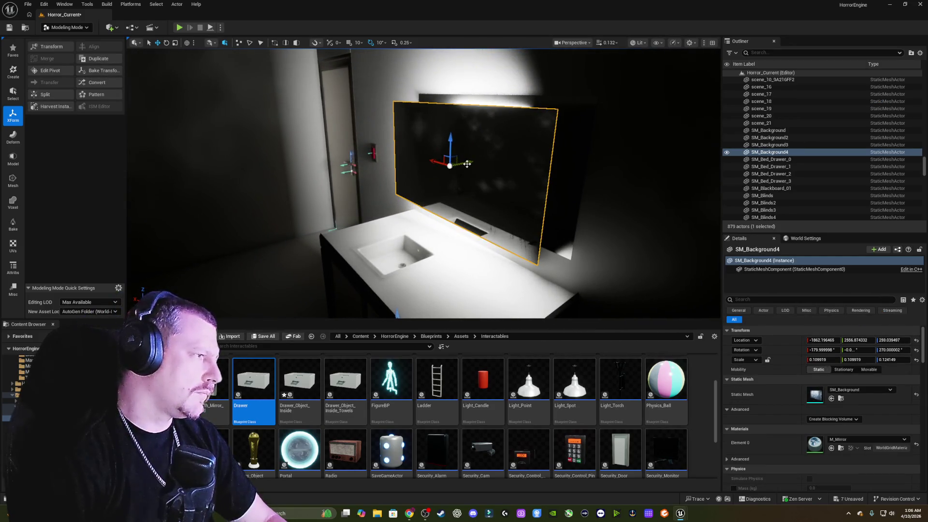
pyautogui.moveTo(466, 164)
pyautogui.mouseDown()
pyautogui.moveTo(485, 161)
pyautogui.moveTo(467, 162)
pyautogui.mouseUp()
pyautogui.press('f')
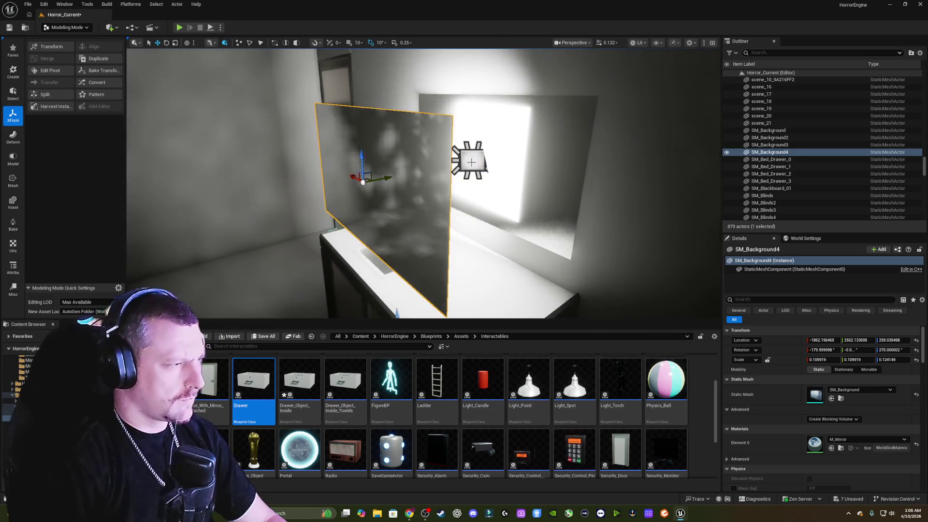
pyautogui.click(471, 163)
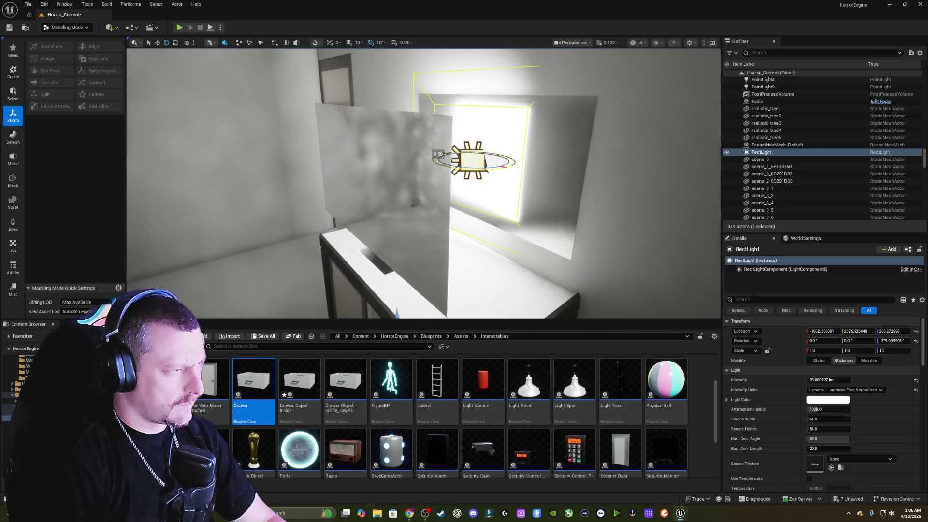
pyautogui.moveTo(484, 167); pyautogui.dragTo(493, 167)
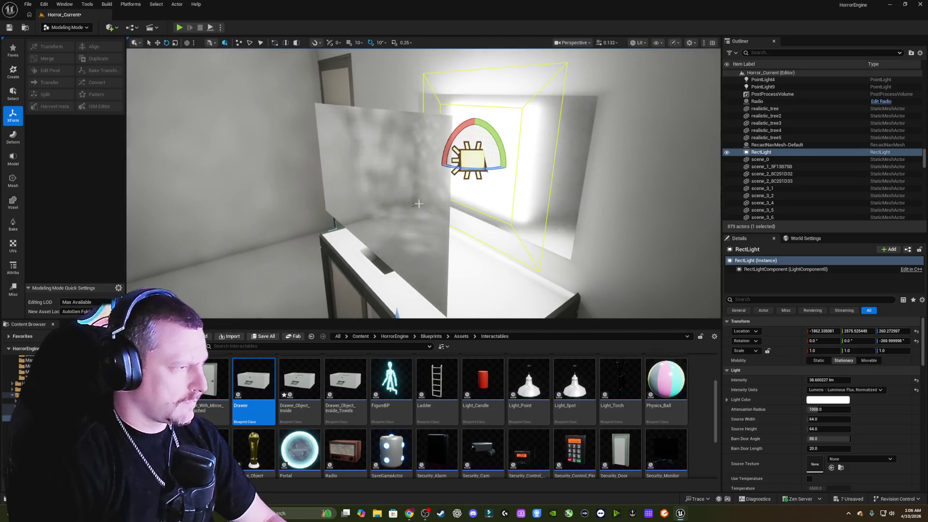
# Slide the mirror along Y to about 2569, frame it, and reselect the rect light.
pyautogui.click(434, 272)
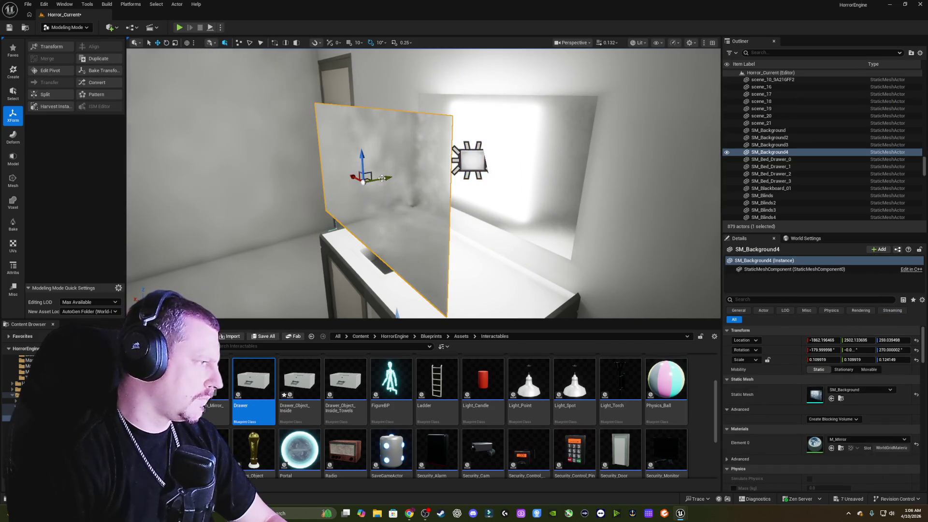
pyautogui.moveTo(382, 178)
pyautogui.mouseDown()
pyautogui.moveTo(394, 159)
pyautogui.moveTo(484, 167)
pyautogui.moveTo(543, 194)
pyautogui.moveTo(524, 198)
pyautogui.moveTo(561, 204)
pyautogui.mouseUp()
pyautogui.press('f')
pyautogui.click(442, 169)
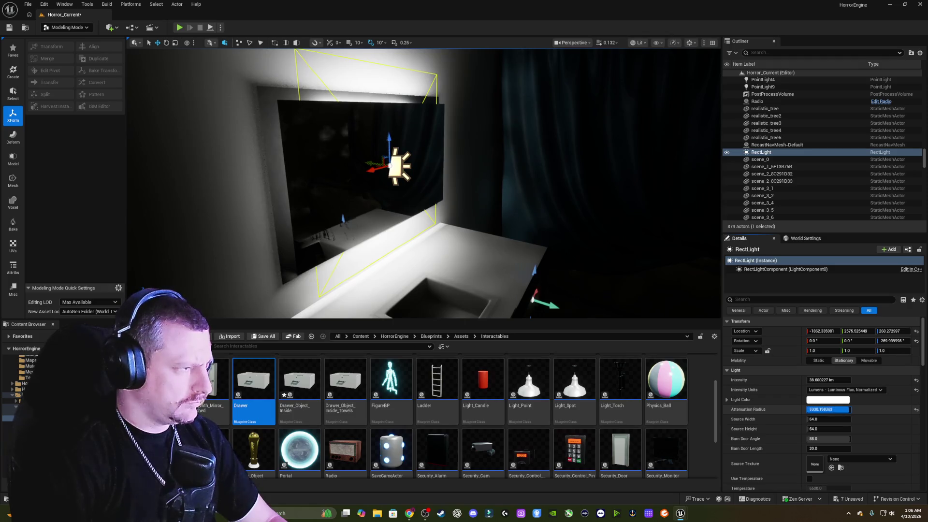
# Reduce the rect light's attenuation radius to about 60.74 and set its source to 96 wide by 32 high.
pyautogui.moveTo(829, 409); pyautogui.dragTo(796, 410)
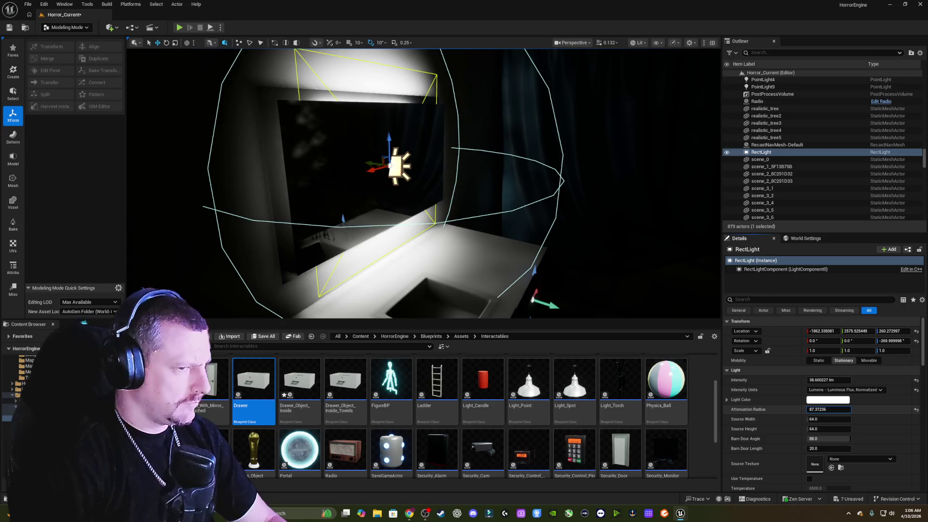
pyautogui.press('Escape')
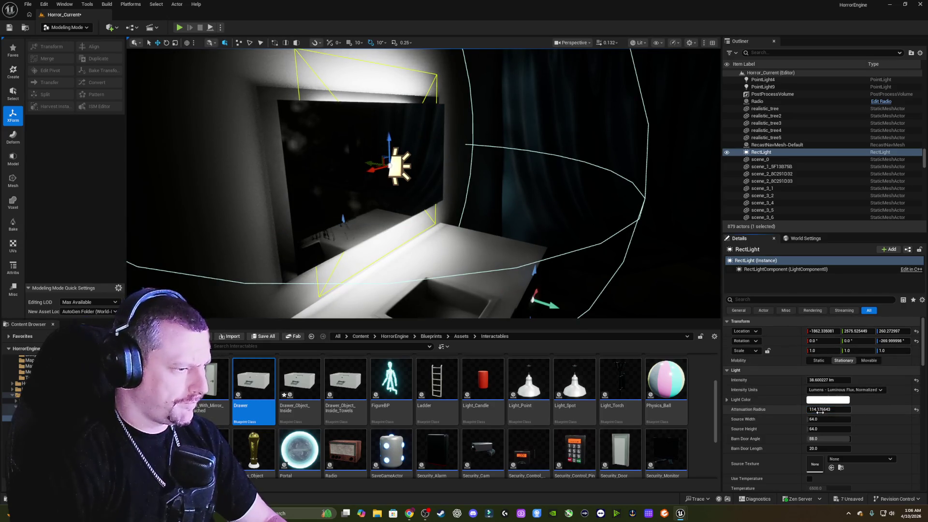
pyautogui.moveTo(799, 410)
pyautogui.mouseDown()
pyautogui.moveTo(776, 410)
pyautogui.moveTo(788, 409)
pyautogui.mouseUp()
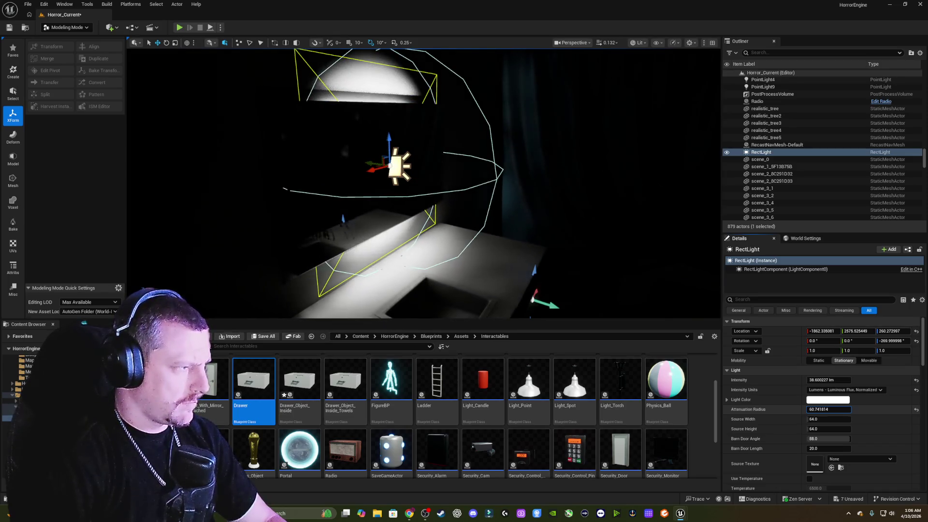
pyautogui.press('f')
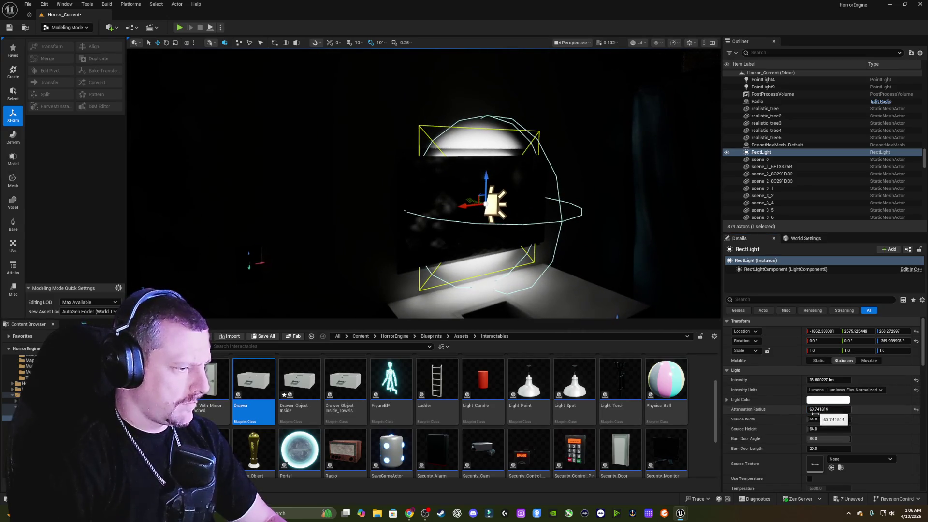
pyautogui.moveTo(811, 420)
pyautogui.mouseDown()
pyautogui.moveTo(885, 420)
pyautogui.moveTo(792, 419)
pyautogui.moveTo(850, 419)
pyautogui.moveTo(798, 428)
pyautogui.mouseUp()
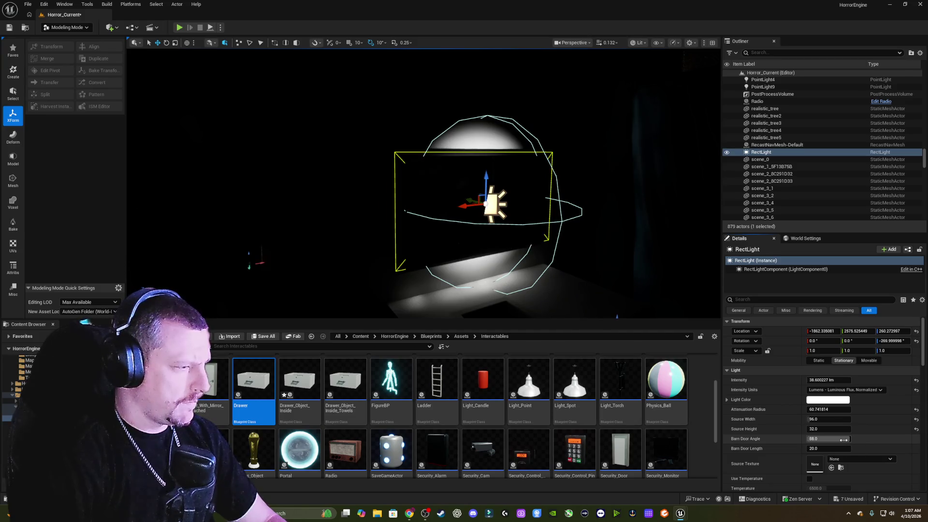
# Adjust the rect light's barn doors, resetting length to 20, and resize its source toward 136 by 64.
pyautogui.moveTo(844, 439)
pyautogui.mouseDown()
pyautogui.moveTo(830, 440)
pyautogui.moveTo(851, 439)
pyautogui.mouseUp()
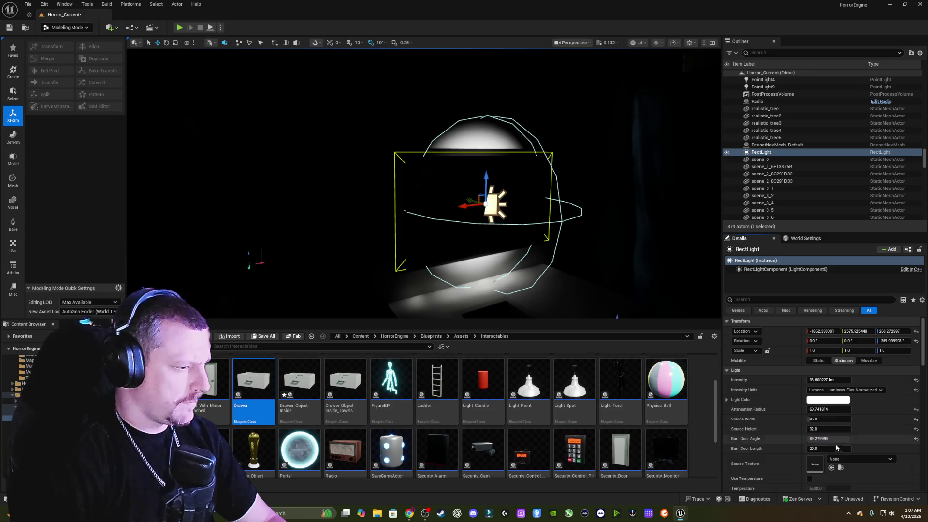
pyautogui.moveTo(828, 449)
pyautogui.mouseDown()
pyautogui.moveTo(849, 449)
pyautogui.moveTo(825, 449)
pyautogui.mouseUp()
pyautogui.click(915, 449)
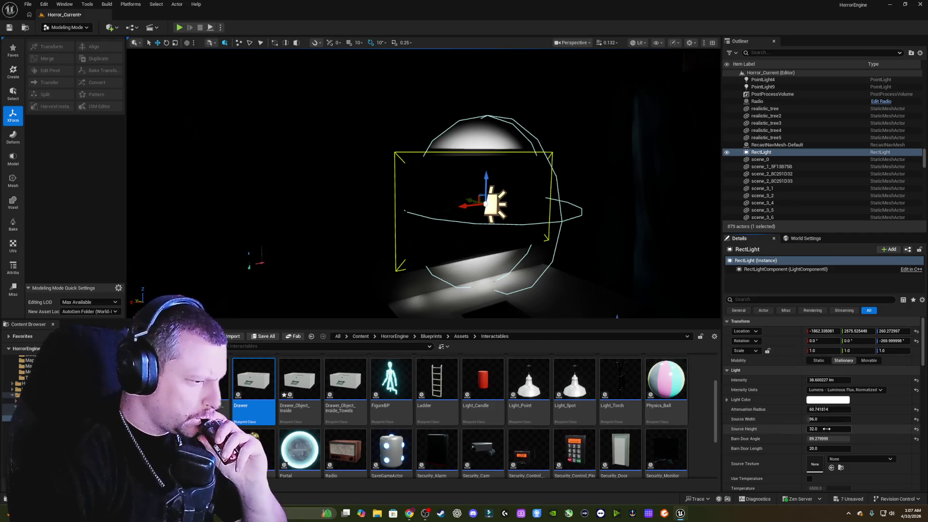
pyautogui.moveTo(813, 428); pyautogui.dragTo(836, 429)
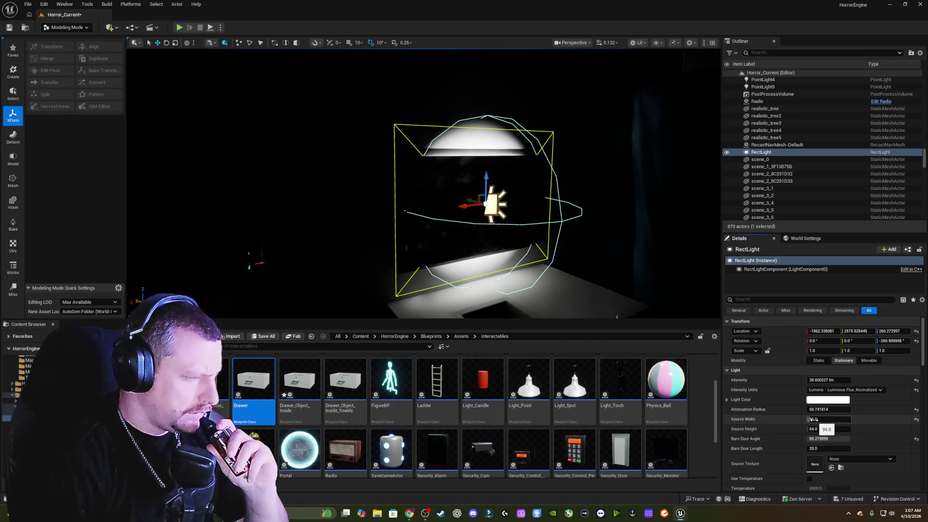
pyautogui.moveTo(830, 419)
pyautogui.mouseDown()
pyautogui.moveTo(812, 419)
pyautogui.moveTo(836, 419)
pyautogui.mouseUp()
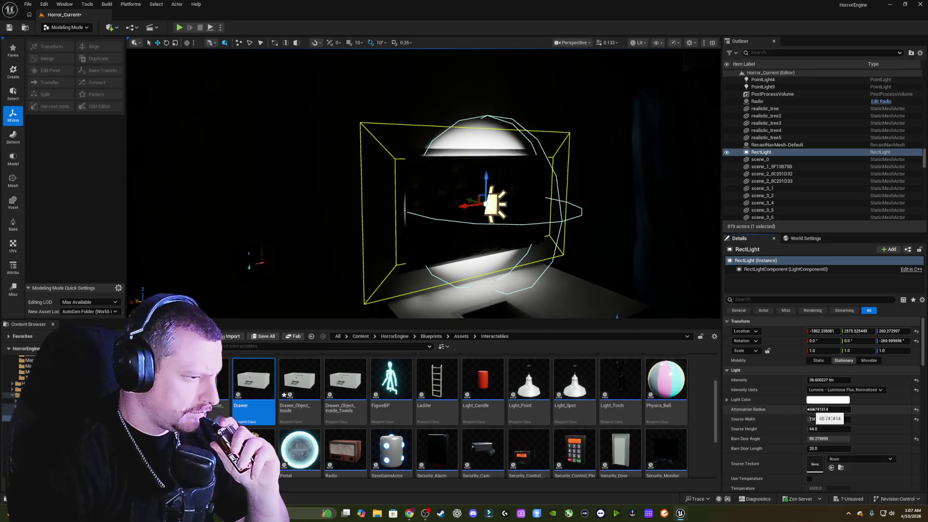
# Set the attenuation radius to 87.37, adjust the barn door angle, and nudge the rect light along X.
pyautogui.moveTo(810, 409); pyautogui.dragTo(832, 409)
pyautogui.hotkey('ctrl', 'z')
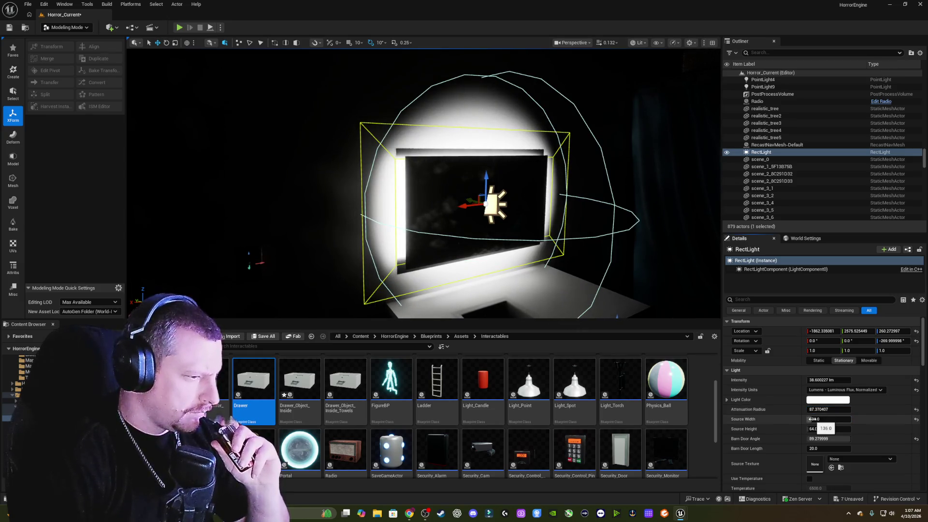
pyautogui.moveTo(827, 438); pyautogui.dragTo(797, 439)
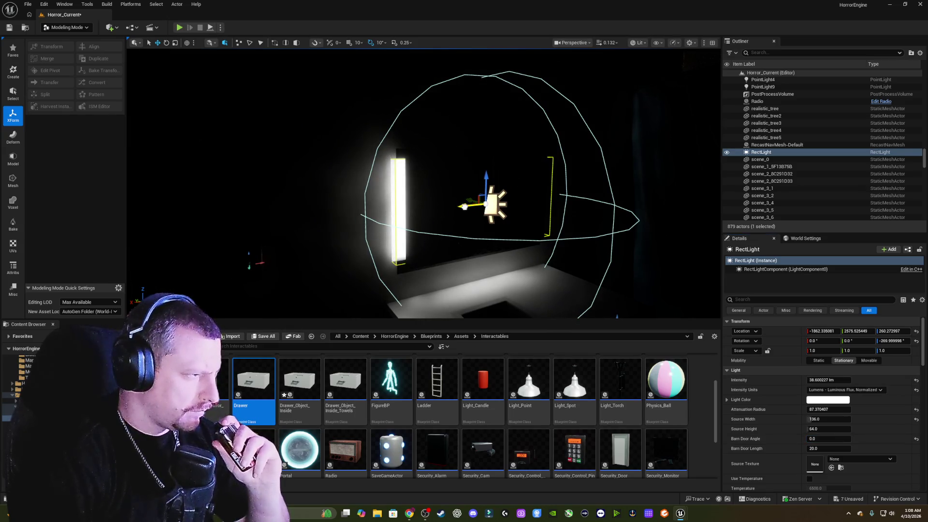
pyautogui.moveTo(464, 206); pyautogui.dragTo(468, 205)
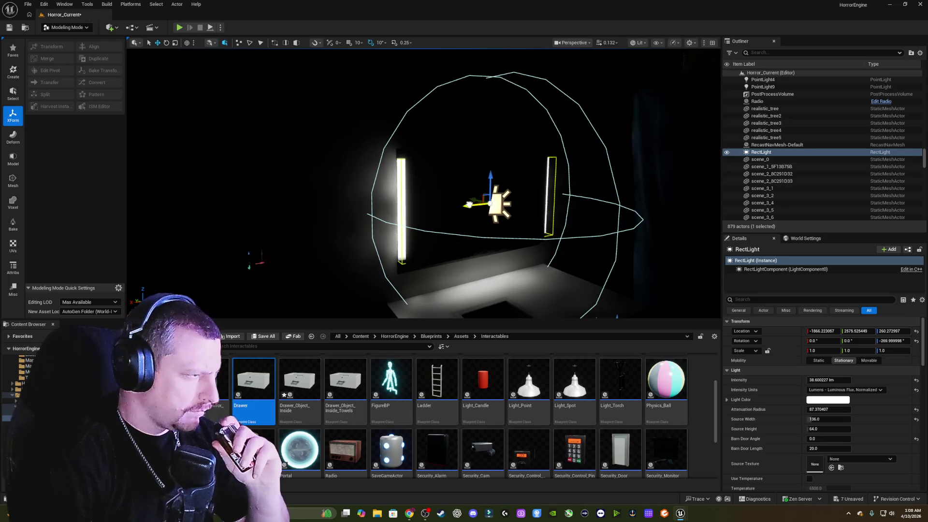
pyautogui.moveTo(472, 213); pyautogui.dragTo(455, 186)
pyautogui.moveTo(541, 201); pyautogui.dragTo(538, 205)
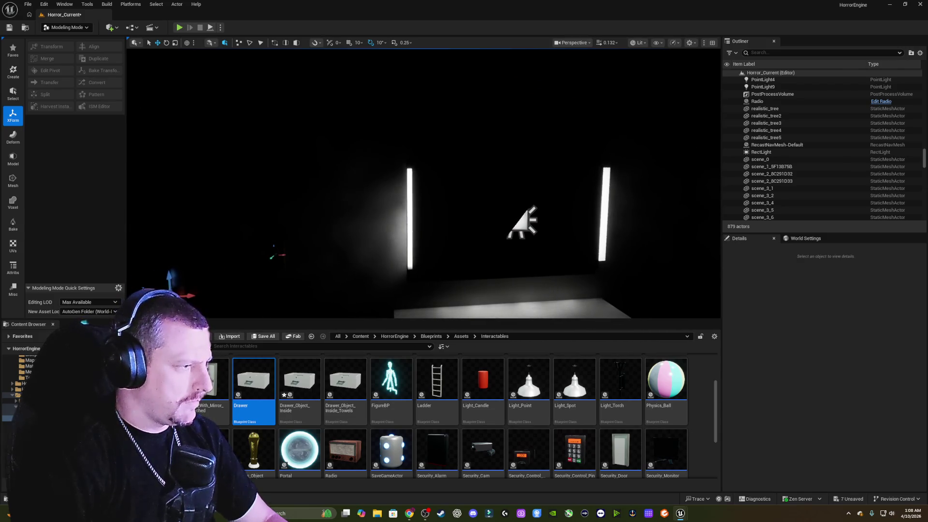
# Nudge the rect light sideways and switch the ceiling point light Light_Point9 back on.
pyautogui.click(509, 229)
pyautogui.moveTo(492, 220); pyautogui.dragTo(490, 220)
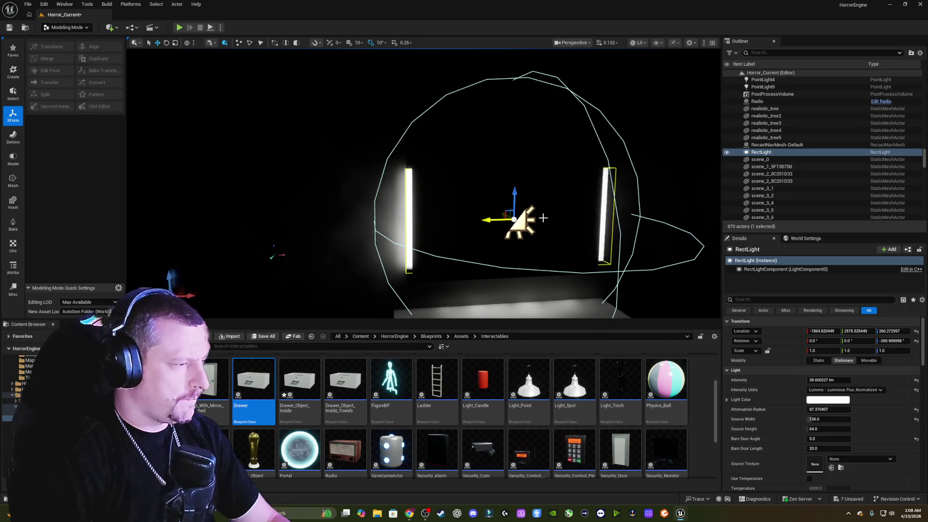
pyautogui.moveTo(625, 224); pyautogui.dragTo(625, 224)
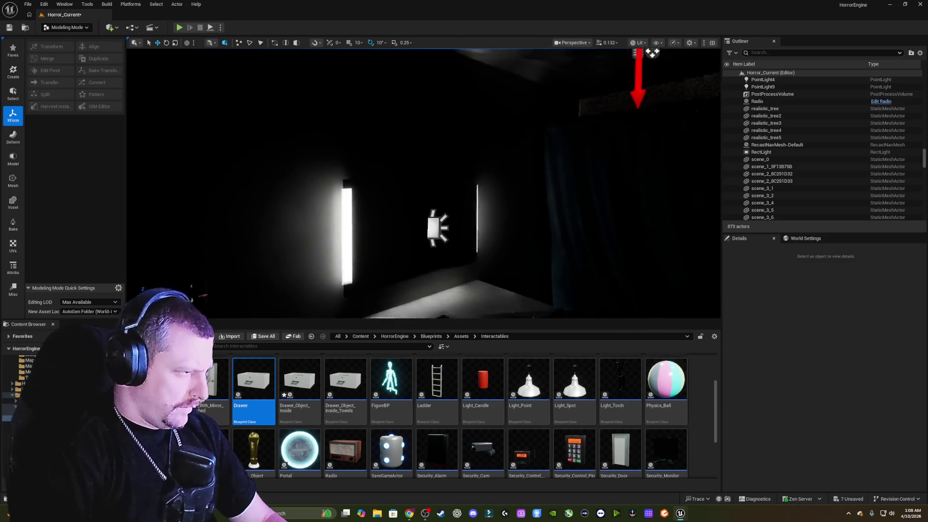
pyautogui.moveTo(568, 220); pyautogui.dragTo(568, 220)
pyautogui.click(544, 121)
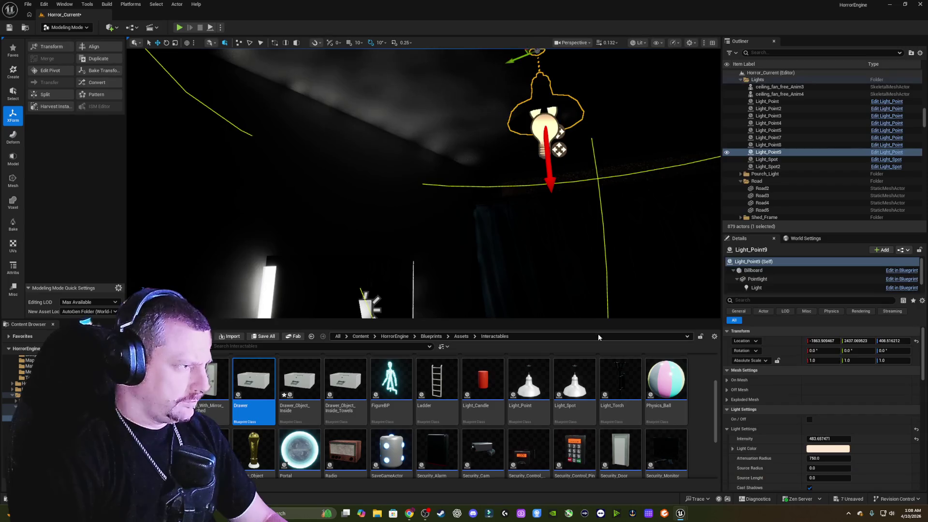
pyautogui.click(809, 419)
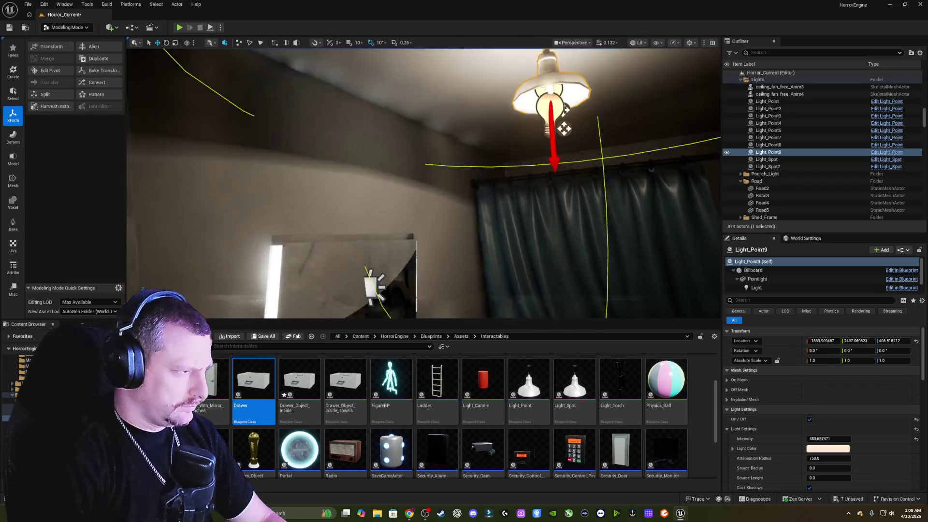
# Reselect the rect light by the mirror, nudge it slightly along X, and clear the selection.
pyautogui.moveTo(565, 128); pyautogui.dragTo(564, 128)
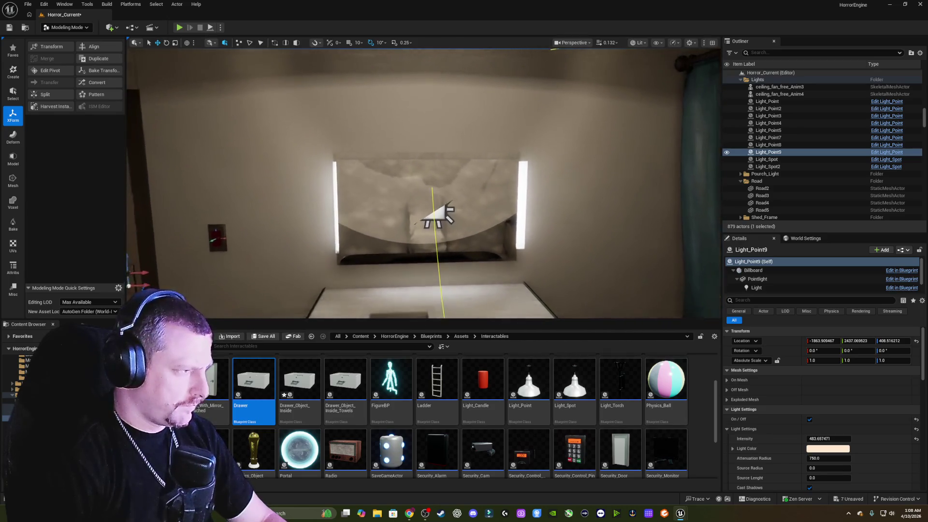
pyautogui.moveTo(581, 239); pyautogui.dragTo(581, 239)
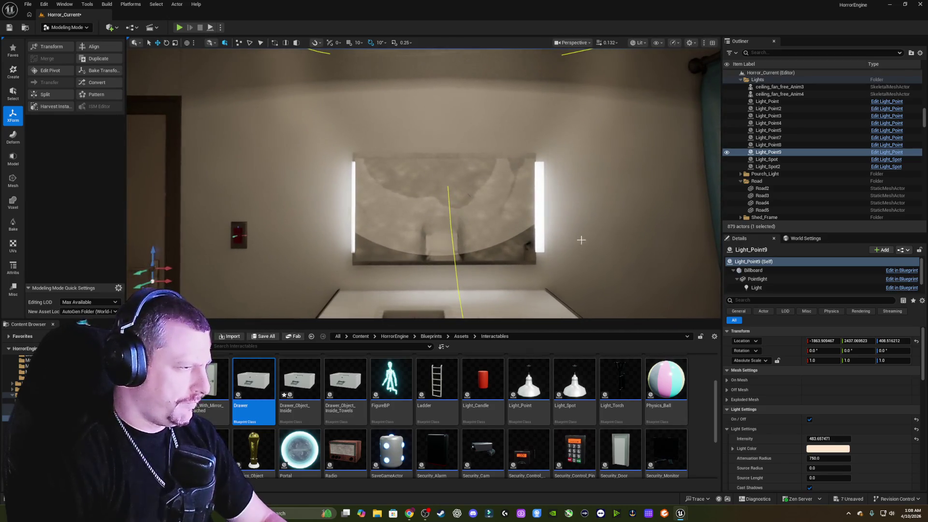
pyautogui.click(541, 233)
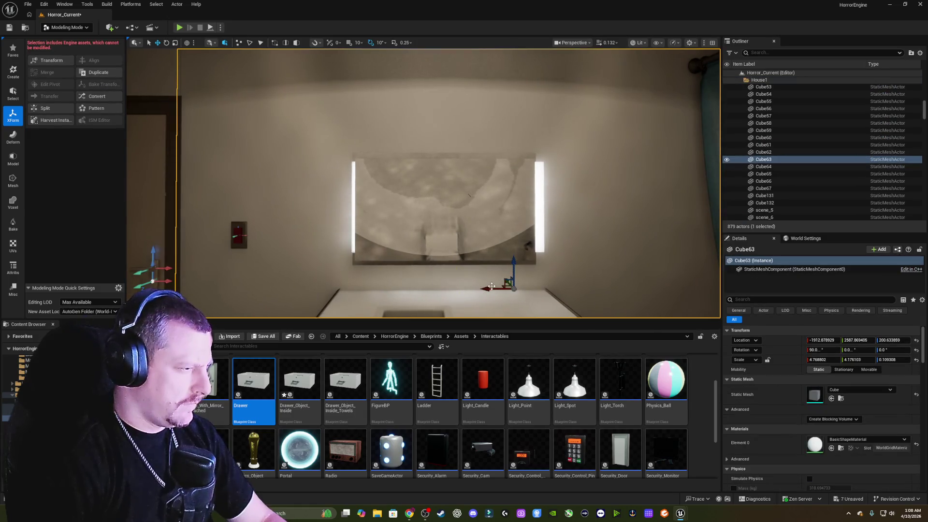
pyautogui.moveTo(541, 232); pyautogui.dragTo(498, 220)
pyautogui.click(498, 220)
pyautogui.moveTo(556, 217); pyautogui.dragTo(556, 217)
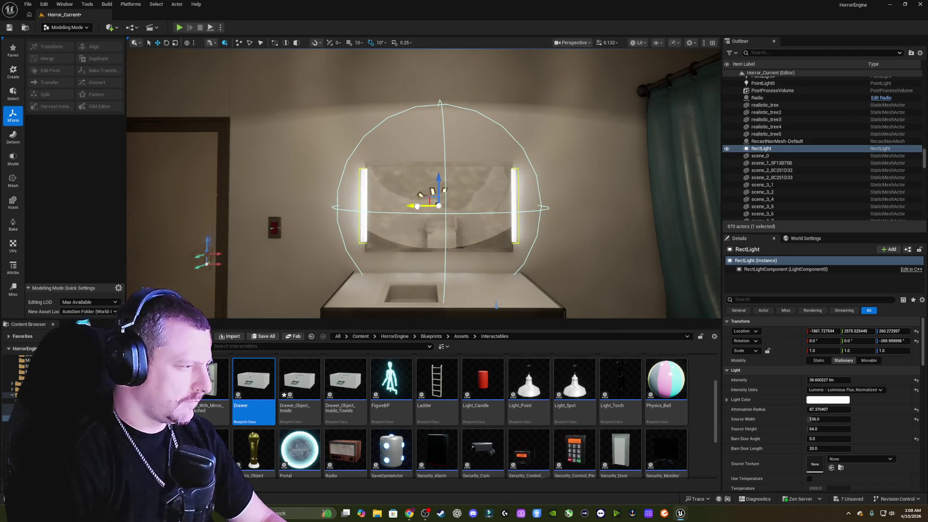
pyautogui.moveTo(416, 206)
pyautogui.mouseDown()
pyautogui.moveTo(397, 209)
pyautogui.moveTo(421, 217)
pyautogui.moveTo(394, 216)
pyautogui.moveTo(407, 219)
pyautogui.mouseUp()
pyautogui.press('Escape')
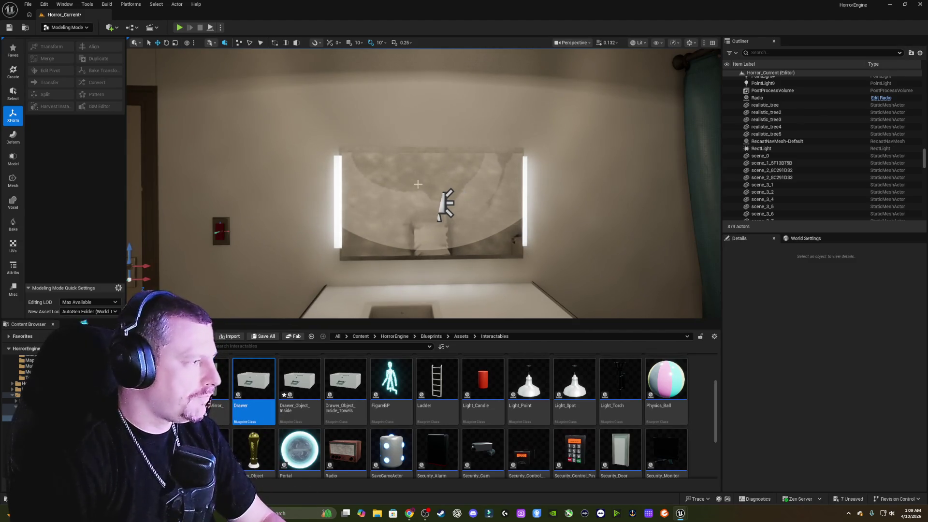
pyautogui.moveTo(373, 157)
pyautogui.mouseDown()
pyautogui.moveTo(363, 213)
pyautogui.moveTo(361, 164)
pyautogui.moveTo(356, 175)
pyautogui.moveTo(359, 220)
pyautogui.moveTo(426, 185)
pyautogui.mouseUp()
# Duplicate countertop piece Cube124 as Cube133, stand it upright at -90°, and make it thinner.
pyautogui.click(380, 240)
pyautogui.press('e')
pyautogui.press('w')
pyautogui.press('f')
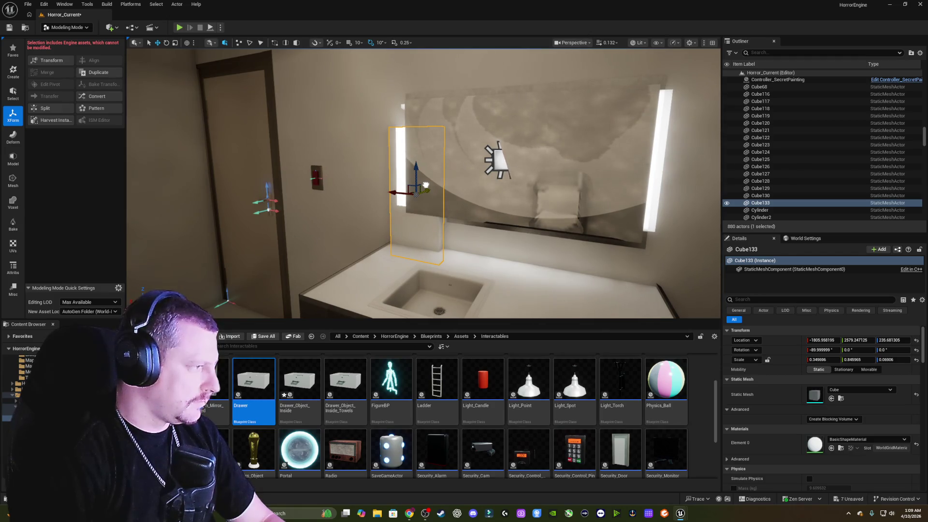
pyautogui.moveTo(426, 185)
pyautogui.mouseDown()
pyautogui.moveTo(459, 177)
pyautogui.moveTo(459, 156)
pyautogui.mouseUp()
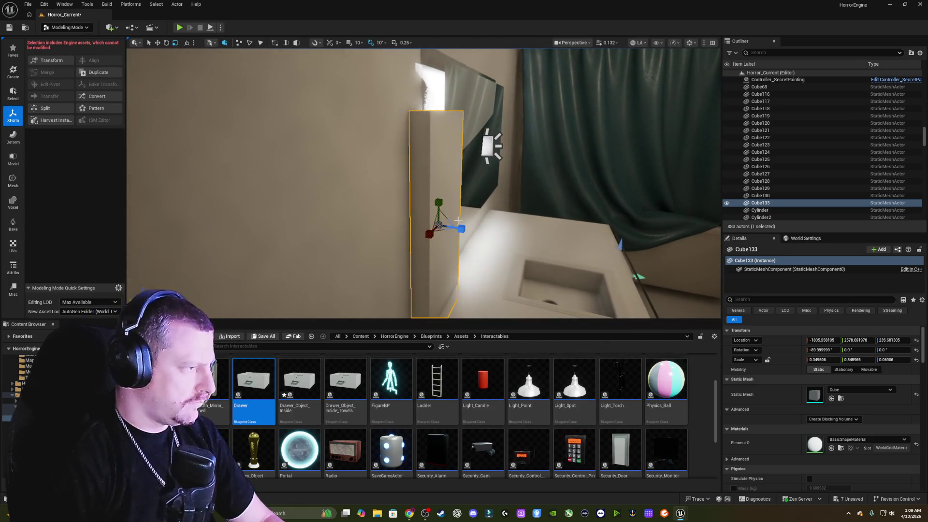
pyautogui.moveTo(461, 228); pyautogui.dragTo(461, 228)
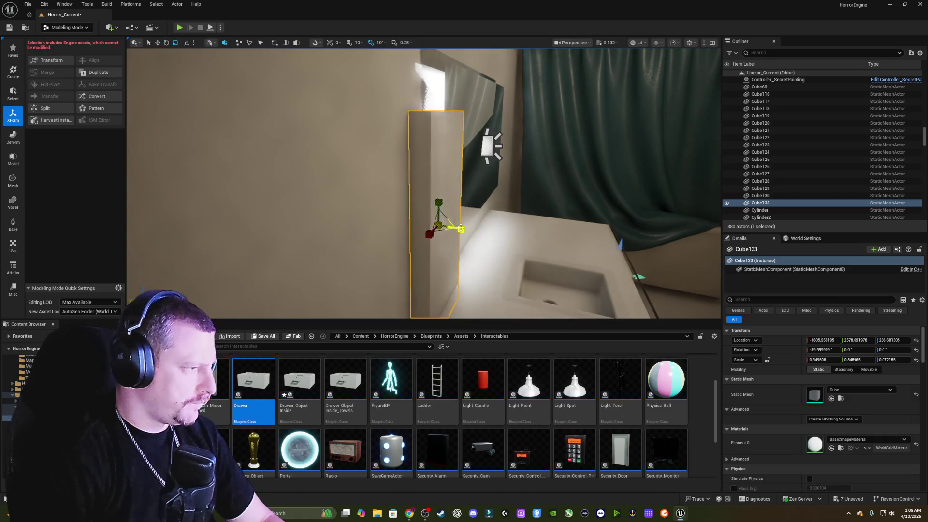
pyautogui.click(459, 227)
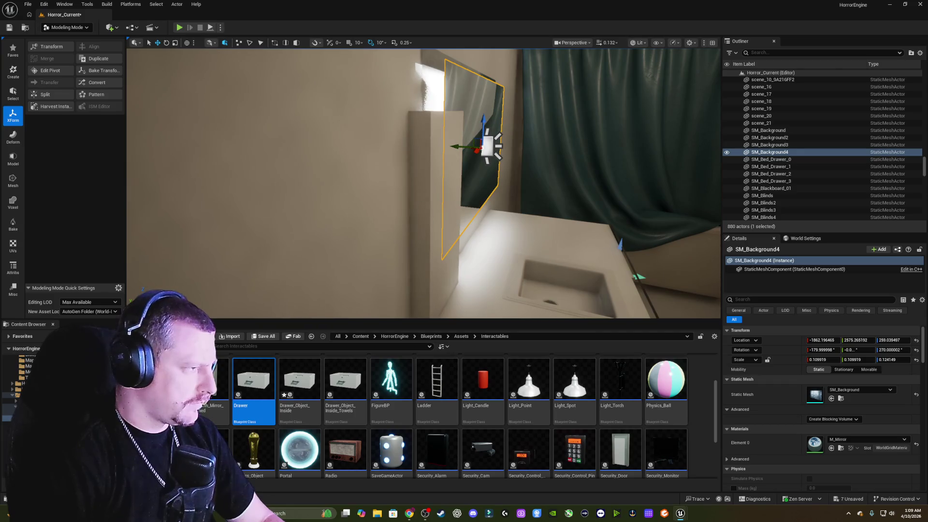
pyautogui.click(444, 205)
pyautogui.moveTo(416, 221); pyautogui.dragTo(416, 221)
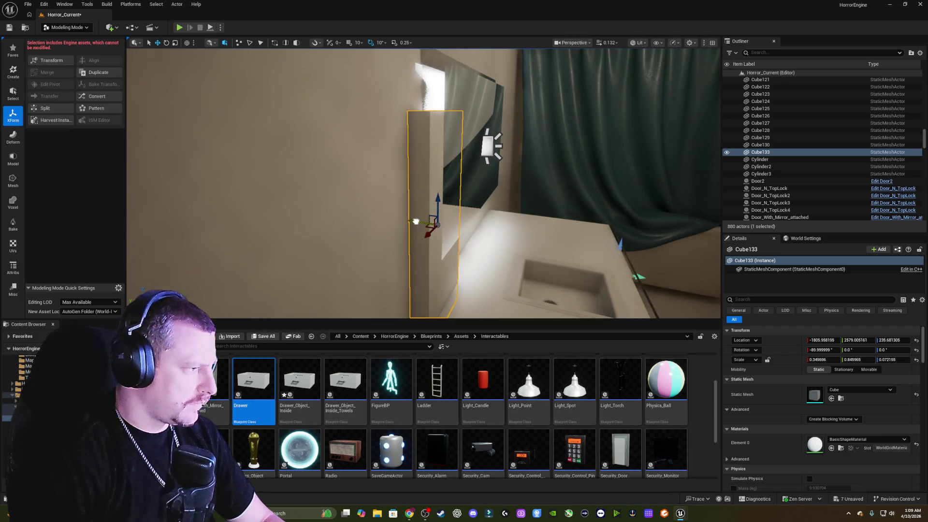
# Resize Cube133 into a thin upright panel against the mirror's left edge at Z 247.21.
pyautogui.scroll(5, 424, 184)
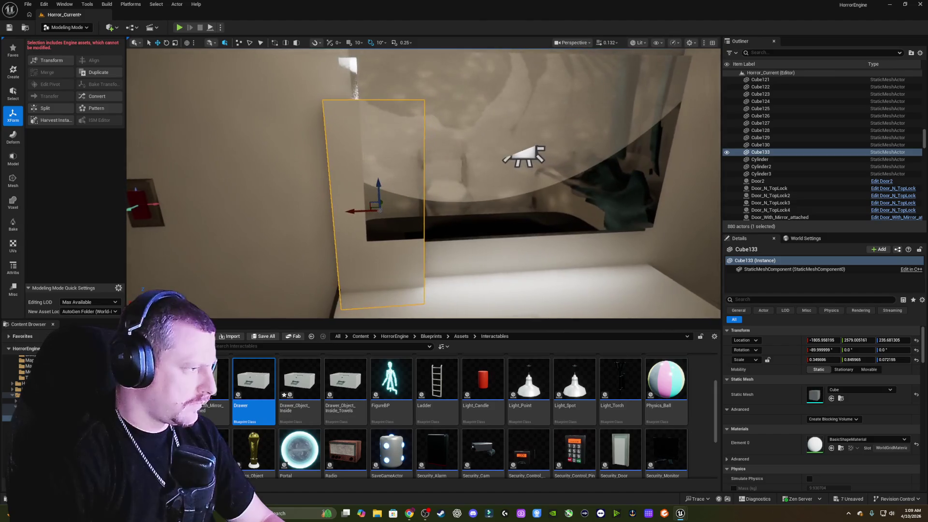
pyautogui.press('r')
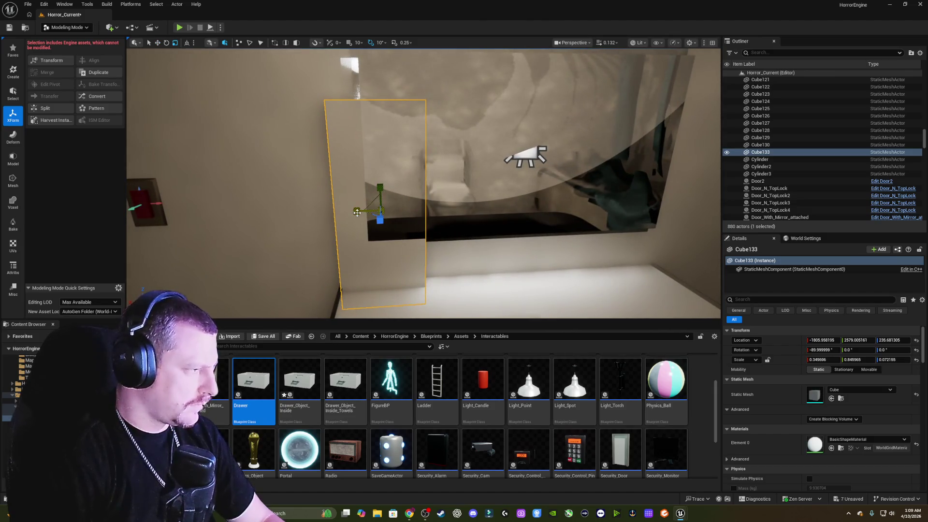
pyautogui.moveTo(352, 213)
pyautogui.mouseDown()
pyautogui.moveTo(379, 213)
pyautogui.moveTo(330, 211)
pyautogui.mouseUp()
pyautogui.press('w')
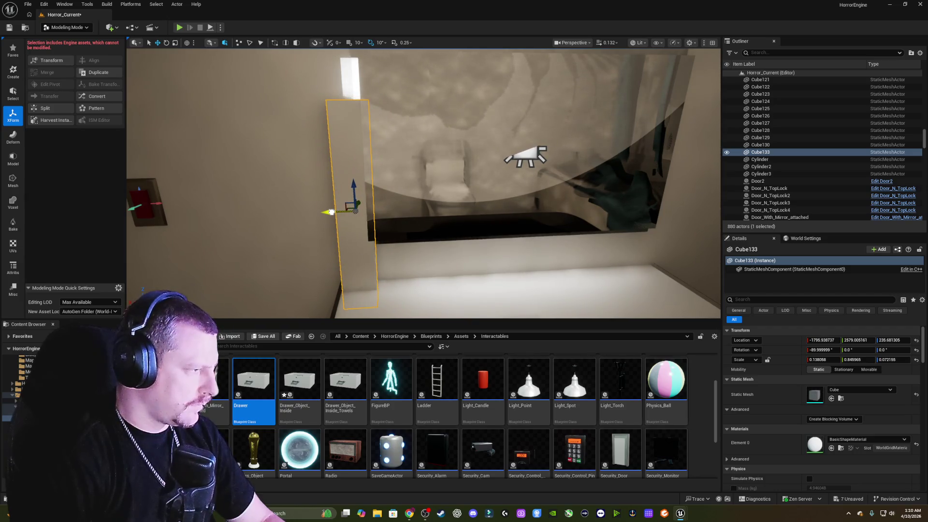
pyautogui.scroll(5, 330, 211)
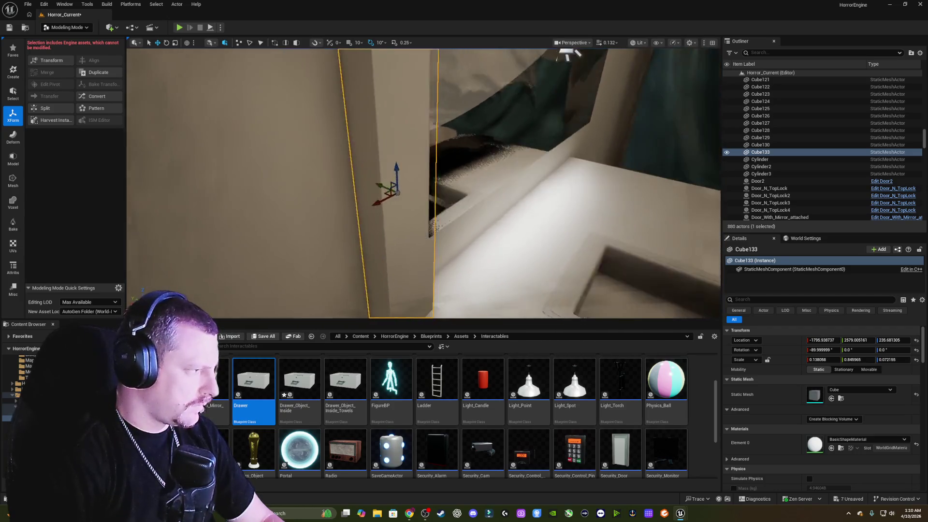
pyautogui.scroll(-5, 371, 223)
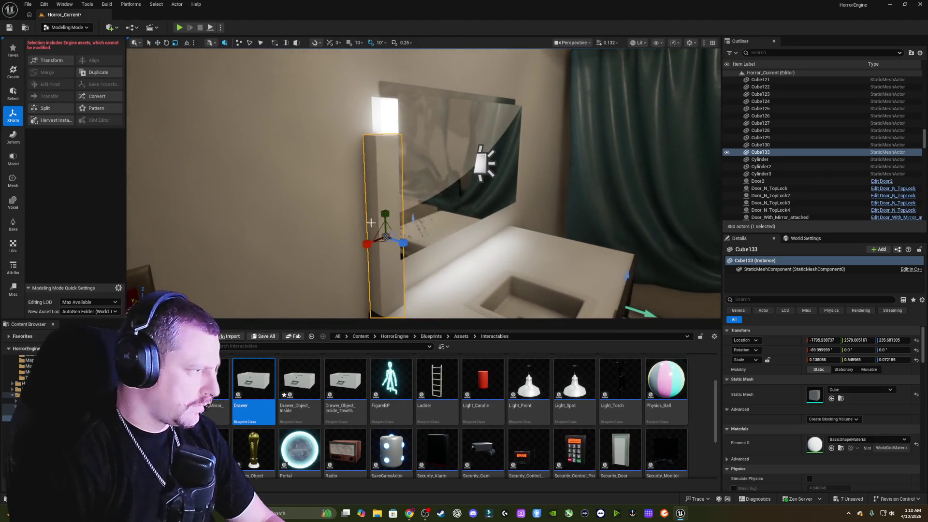
pyautogui.moveTo(383, 213); pyautogui.dragTo(383, 179)
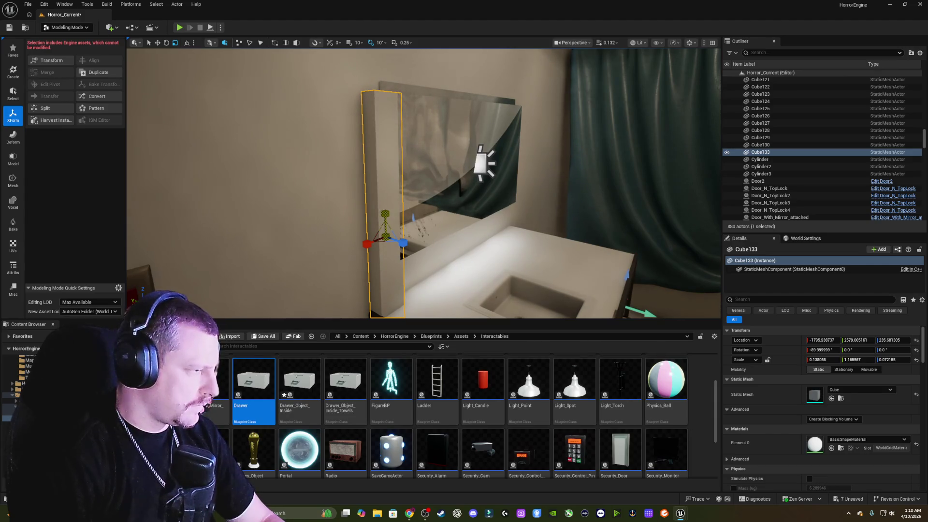
pyautogui.scroll(5, 407, 210)
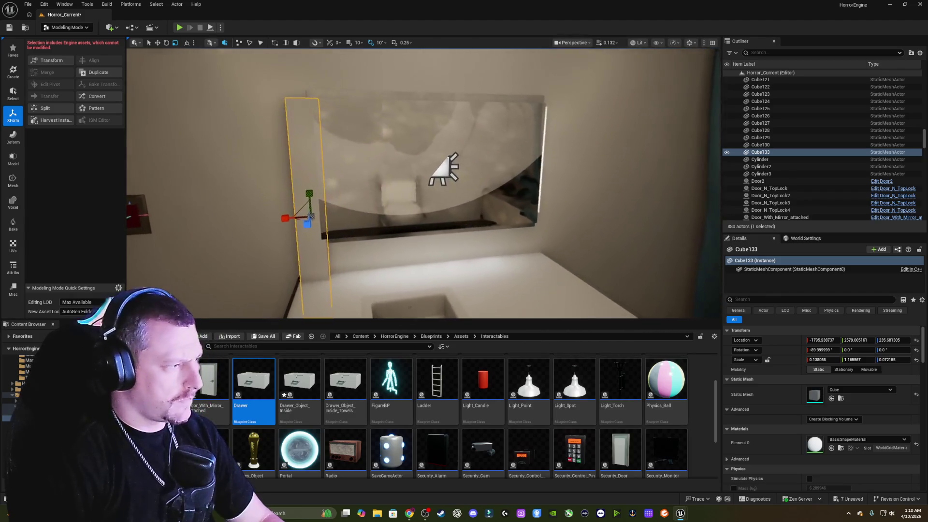
pyautogui.moveTo(334, 208)
pyautogui.mouseDown()
pyautogui.moveTo(401, 189)
pyautogui.moveTo(408, 174)
pyautogui.mouseUp()
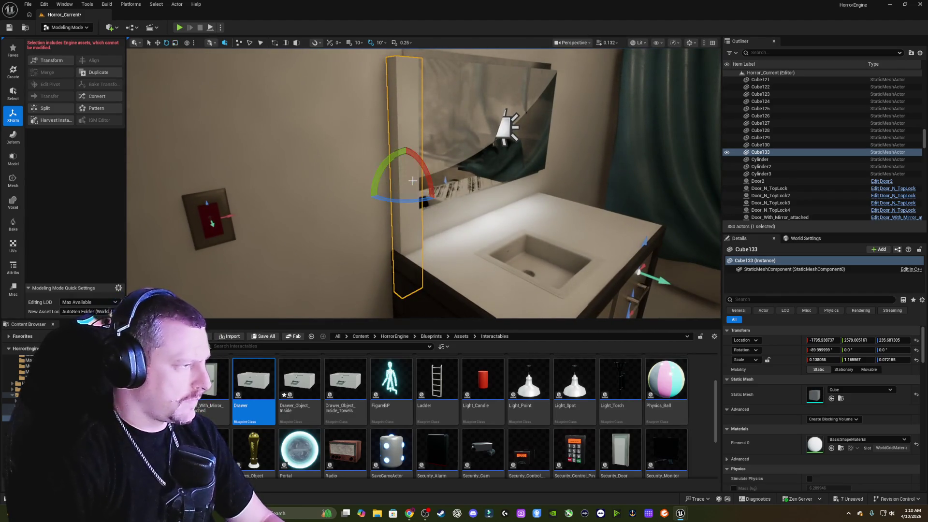
pyautogui.press('r')
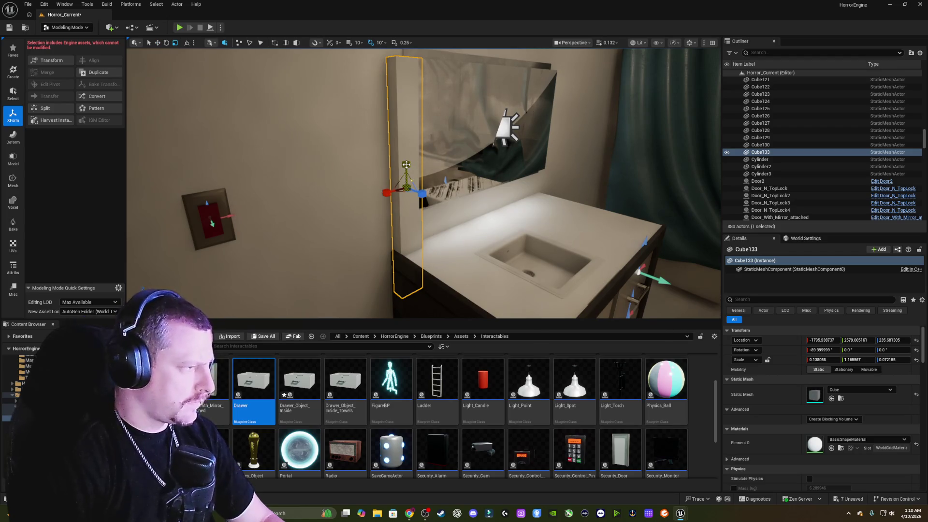
pyautogui.moveTo(407, 165)
pyautogui.mouseDown()
pyautogui.moveTo(402, 120)
pyautogui.moveTo(402, 145)
pyautogui.moveTo(381, 154)
pyautogui.moveTo(387, 197)
pyautogui.moveTo(447, 173)
pyautogui.mouseUp()
pyautogui.press('Escape')
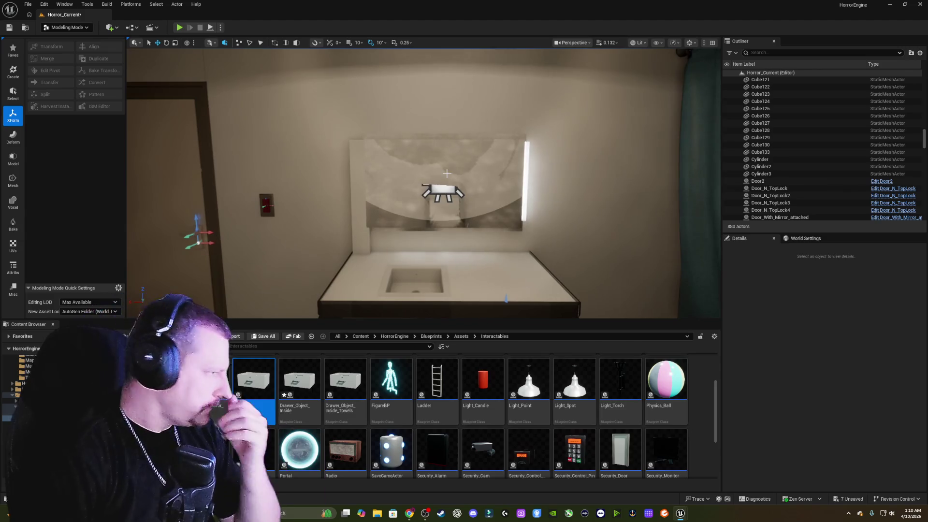
pyautogui.click(361, 172)
# Duplicate the upright light bar as a horizontal copy and move it to the mirror's top edge.
pyautogui.press('e')
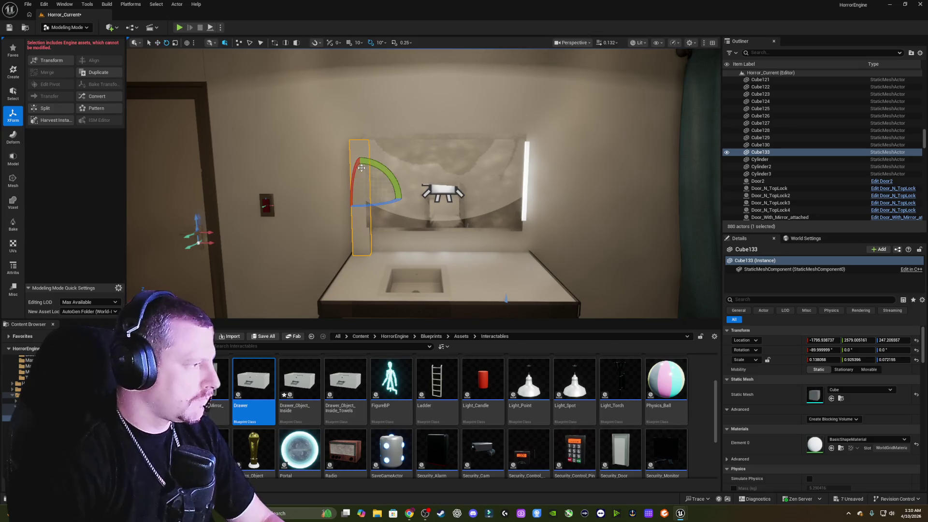
pyautogui.moveTo(389, 174)
pyautogui.mouseDown()
pyautogui.moveTo(347, 238)
pyautogui.moveTo(362, 239)
pyautogui.mouseUp()
pyautogui.press('w')
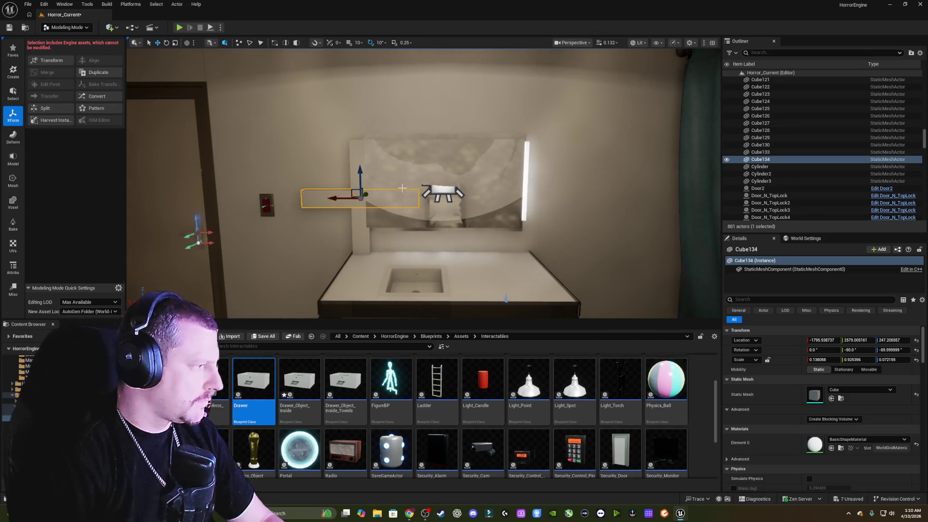
pyautogui.moveTo(343, 198)
pyautogui.mouseDown()
pyautogui.moveTo(391, 196)
pyautogui.moveTo(409, 166)
pyautogui.moveTo(415, 105)
pyautogui.mouseUp()
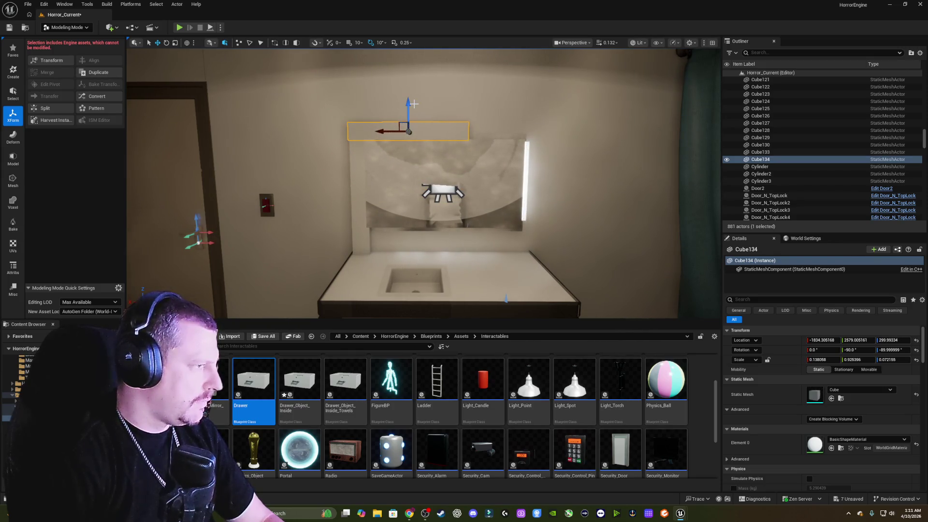
pyautogui.press('r')
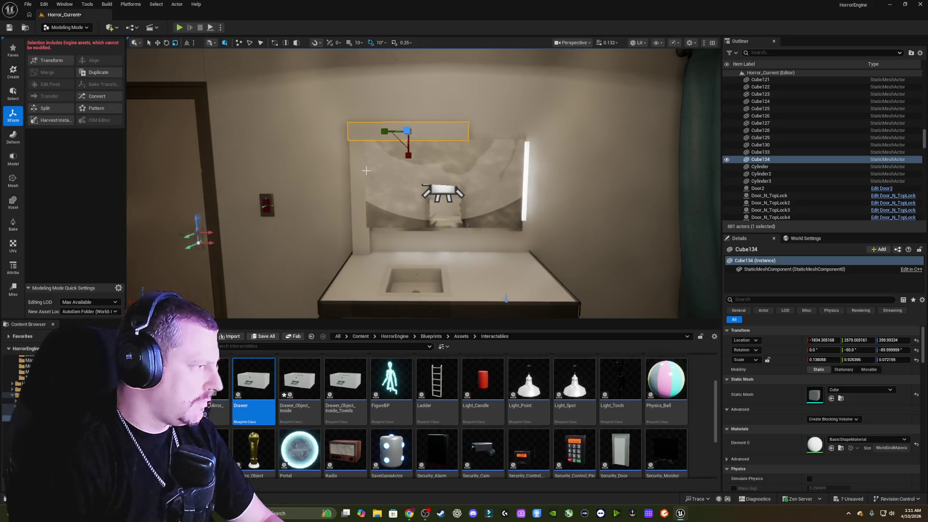
# Copy the left light bar Cube133 to the mirror's right edge.
pyautogui.click(360, 173)
pyautogui.press('w')
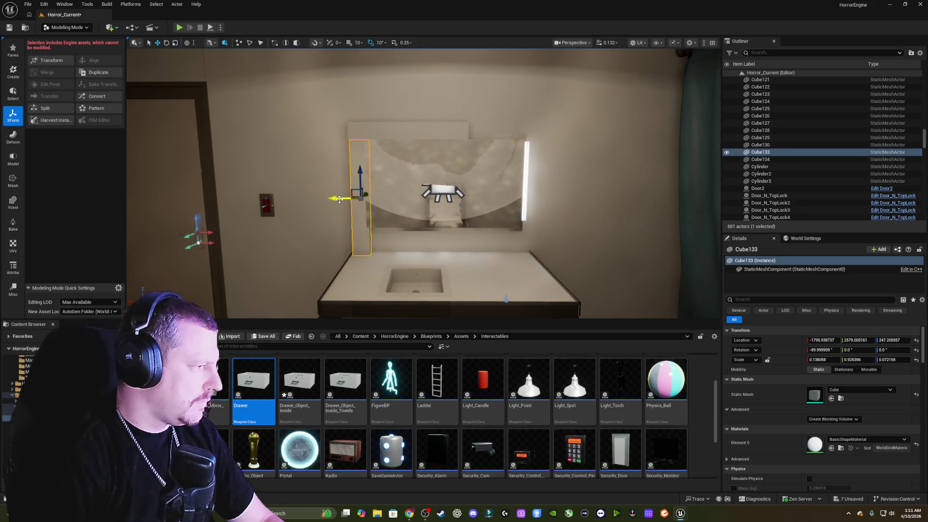
pyautogui.moveTo(339, 200)
pyautogui.mouseDown()
pyautogui.moveTo(512, 202)
pyautogui.moveTo(271, 203)
pyautogui.mouseUp()
pyautogui.press('Escape')
# Widen the top bar across the mirror in world orientation and add a bar along the bottom.
pyautogui.click(398, 116)
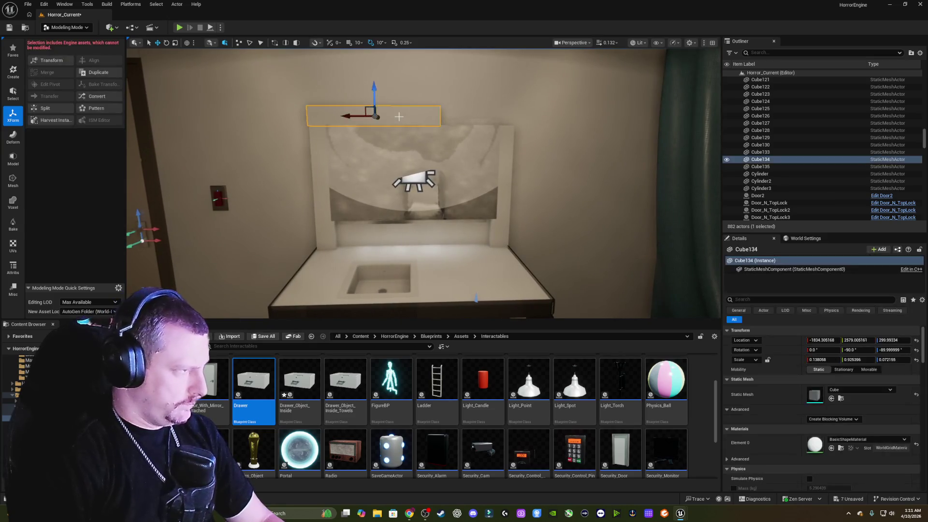
pyautogui.moveTo(350, 118); pyautogui.dragTo(389, 117)
pyautogui.hotkey('ctrl', '`')
pyautogui.press('w')
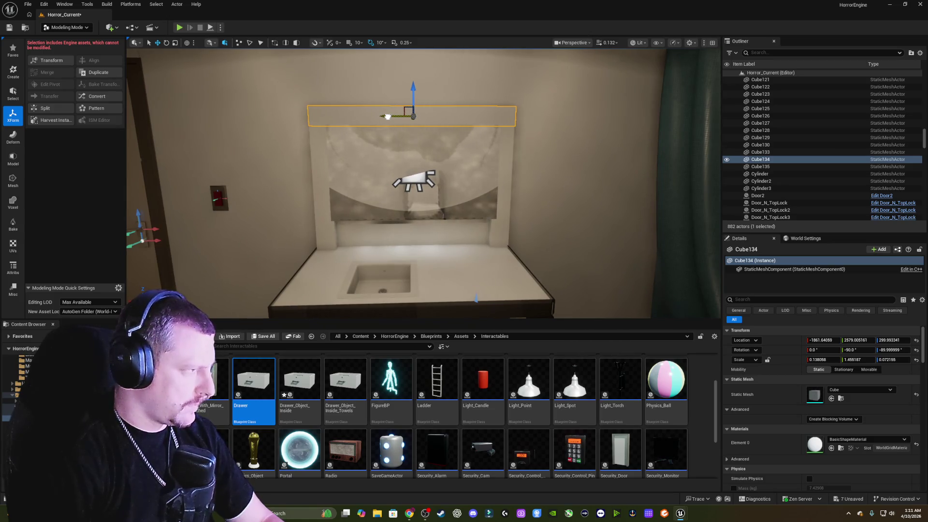
pyautogui.press('Escape')
pyautogui.moveTo(388, 116)
pyautogui.mouseDown()
pyautogui.moveTo(435, 92)
pyautogui.moveTo(409, 113)
pyautogui.moveTo(423, 239)
pyautogui.mouseUp()
pyautogui.click(425, 151)
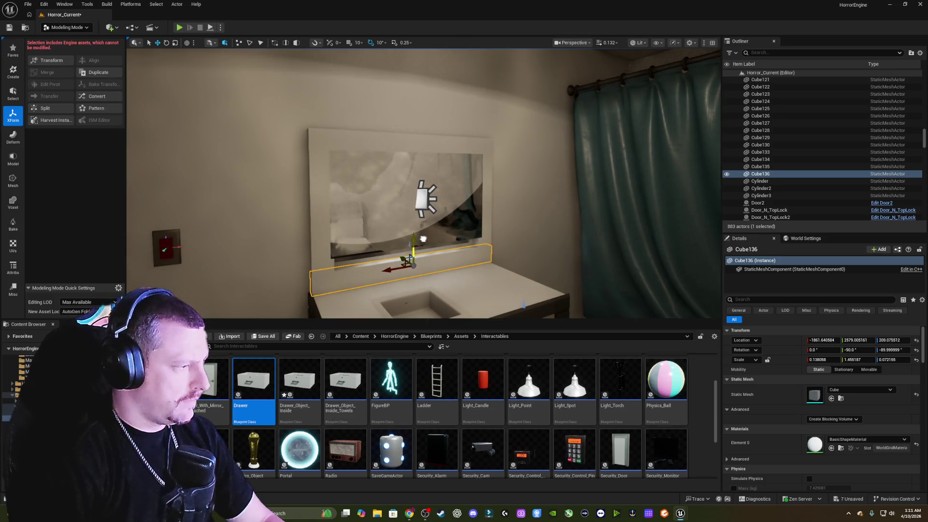
pyautogui.press('Escape')
# Move the view down the hallway to bring the portrait wall shelf into view.
pyautogui.moveTo(423, 238)
pyautogui.mouseDown()
pyautogui.moveTo(451, 214)
pyautogui.moveTo(460, 186)
pyautogui.moveTo(447, 186)
pyautogui.mouseUp()
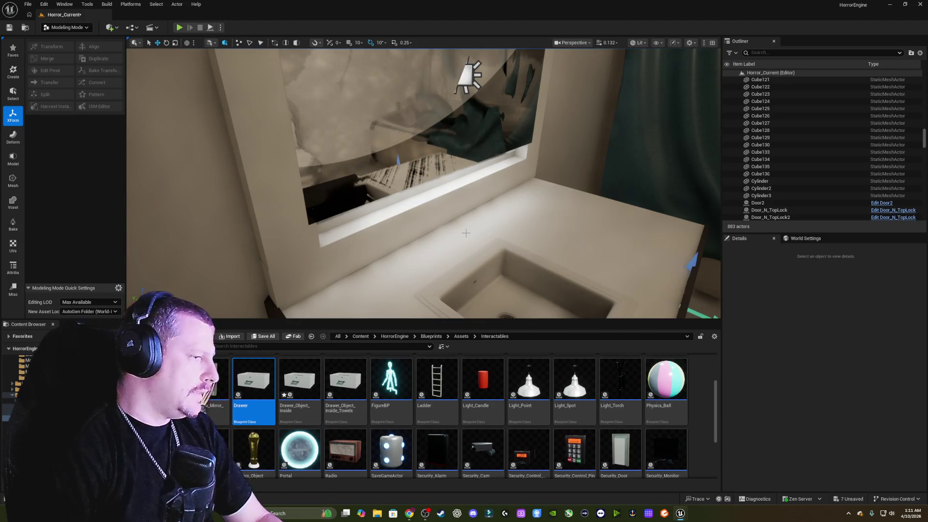
pyautogui.moveTo(459, 186)
pyautogui.mouseDown()
pyautogui.moveTo(450, 203)
pyautogui.moveTo(421, 203)
pyautogui.mouseUp()
pyautogui.moveTo(359, 263)
pyautogui.mouseDown()
pyautogui.moveTo(387, 261)
pyautogui.moveTo(357, 261)
pyautogui.mouseUp()
pyautogui.moveTo(411, 232); pyautogui.dragTo(421, 237)
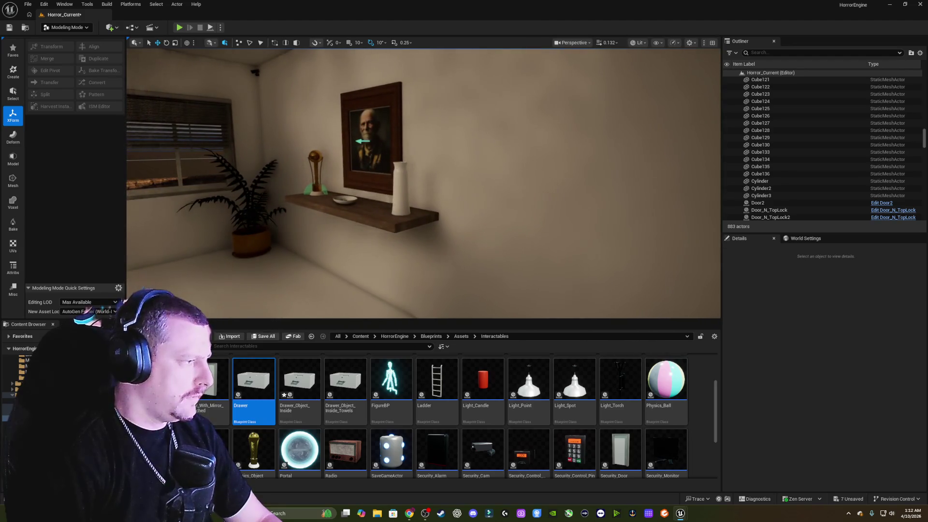
# Duplicate wall shelf SM_Shelves_7 as SM_Shelves_8, place it under the mirror, and scale Y to 0.897.
pyautogui.click(412, 228)
pyautogui.moveTo(372, 210); pyautogui.dragTo(668, 261)
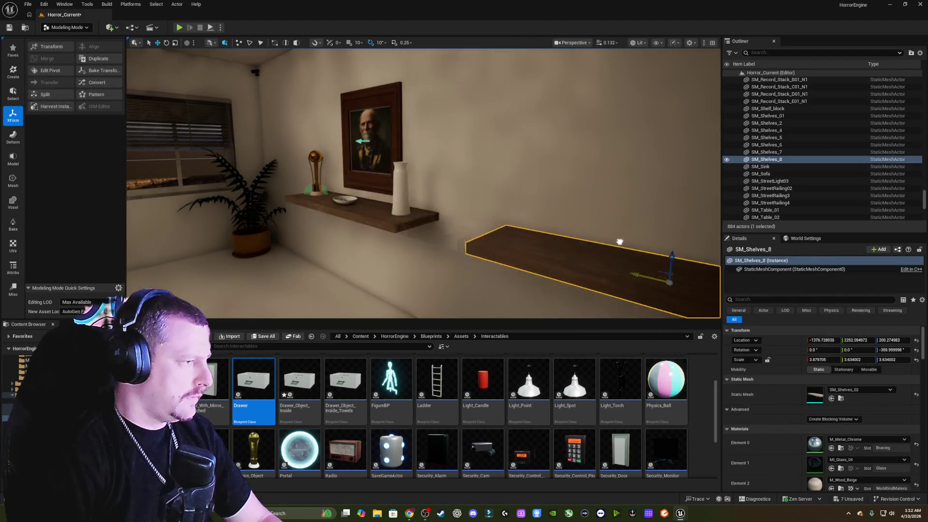
pyautogui.press('f')
pyautogui.moveTo(385, 200); pyautogui.dragTo(343, 207)
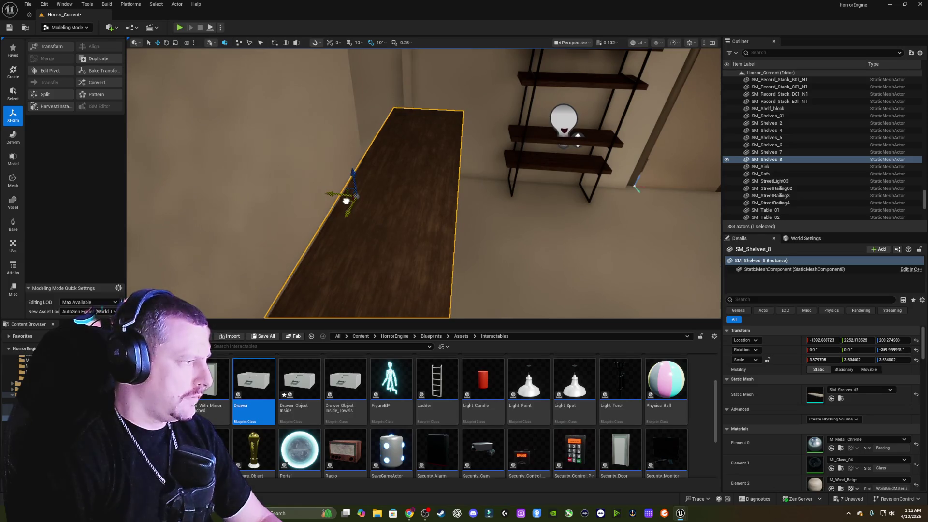
pyautogui.moveTo(338, 193); pyautogui.dragTo(338, 193)
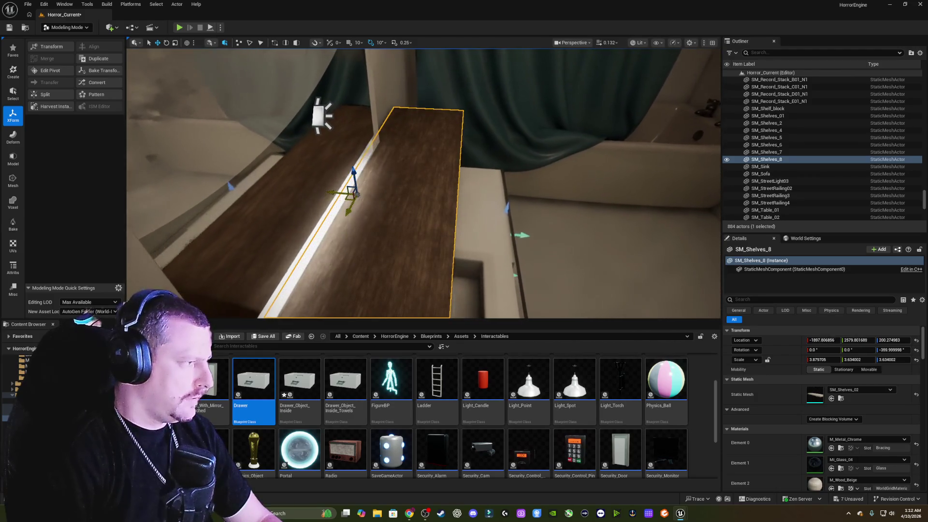
pyautogui.moveTo(449, 211); pyautogui.dragTo(498, 195)
pyautogui.press('r')
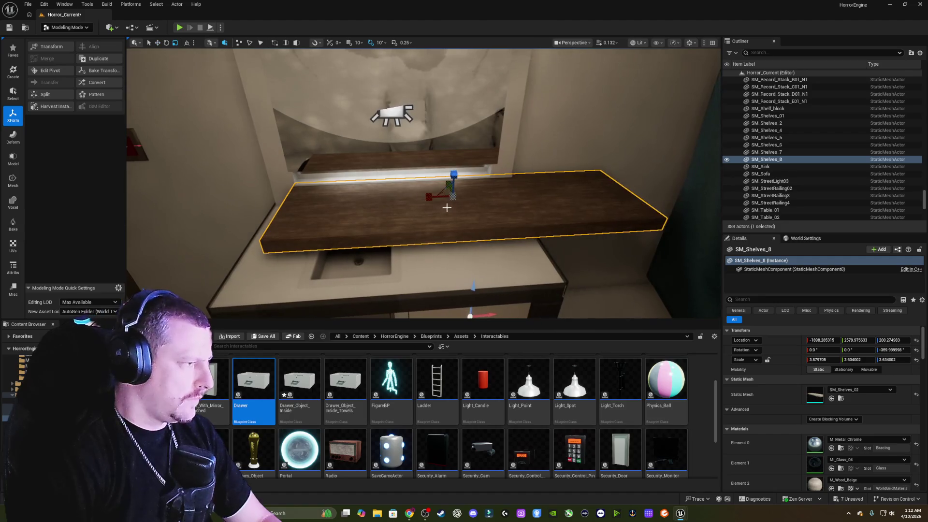
pyautogui.moveTo(429, 195)
pyautogui.mouseDown()
pyautogui.moveTo(371, 200)
pyautogui.moveTo(418, 217)
pyautogui.moveTo(380, 202)
pyautogui.moveTo(391, 189)
pyautogui.moveTo(362, 197)
pyautogui.moveTo(396, 198)
pyautogui.mouseUp()
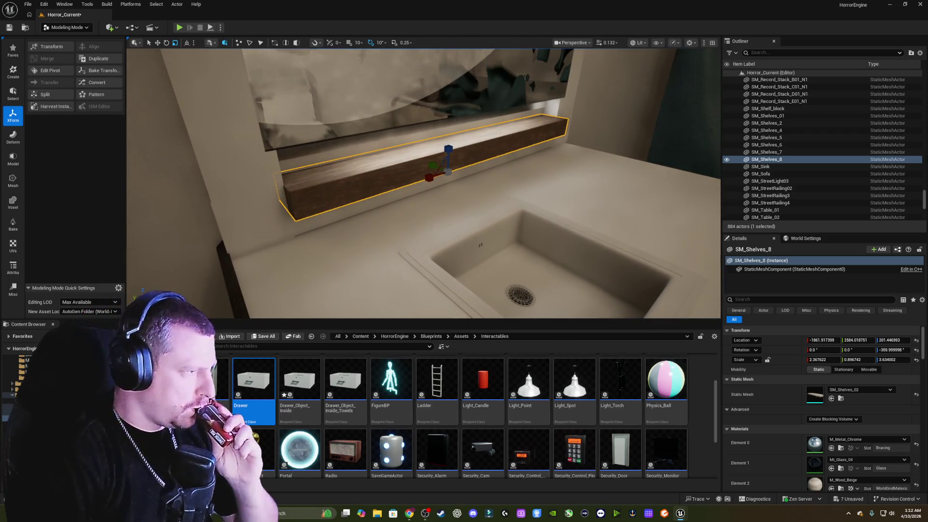
# Scale the SM_Shelves_8 ledge to Y 0.734 and nudge it to Y 2586.3 above the sink.
pyautogui.moveTo(396, 198); pyautogui.dragTo(397, 207)
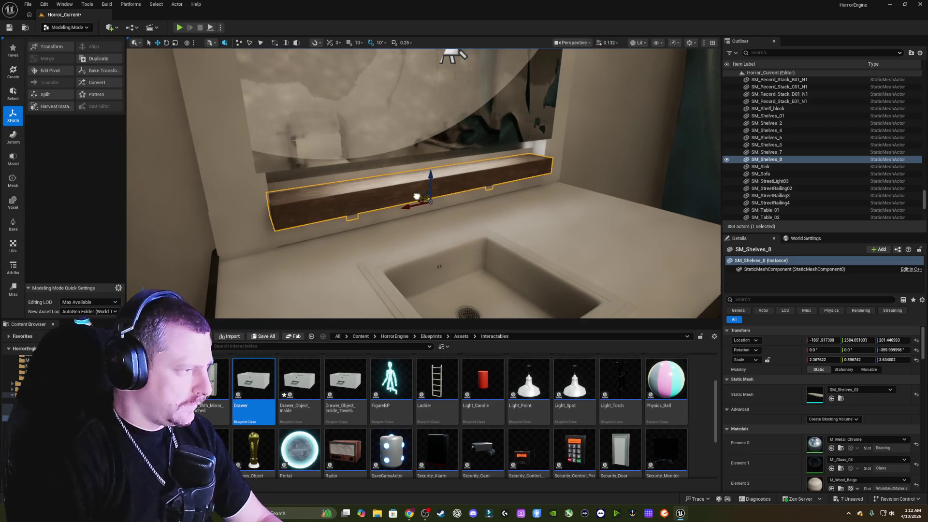
pyautogui.moveTo(416, 196); pyautogui.dragTo(417, 196)
pyautogui.moveTo(412, 236); pyautogui.dragTo(412, 236)
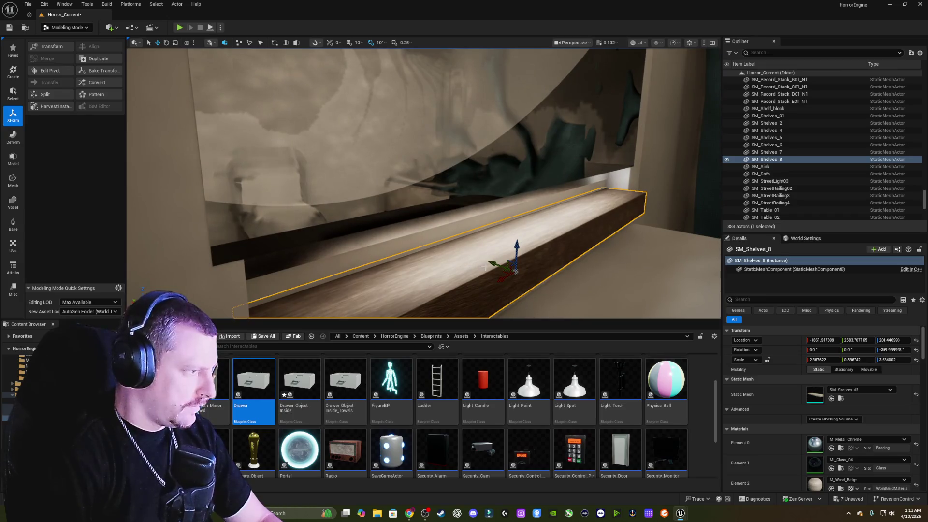
pyautogui.moveTo(493, 263); pyautogui.dragTo(485, 258)
pyautogui.press('w')
pyautogui.press('f')
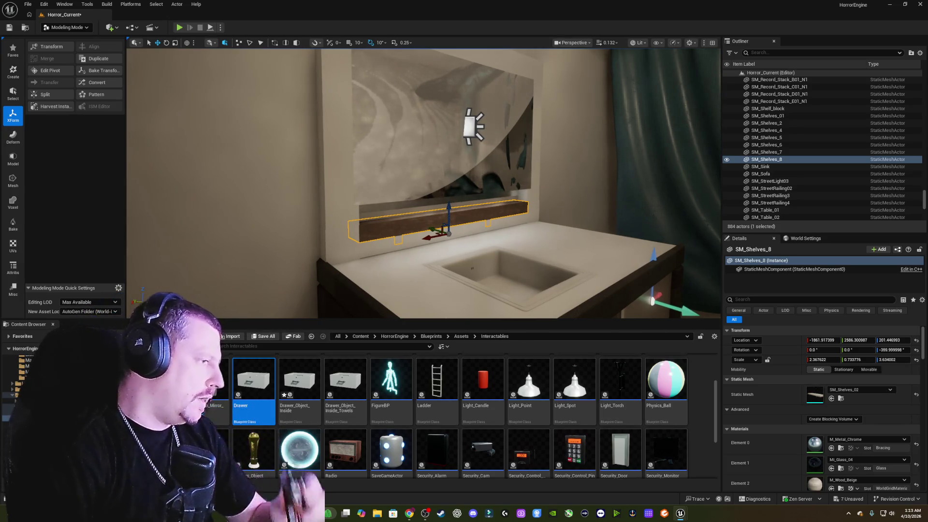
pyautogui.scroll(5, 424, 183)
pyautogui.scroll(-5, 423, 184)
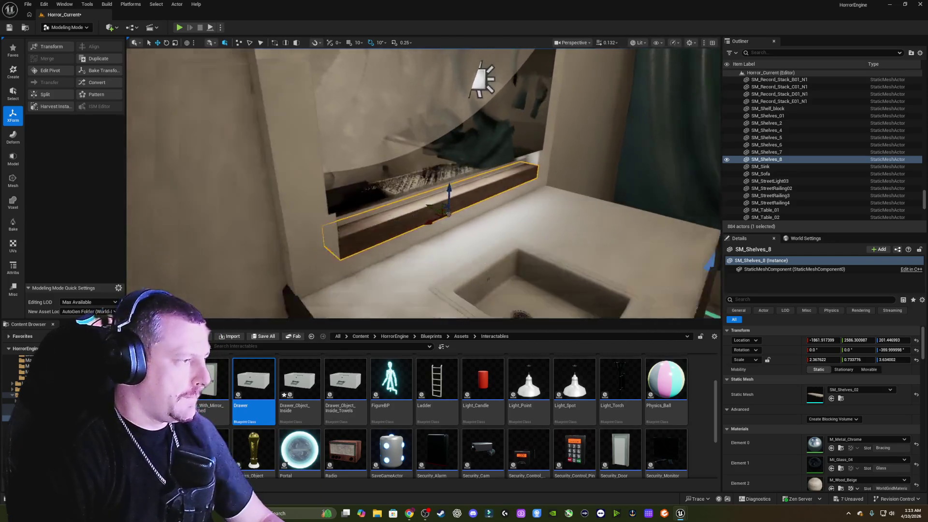
pyautogui.press('Escape')
pyautogui.moveTo(423, 184)
pyautogui.mouseDown()
pyautogui.moveTo(387, 184)
pyautogui.moveTo(406, 188)
pyautogui.moveTo(396, 191)
pyautogui.moveTo(402, 199)
pyautogui.moveTo(367, 199)
pyautogui.moveTo(531, 221)
pyautogui.moveTo(532, 230)
pyautogui.mouseUp()
# Turn off the ceiling lamp Light_Point9, then select the RectLight beside the mirror.
pyautogui.click(505, 159)
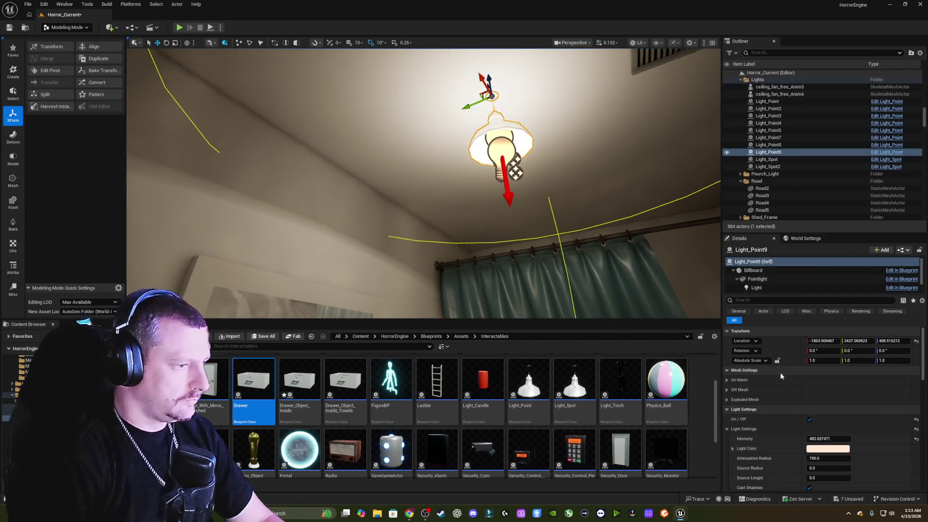
pyautogui.click(810, 419)
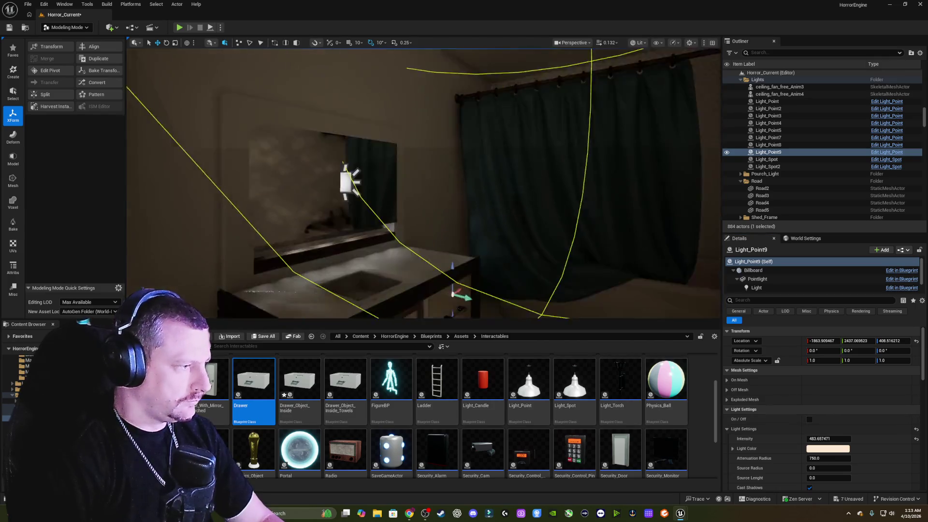
pyautogui.moveTo(423, 183)
pyautogui.mouseDown()
pyautogui.moveTo(410, 156)
pyautogui.moveTo(440, 140)
pyautogui.moveTo(478, 184)
pyautogui.mouseUp()
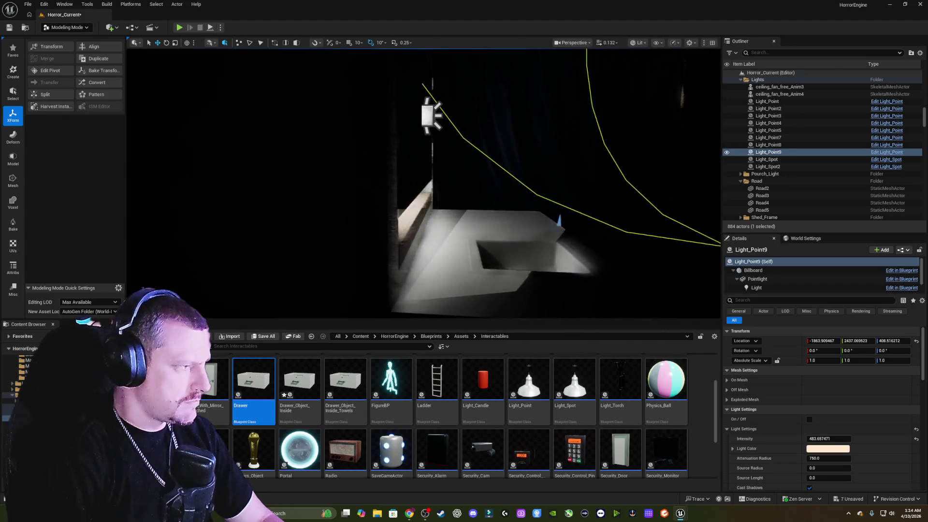
pyautogui.click(434, 112)
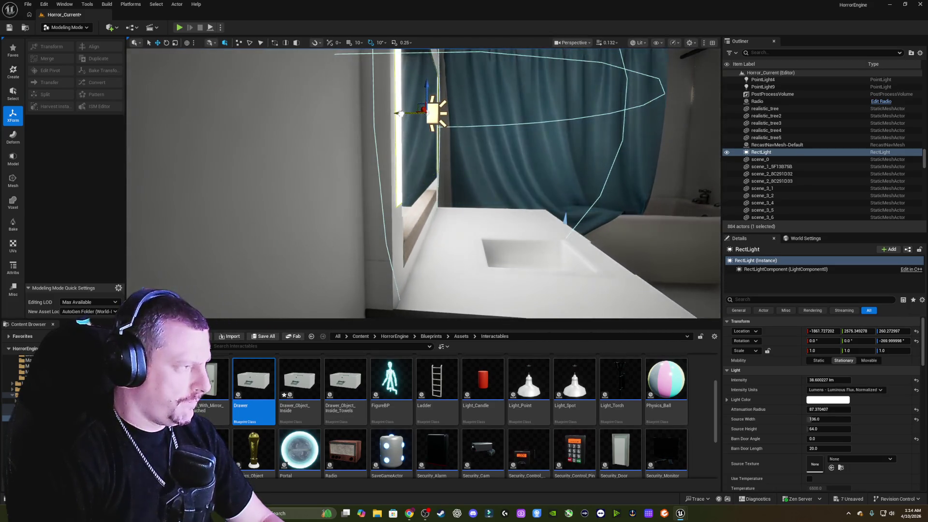
# Drag the RectLight's attenuation radius down from about 87.4 to about 34.29, then frame it.
pyautogui.click(392, 147)
pyautogui.moveTo(392, 147)
pyautogui.mouseDown()
pyautogui.moveTo(438, 145)
pyautogui.moveTo(348, 145)
pyautogui.moveTo(413, 145)
pyautogui.mouseUp()
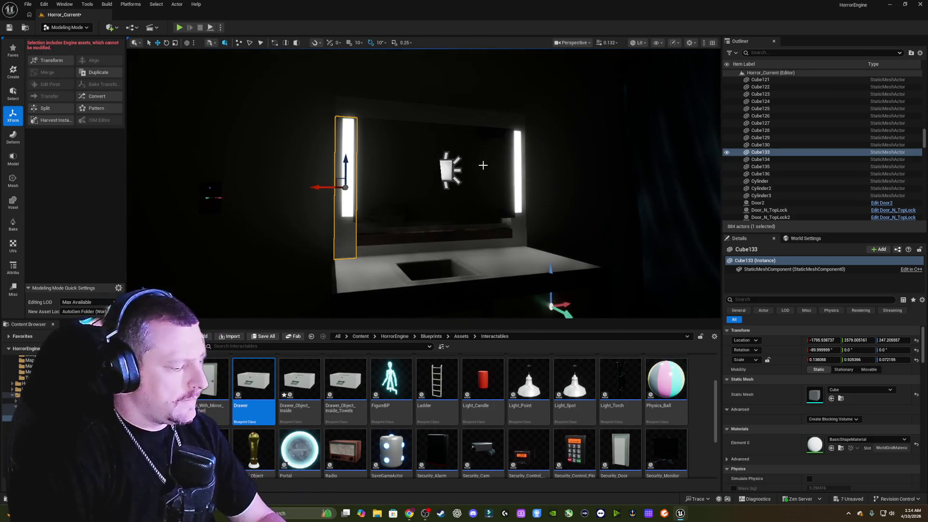
pyautogui.moveTo(483, 166)
pyautogui.mouseDown()
pyautogui.moveTo(483, 131)
pyautogui.moveTo(456, 145)
pyautogui.mouseUp()
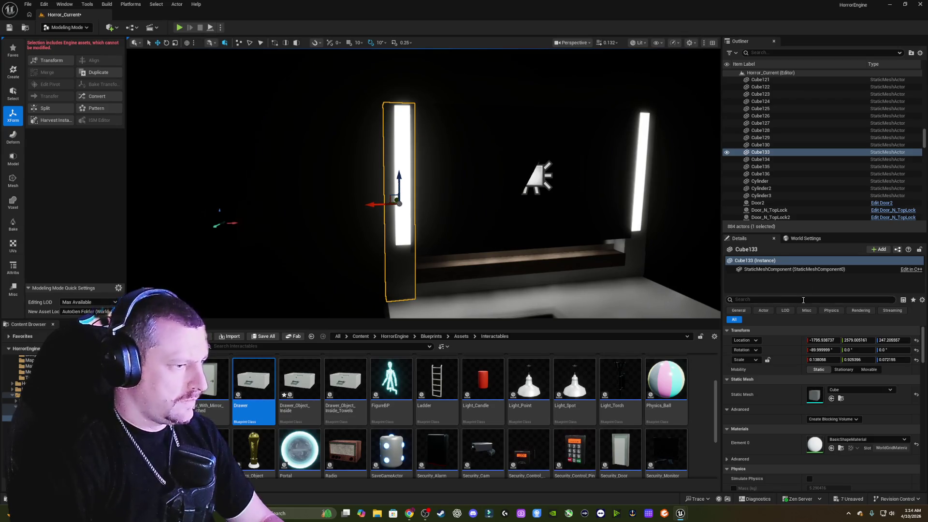
pyautogui.click(543, 178)
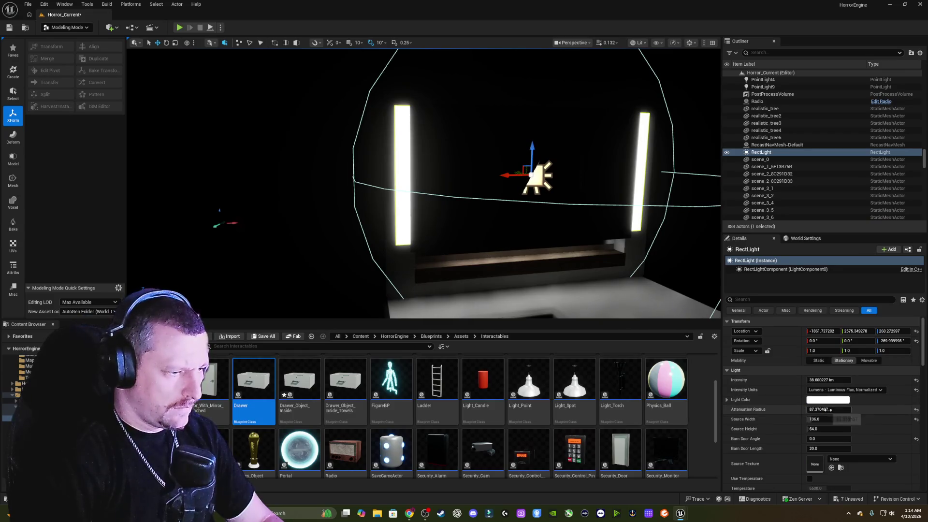
pyautogui.moveTo(497, 243)
pyautogui.mouseDown()
pyautogui.moveTo(527, 227)
pyautogui.moveTo(464, 230)
pyautogui.mouseUp()
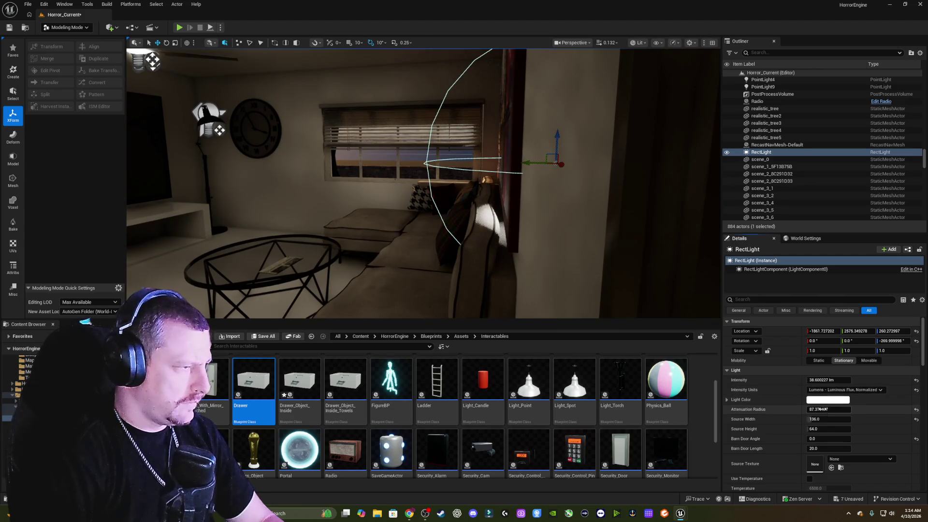
pyautogui.moveTo(824, 410)
pyautogui.mouseDown()
pyautogui.moveTo(798, 409)
pyautogui.moveTo(851, 409)
pyautogui.mouseUp()
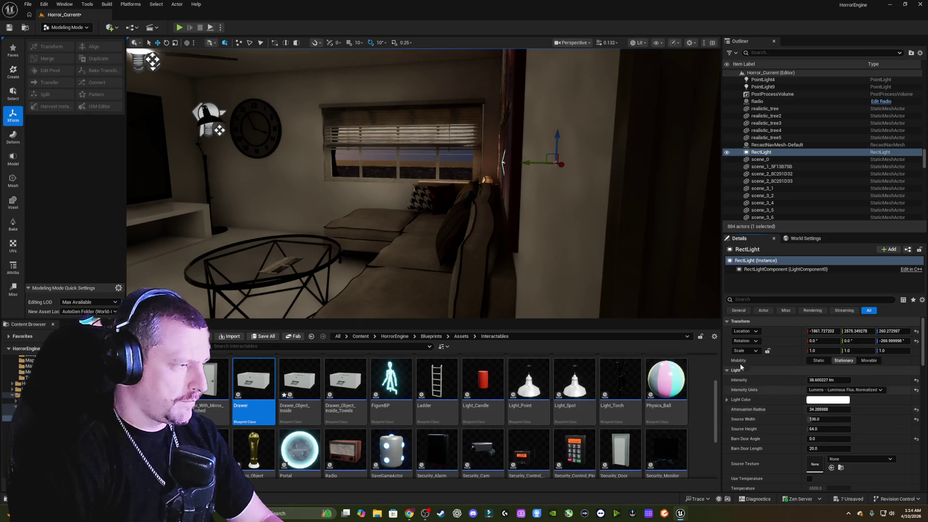
pyautogui.moveTo(368, 193); pyautogui.dragTo(396, 187)
pyautogui.press('f')
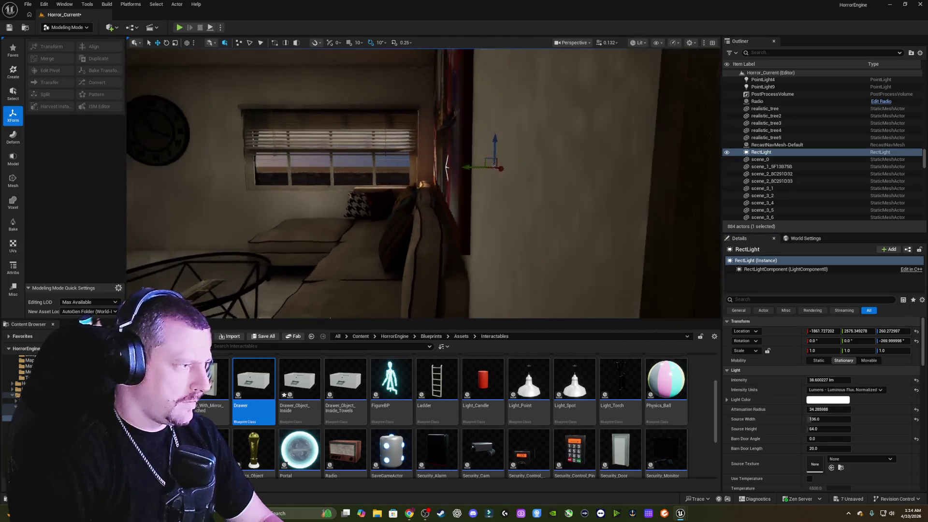
pyautogui.scroll(-5, 424, 184)
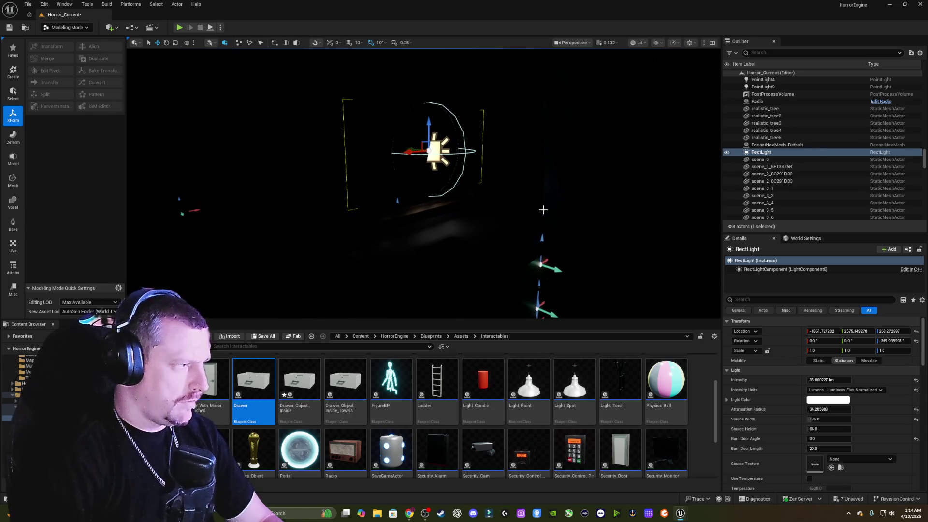
pyautogui.moveTo(520, 190); pyautogui.dragTo(457, 175)
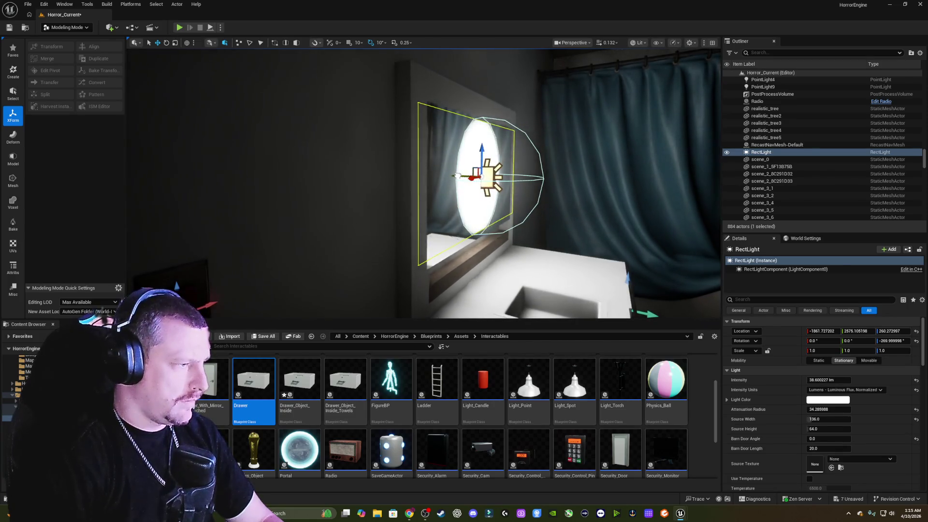
# Set the RectLight's Source Width to 1.0 to make it a thin strip.
pyautogui.click(430, 219)
pyautogui.press('f')
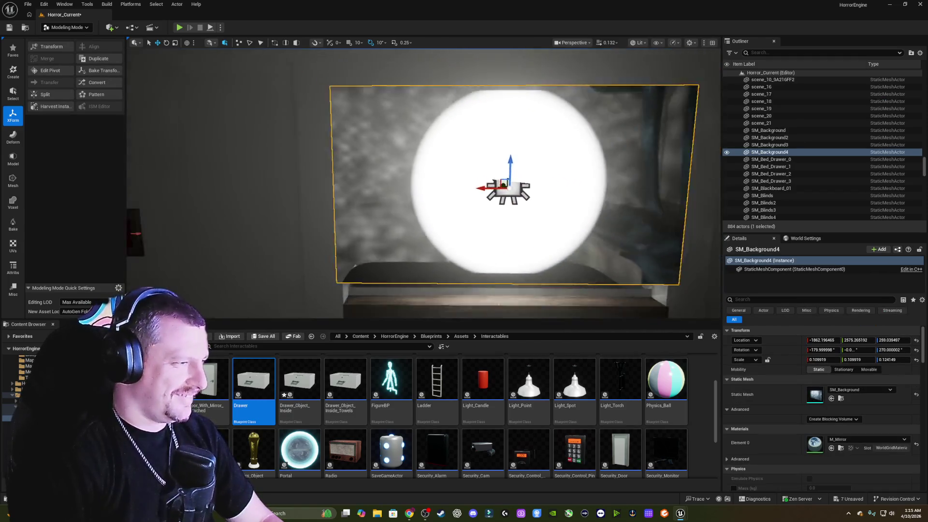
pyautogui.moveTo(575, 222); pyautogui.dragTo(532, 220)
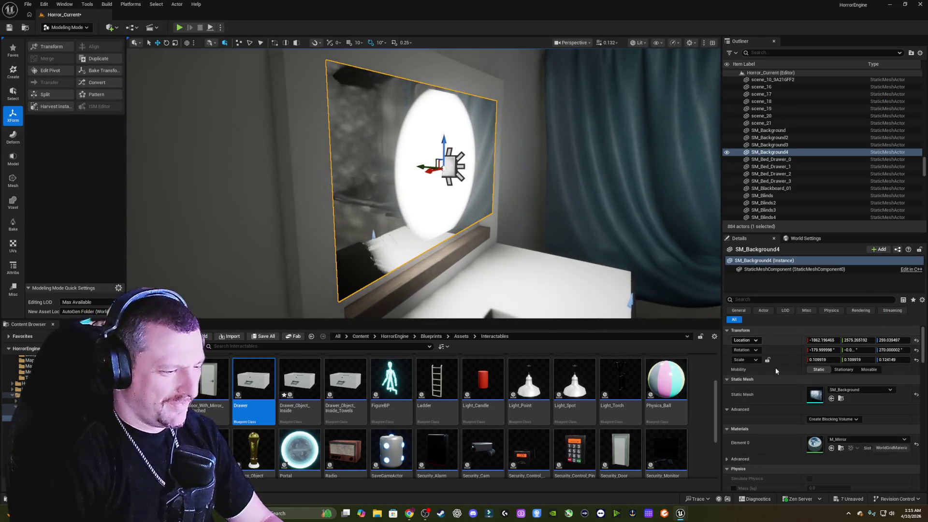
pyautogui.click(449, 164)
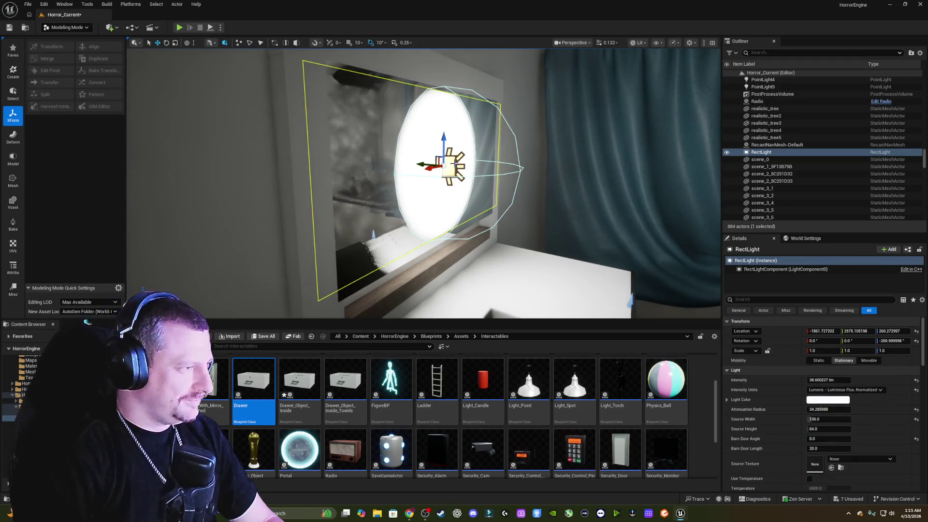
pyautogui.click(815, 421)
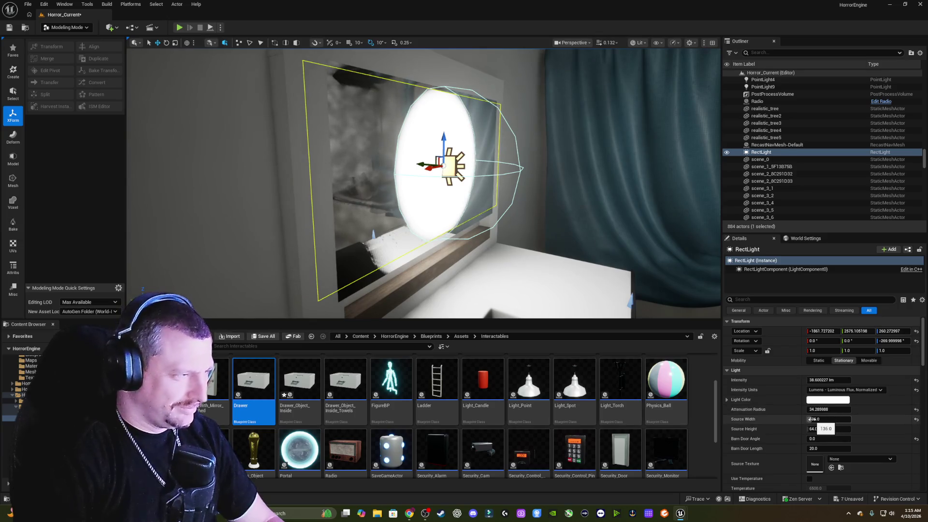
pyautogui.moveTo(809, 419)
pyautogui.mouseDown()
pyautogui.moveTo(837, 419)
pyautogui.moveTo(807, 419)
pyautogui.mouseUp()
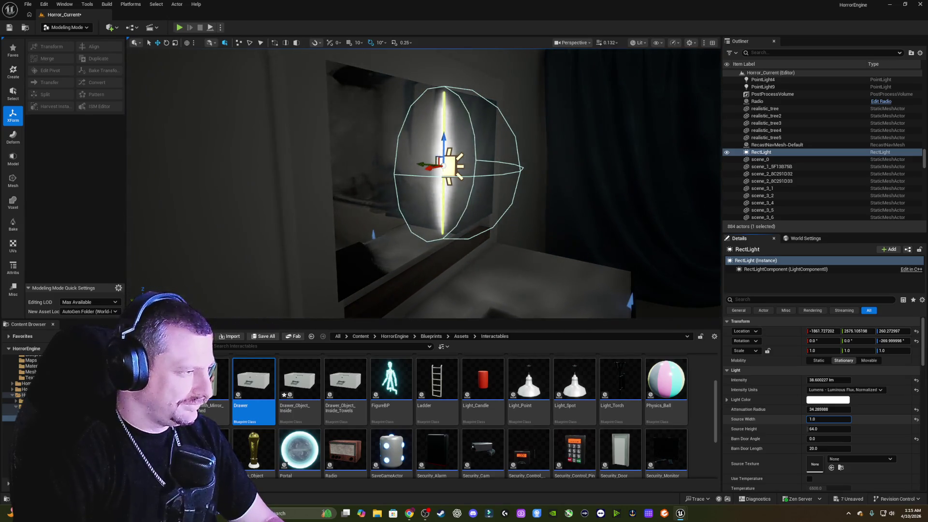
# Rotate the RectLight 90° on X and lower it to about Z 224.02 above the ledge.
pyautogui.moveTo(571, 256); pyautogui.dragTo(582, 255)
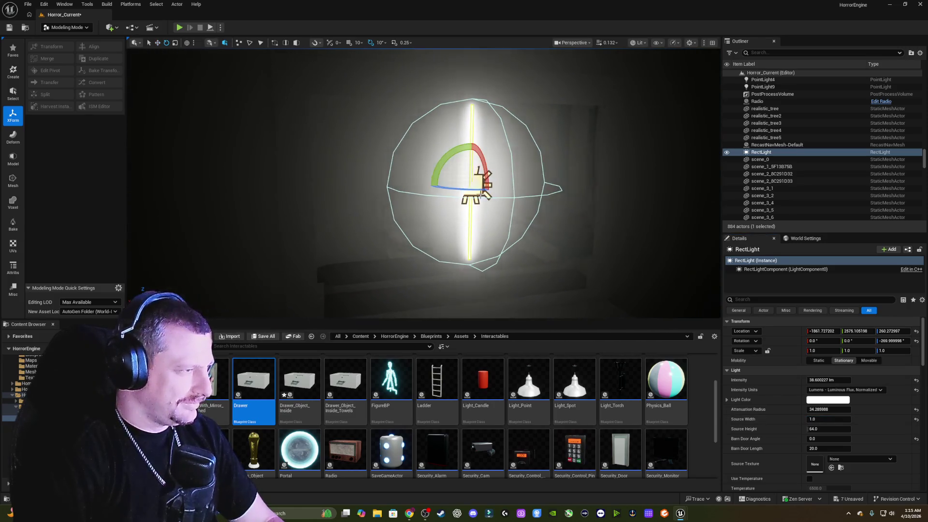
pyautogui.moveTo(449, 157); pyautogui.dragTo(434, 188)
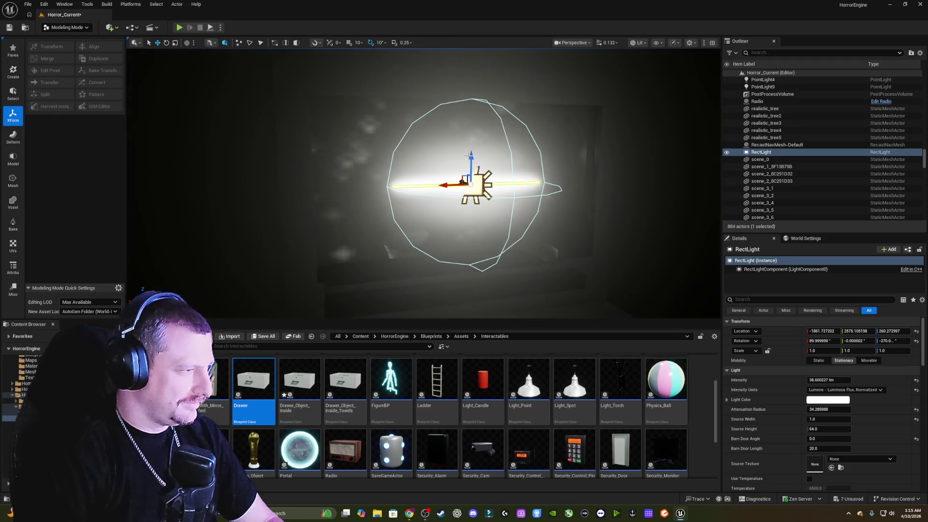
pyautogui.moveTo(473, 156); pyautogui.dragTo(475, 168)
pyautogui.moveTo(477, 231); pyautogui.dragTo(481, 241)
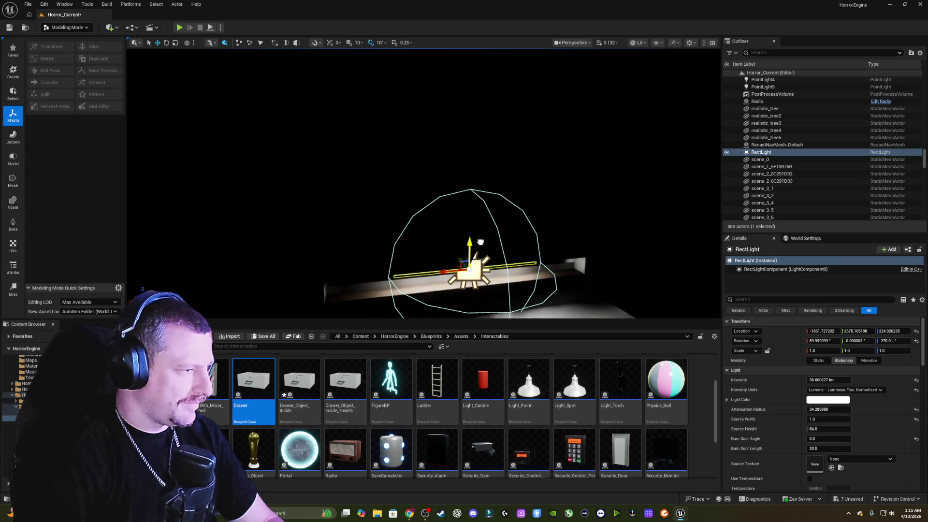
pyautogui.moveTo(565, 244); pyautogui.dragTo(536, 259)
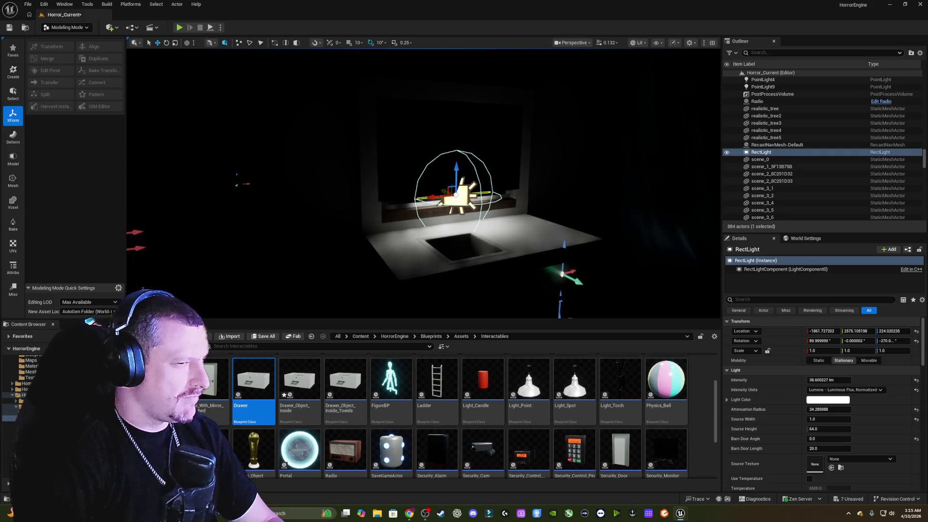
pyautogui.click(524, 221)
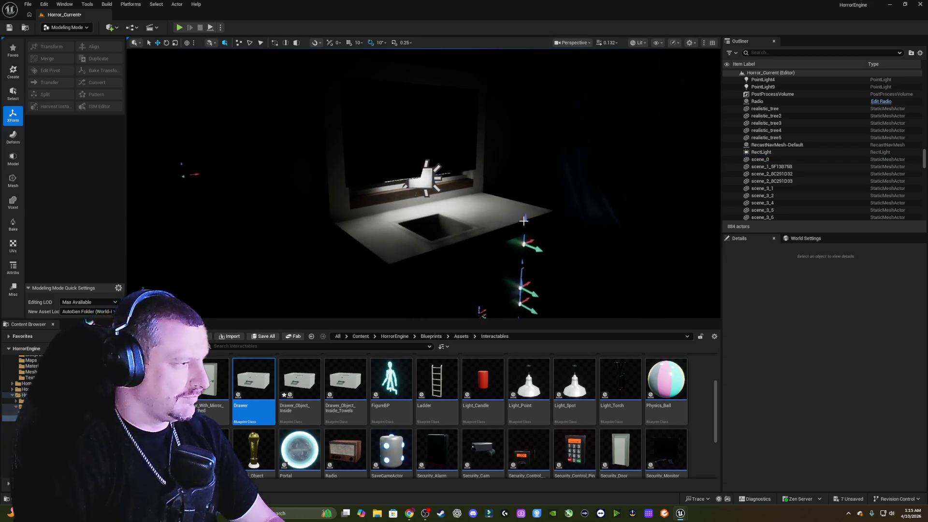
# Simulate the level, move the camera forward, and select the wooden ledge SM_Shelves_8.
pyautogui.click(210, 27)
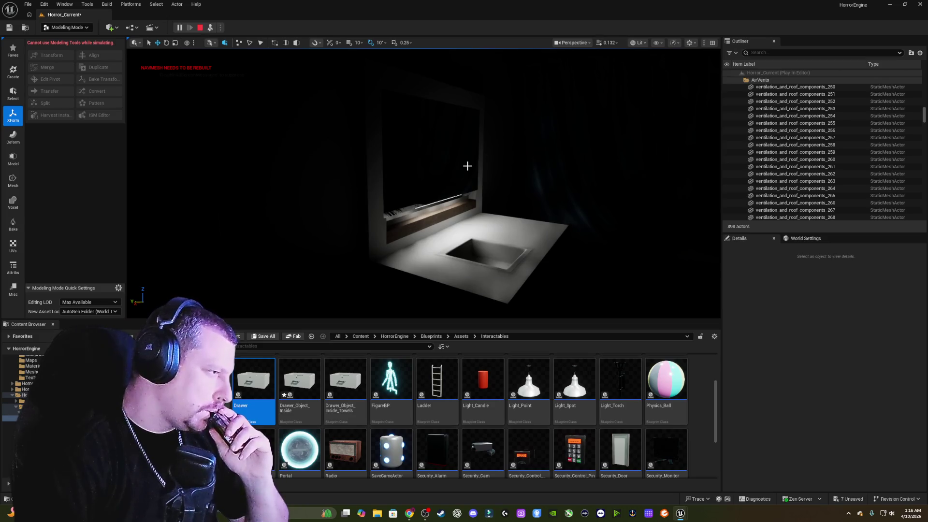
pyautogui.press('w')
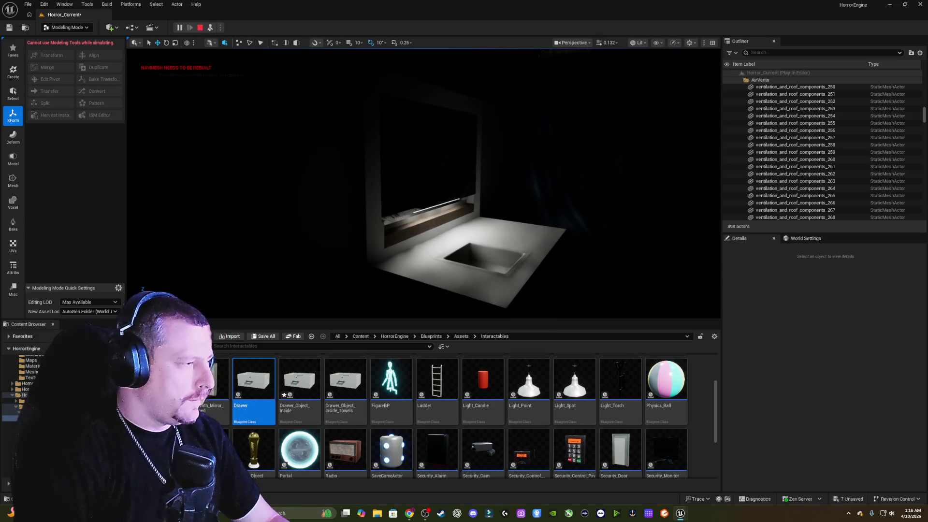
pyautogui.click(421, 252)
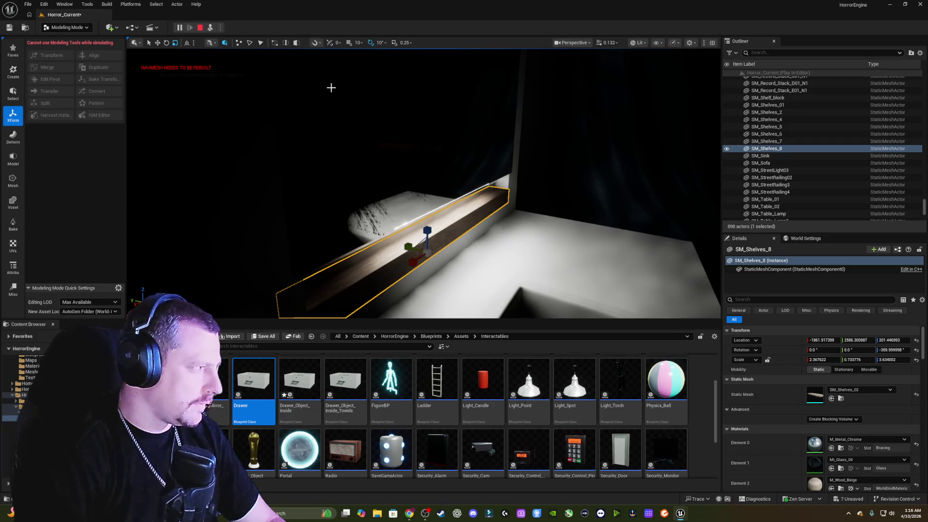
# Stop simulating, scale SM_Shelves_8 along Y, and make Cube136 thinner and lower.
pyautogui.press('Escape')
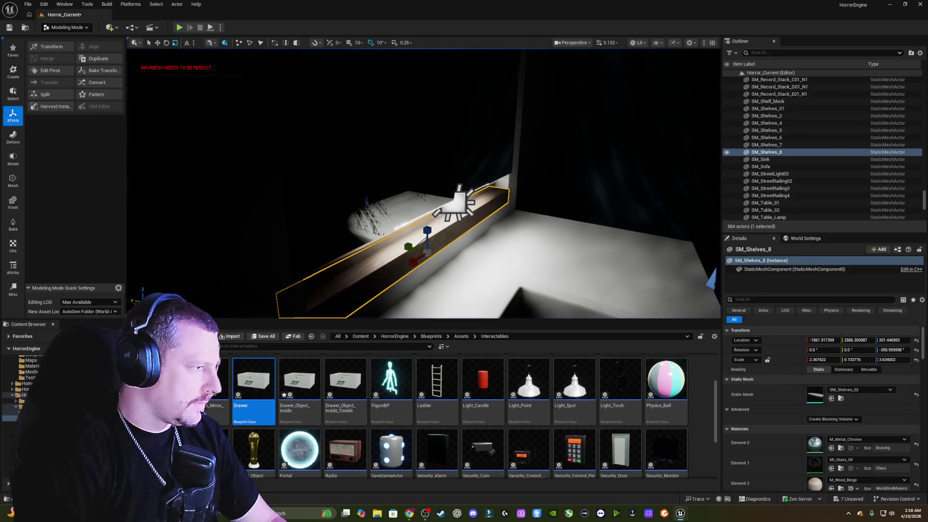
pyautogui.moveTo(400, 198); pyautogui.dragTo(422, 189)
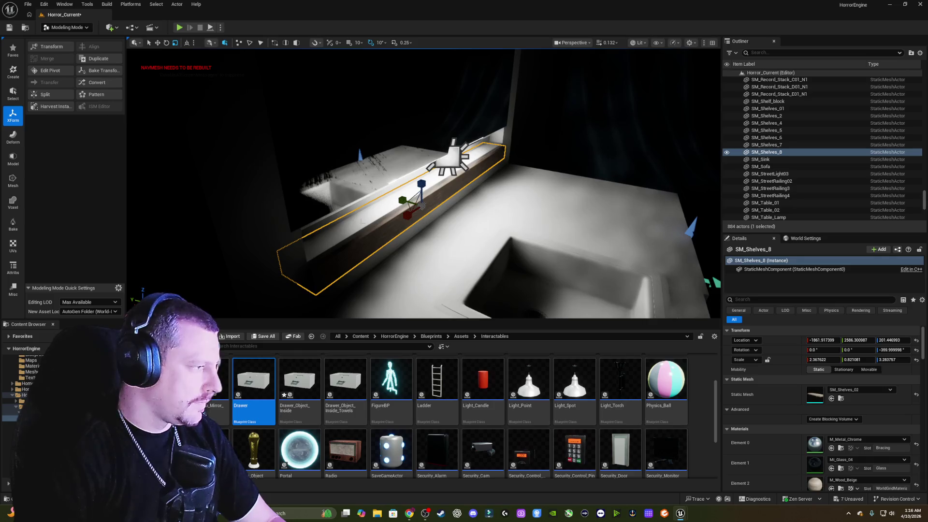
pyautogui.click(363, 220)
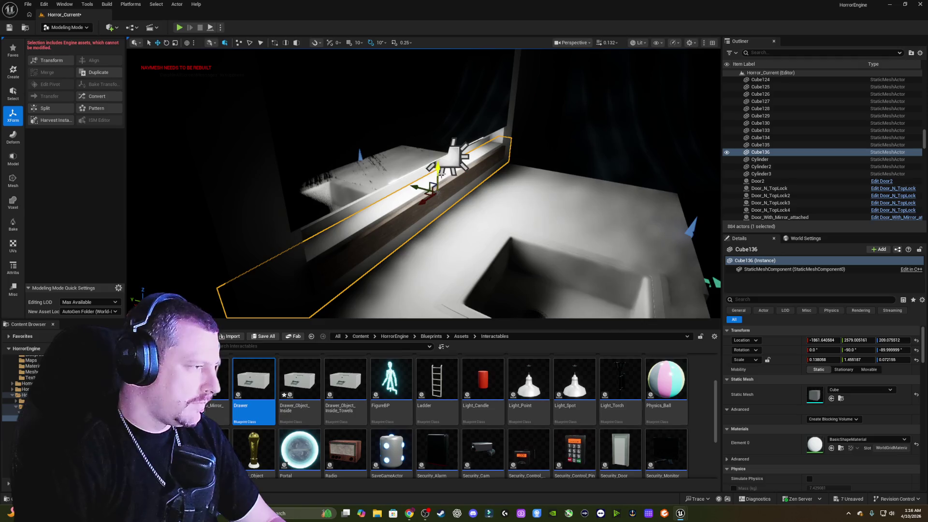
pyautogui.moveTo(439, 215); pyautogui.dragTo(435, 219)
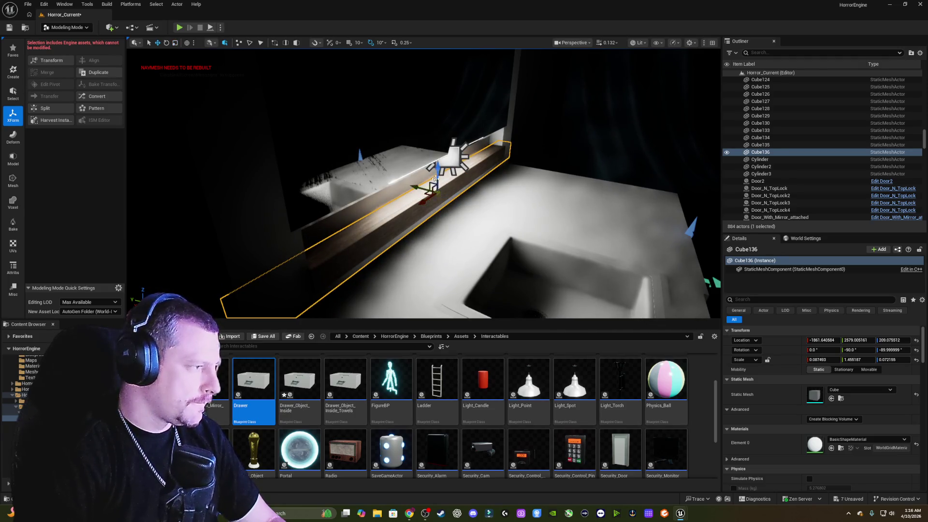
pyautogui.moveTo(437, 173)
pyautogui.mouseDown()
pyautogui.moveTo(441, 192)
pyautogui.moveTo(545, 159)
pyautogui.mouseUp()
# From a new angle, reselect SM_Shelves_8 and then the RectLight.
pyautogui.moveTo(486, 184)
pyautogui.mouseDown()
pyautogui.moveTo(458, 195)
pyautogui.moveTo(492, 212)
pyautogui.moveTo(499, 150)
pyautogui.moveTo(500, 165)
pyautogui.moveTo(537, 167)
pyautogui.moveTo(546, 185)
pyautogui.mouseUp()
pyautogui.click(459, 213)
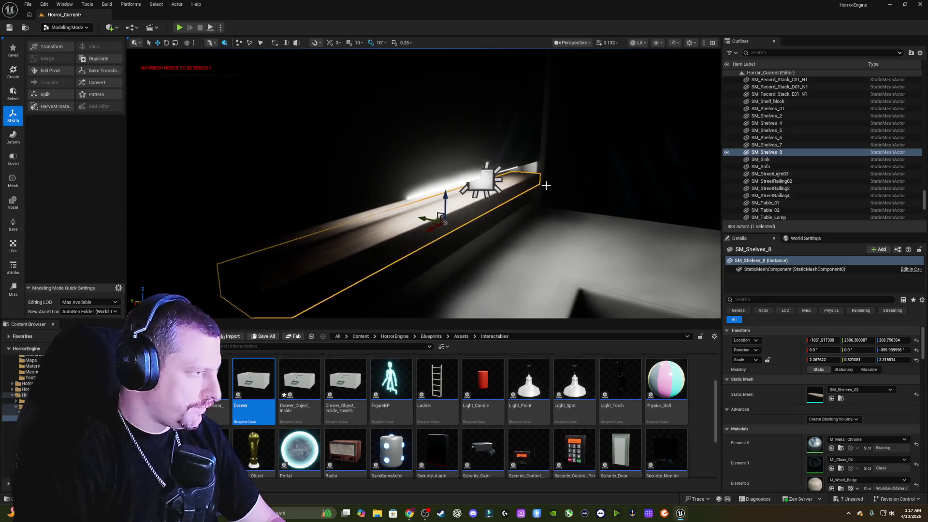
pyautogui.click(487, 186)
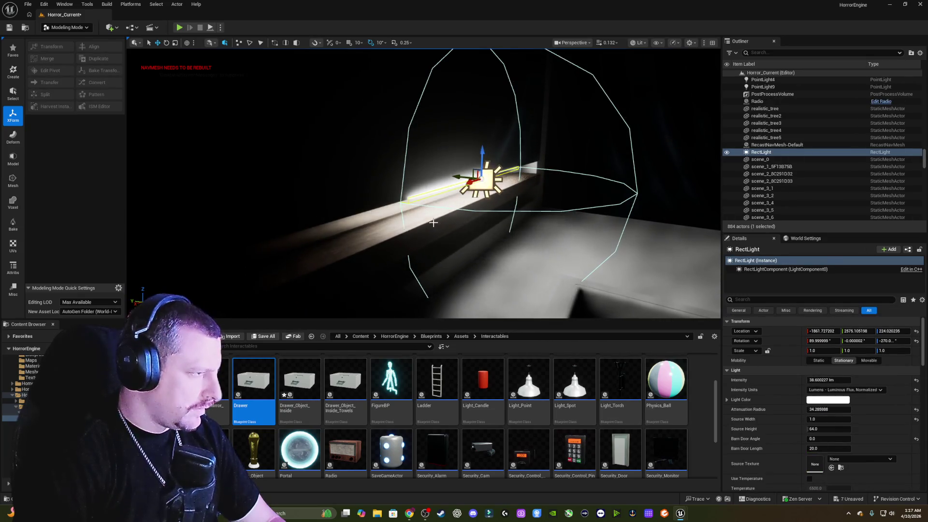
# Slide SM_Shelves_8 along Y and lower the RectLight toward the ledge.
pyautogui.click(455, 228)
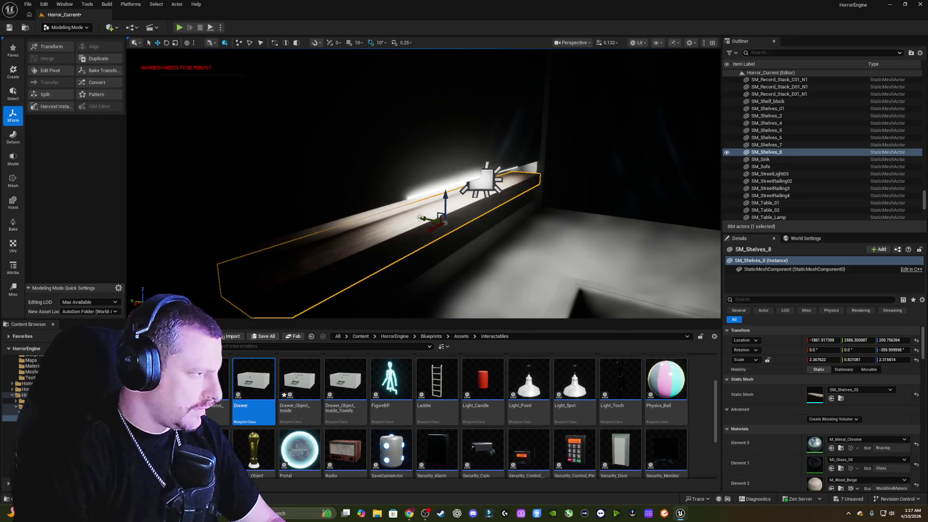
pyautogui.moveTo(422, 219); pyautogui.dragTo(439, 221)
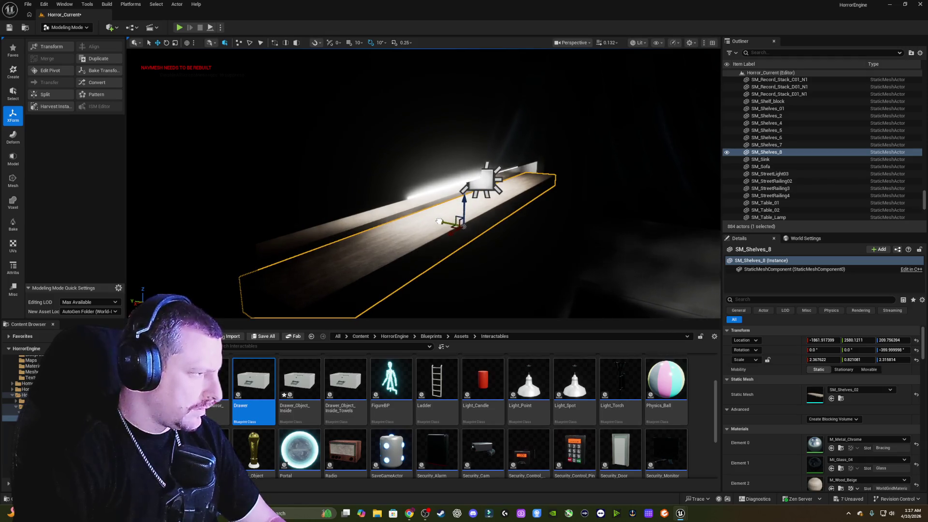
pyautogui.click(482, 181)
pyautogui.moveTo(482, 155)
pyautogui.mouseDown()
pyautogui.moveTo(484, 168)
pyautogui.moveTo(450, 189)
pyautogui.moveTo(498, 193)
pyautogui.moveTo(464, 191)
pyautogui.moveTo(511, 206)
pyautogui.mouseUp()
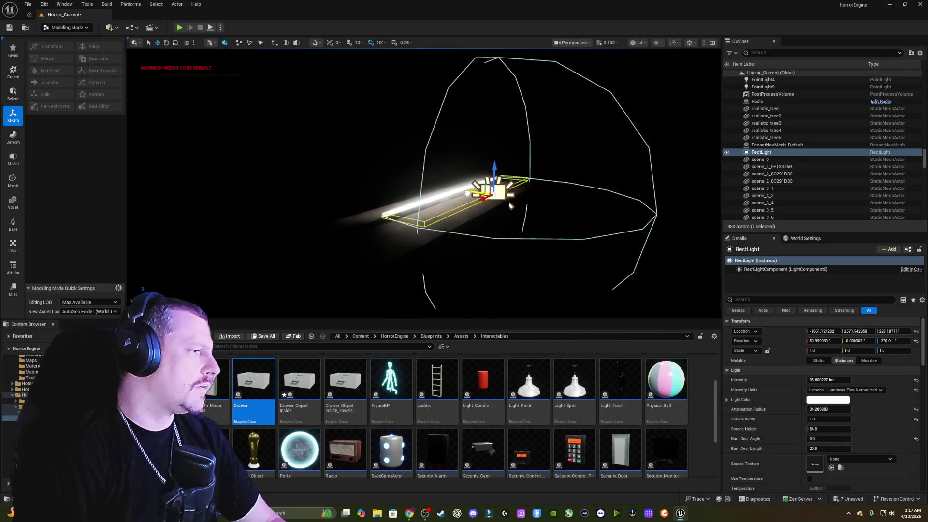
pyautogui.moveTo(495, 166)
pyautogui.mouseDown()
pyautogui.moveTo(440, 192)
pyautogui.moveTo(462, 172)
pyautogui.mouseUp()
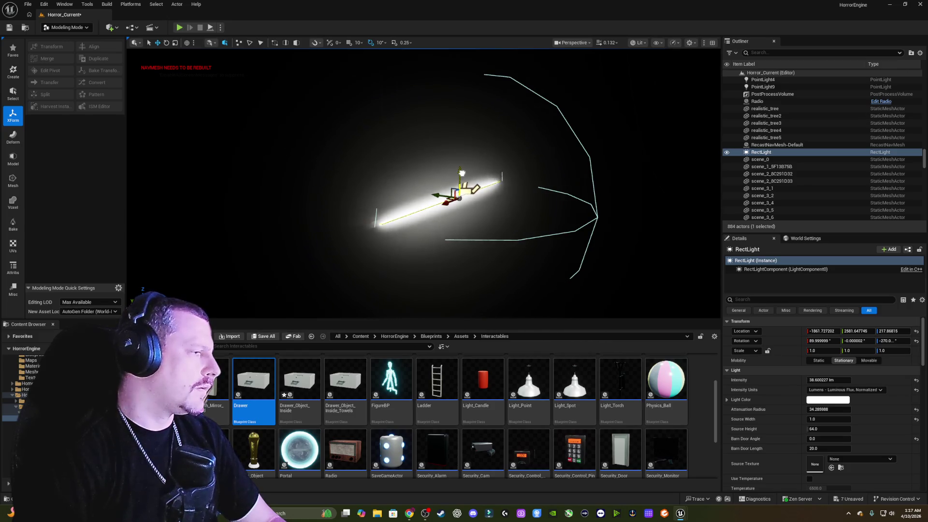
# Move the RectLight along X and Y to about Y 2558.83, over the ledge.
pyautogui.moveTo(444, 202); pyautogui.dragTo(435, 207)
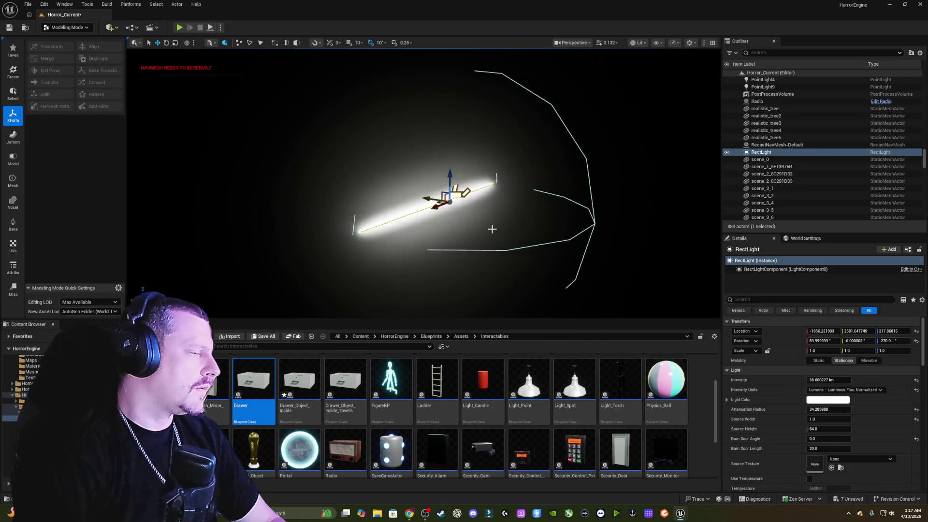
pyautogui.moveTo(492, 229); pyautogui.dragTo(539, 221)
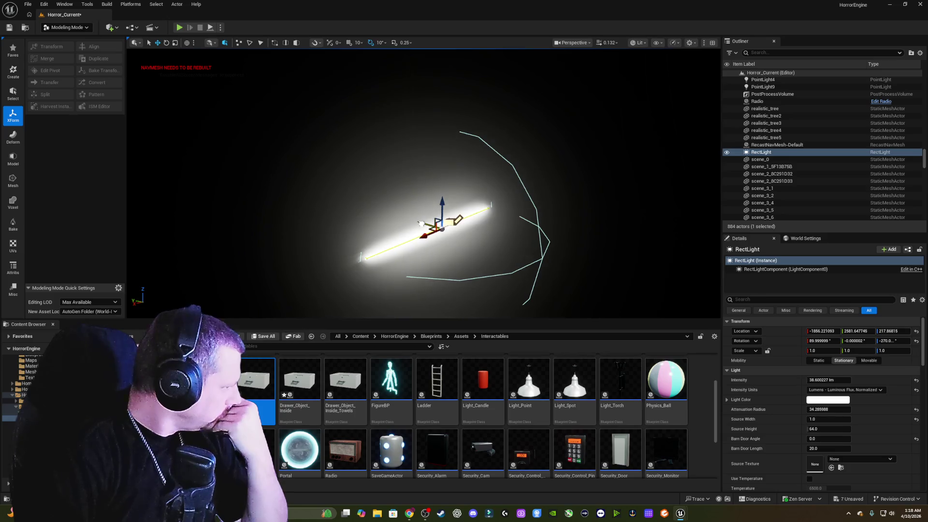
pyautogui.moveTo(441, 206)
pyautogui.mouseDown()
pyautogui.moveTo(493, 238)
pyautogui.moveTo(555, 253)
pyautogui.moveTo(507, 244)
pyautogui.moveTo(541, 227)
pyautogui.moveTo(523, 181)
pyautogui.moveTo(513, 205)
pyautogui.moveTo(503, 199)
pyautogui.moveTo(529, 182)
pyautogui.moveTo(523, 213)
pyautogui.moveTo(518, 199)
pyautogui.moveTo(497, 218)
pyautogui.moveTo(482, 213)
pyautogui.mouseUp()
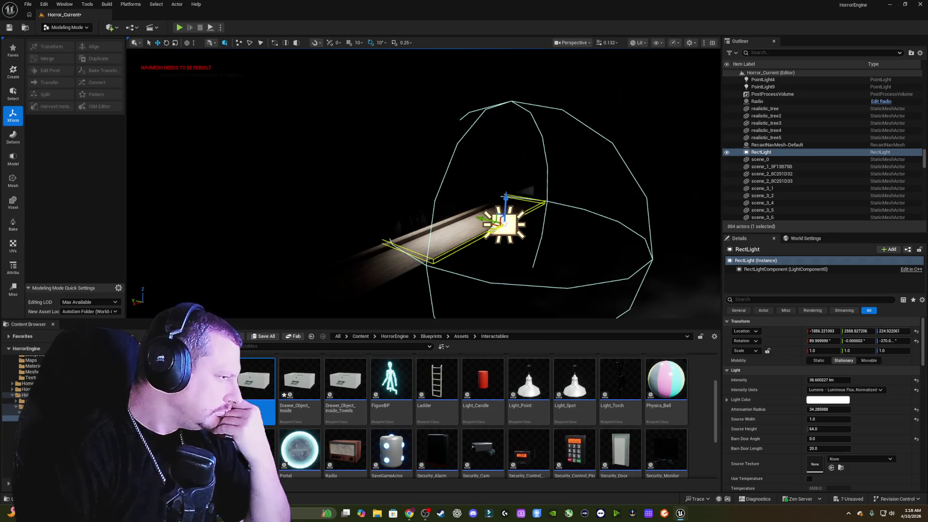
pyautogui.moveTo(492, 230); pyautogui.dragTo(436, 254)
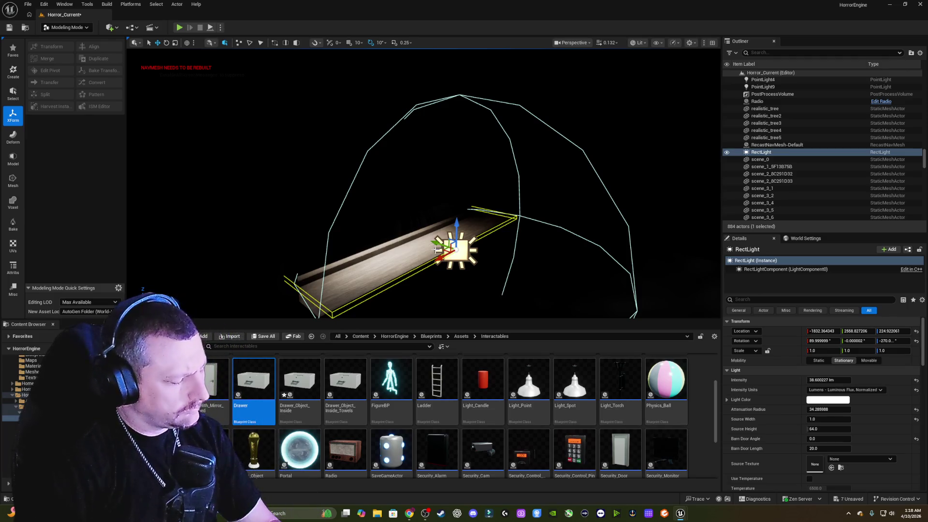
# Rotate the RectLight about its Y axis and slide it along Y to about 2579.68.
pyautogui.press('e')
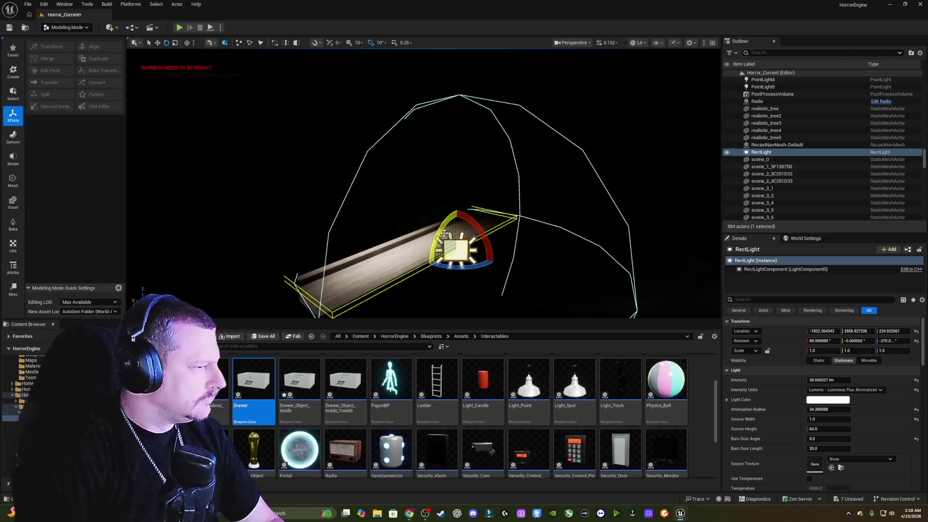
pyautogui.moveTo(444, 233)
pyautogui.mouseDown()
pyautogui.moveTo(486, 231)
pyautogui.moveTo(495, 262)
pyautogui.mouseUp()
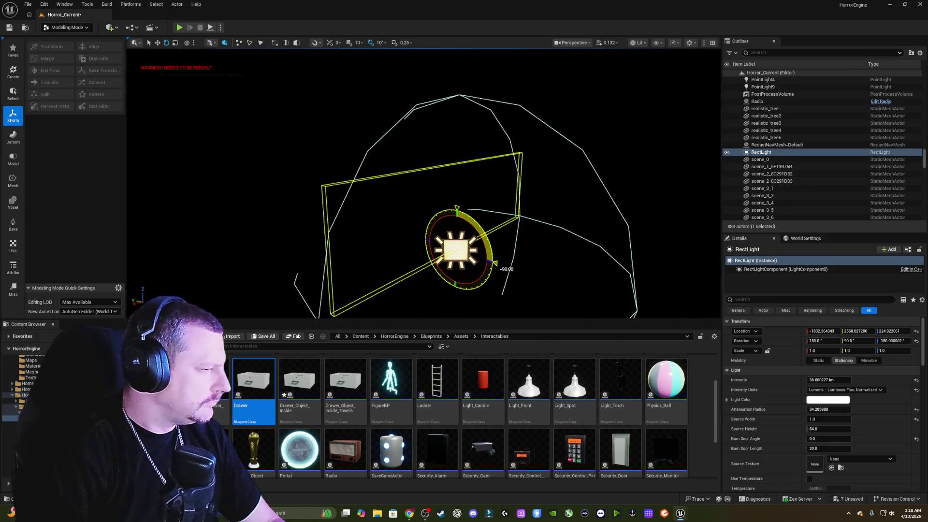
pyautogui.press('w')
pyautogui.moveTo(433, 242); pyautogui.dragTo(388, 234)
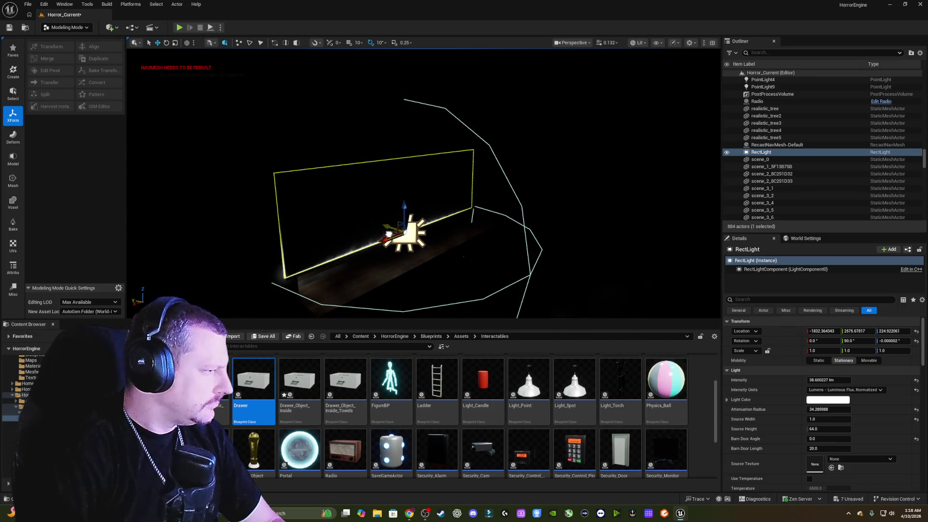
# Reselect the RectLight above the vanity and frame it in the viewport.
pyautogui.scroll(-3, 390, 234)
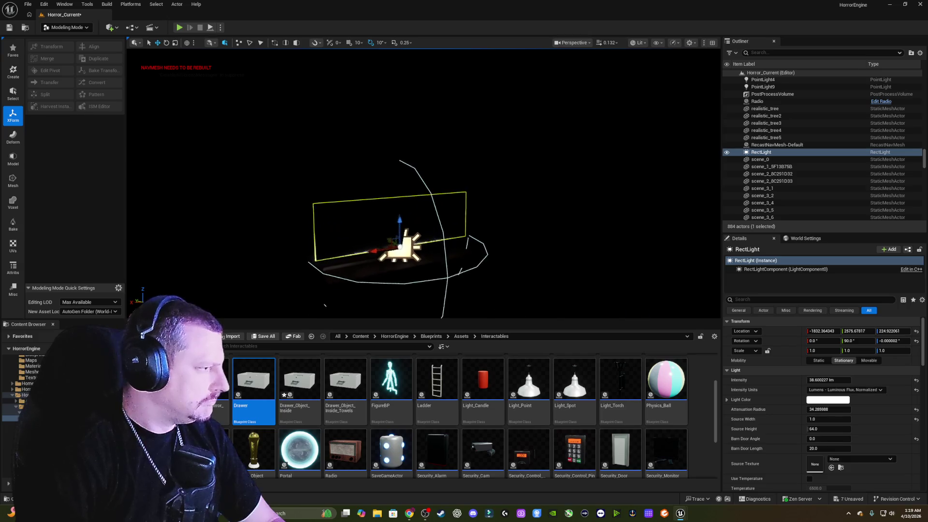
pyautogui.click(489, 213)
pyautogui.scroll(-2, 488, 213)
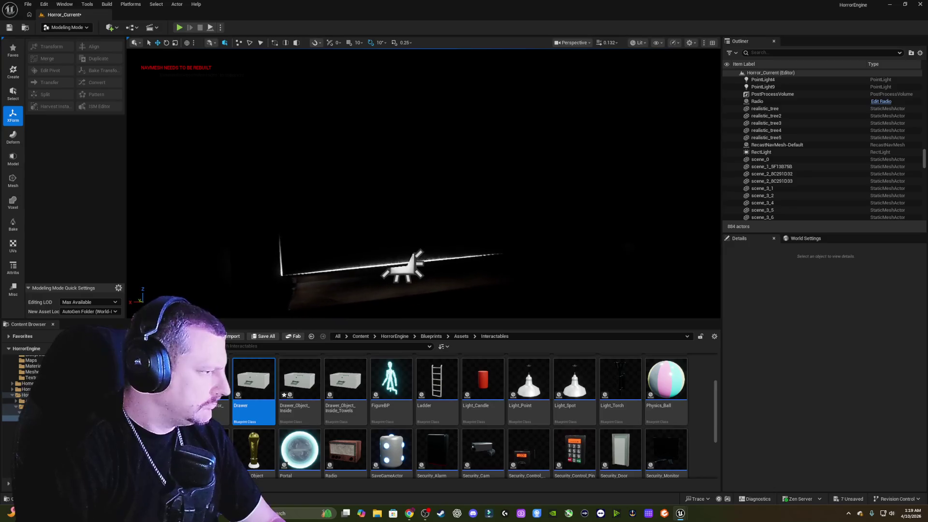
pyautogui.click(362, 269)
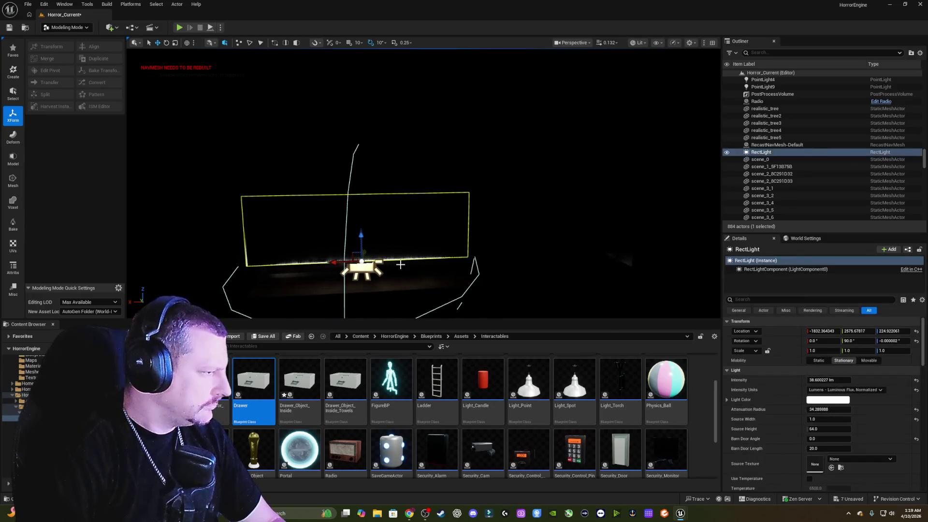
pyautogui.press('f')
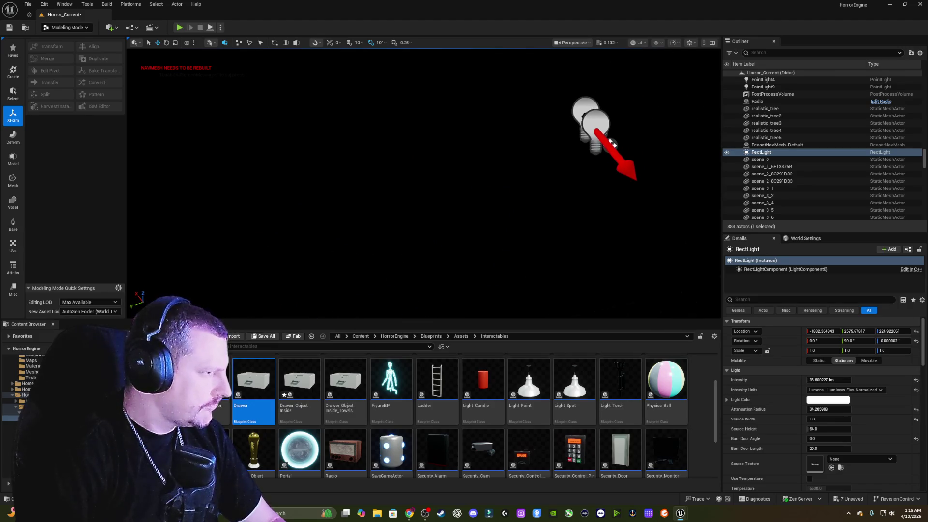
# Darken Light_Point9's light colour to dark brown (about R 0.052, G 0.042, B 0.033).
pyautogui.click(592, 128)
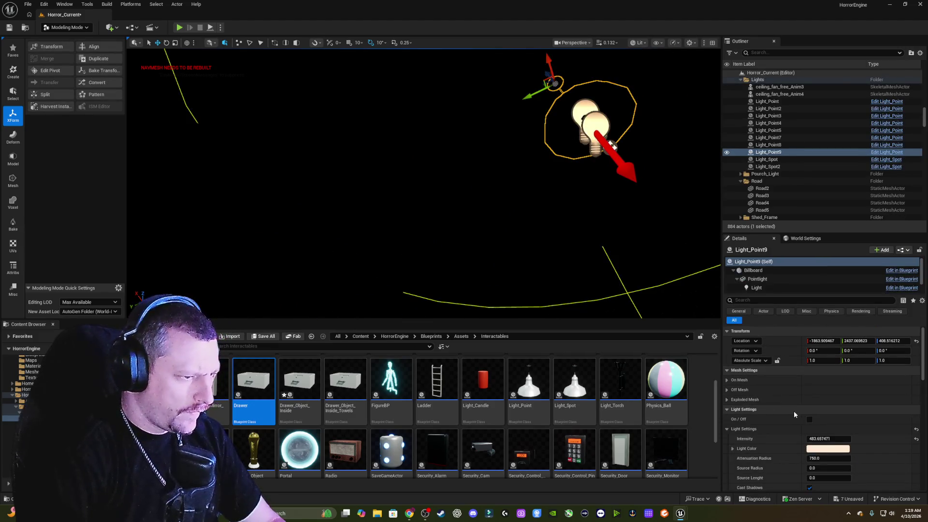
pyautogui.moveTo(813, 439); pyautogui.dragTo(813, 440)
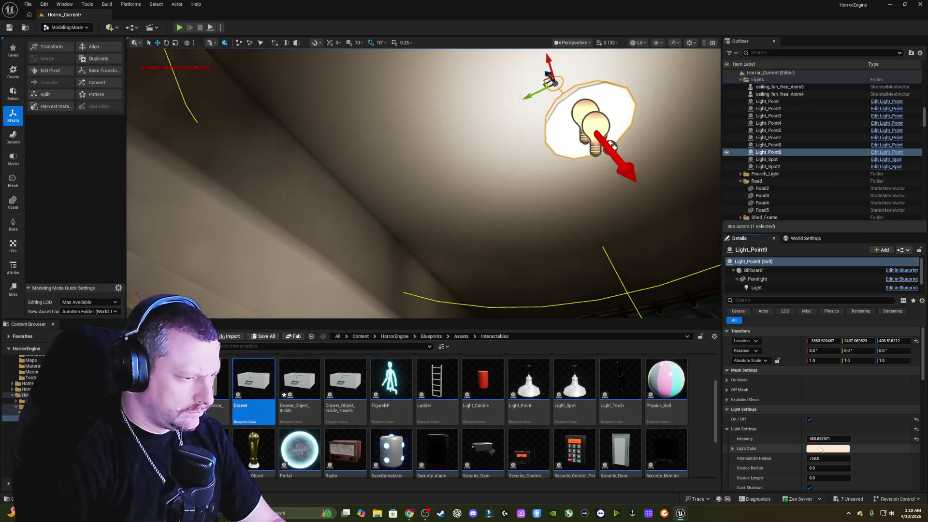
pyautogui.click(821, 450)
pyautogui.moveTo(764, 330); pyautogui.dragTo(764, 381)
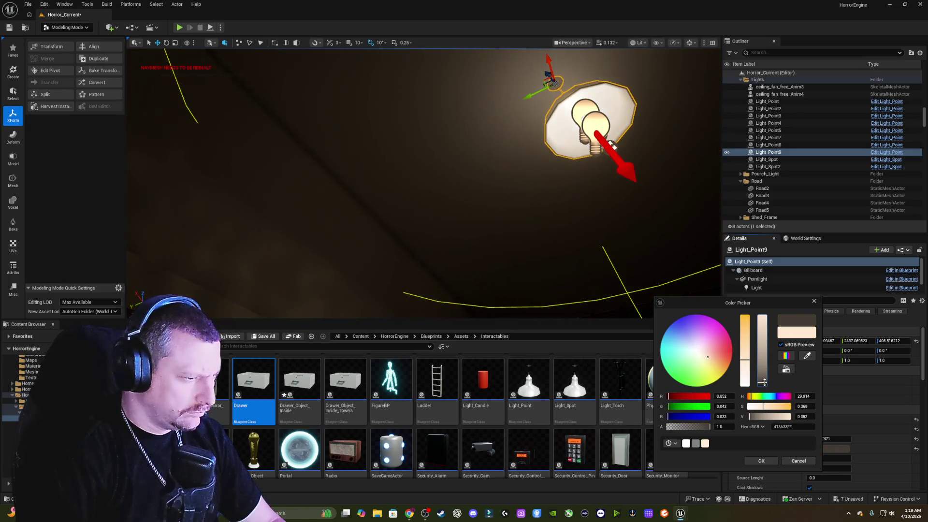
# Fly the view to the wall shelf and select the RectLight above the mirror.
pyautogui.moveTo(459, 210)
pyautogui.mouseDown()
pyautogui.moveTo(435, 203)
pyautogui.moveTo(458, 210)
pyautogui.mouseUp()
pyautogui.click(542, 220)
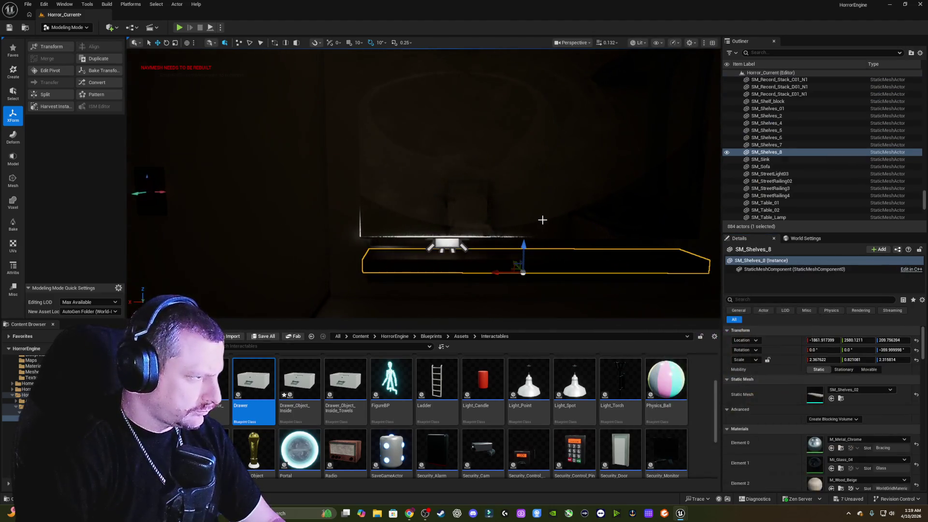
pyautogui.click(449, 243)
# Slide the RectLight sideways along the mirror and set its barn door angle to 74.16.
pyautogui.press('f')
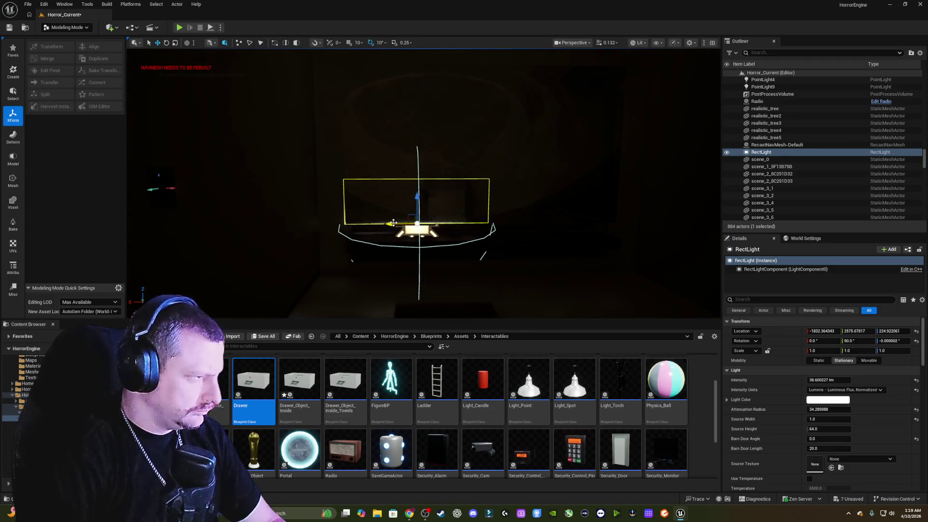
pyautogui.moveTo(393, 223); pyautogui.dragTo(447, 224)
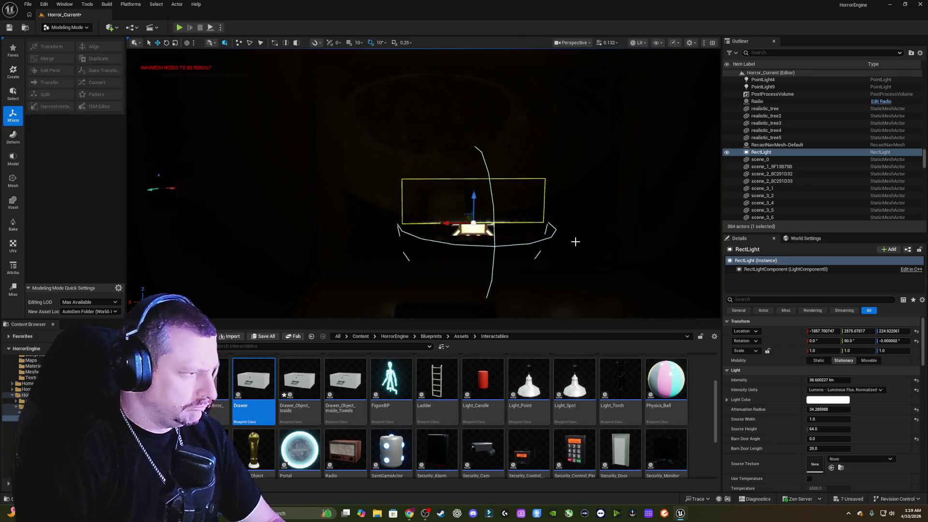
pyautogui.scroll(-3, 575, 242)
pyautogui.press('r')
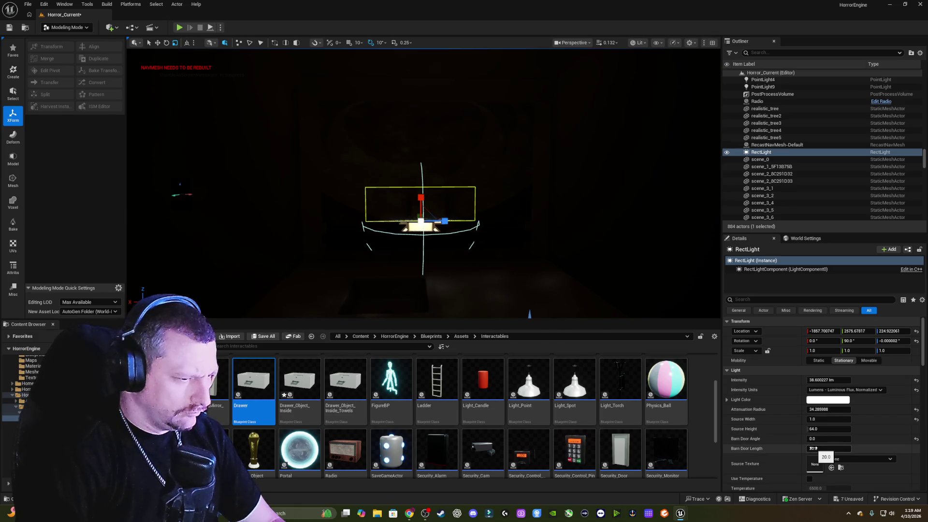
pyautogui.moveTo(812, 448); pyautogui.dragTo(843, 439)
pyautogui.click(822, 438)
pyautogui.write('2.16')
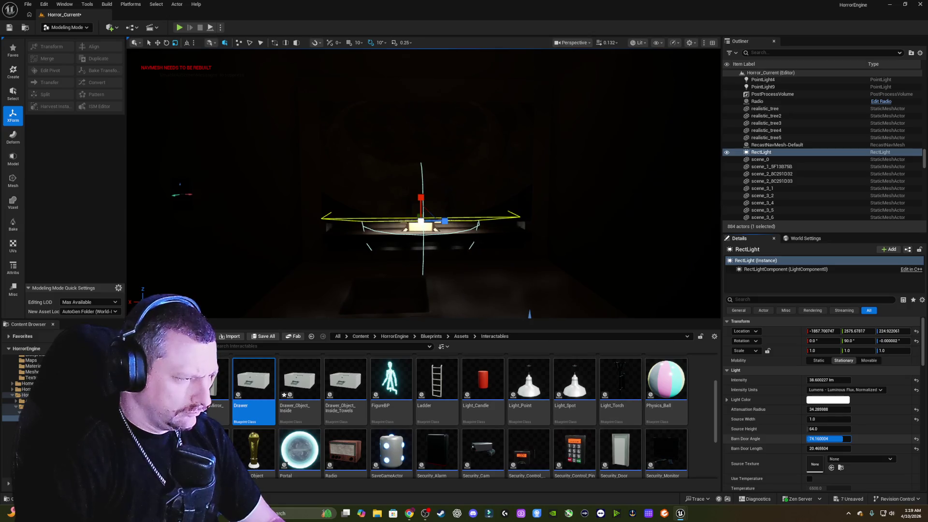
# Try a RectLight source width of 17, then undo it back to 1.
pyautogui.moveTo(420, 222)
pyautogui.mouseDown()
pyautogui.moveTo(406, 232)
pyautogui.moveTo(440, 228)
pyautogui.mouseUp()
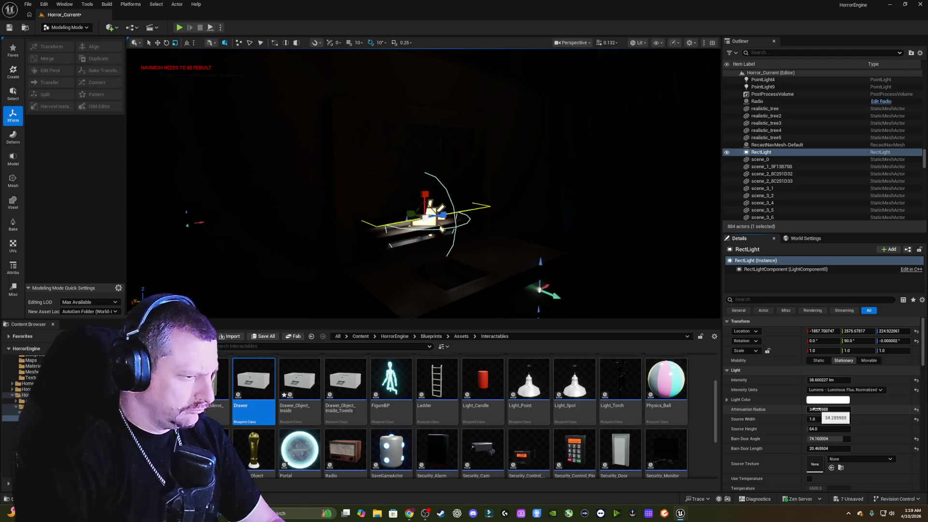
pyautogui.click(822, 419)
pyautogui.write('17')
pyautogui.press('Return')
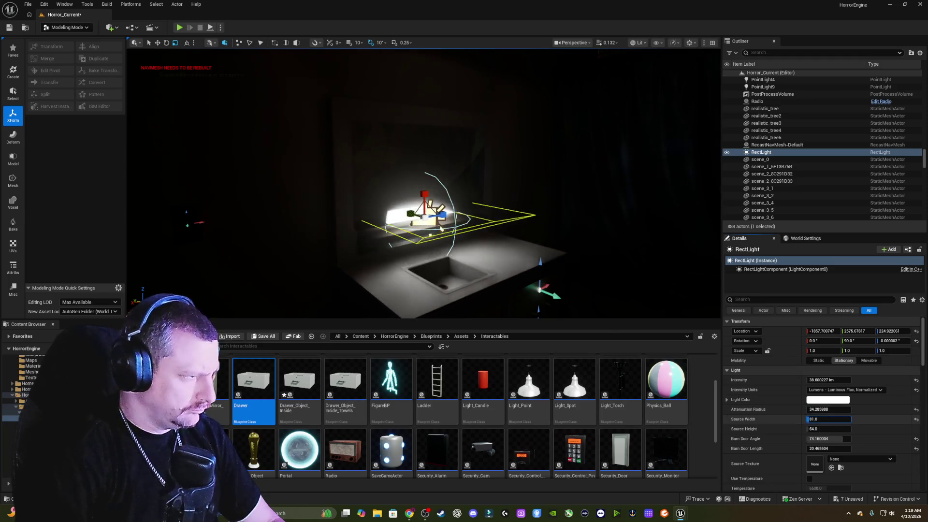
pyautogui.hotkey('ctrl', 'z')
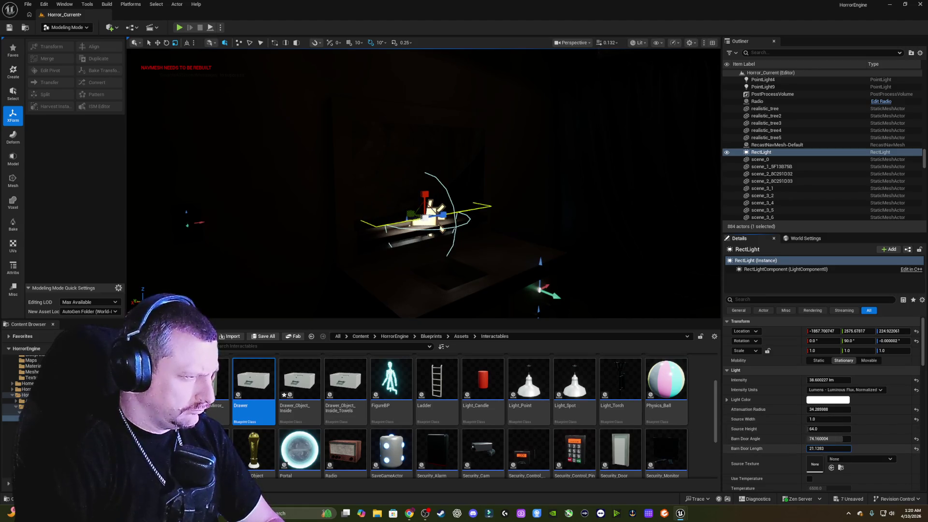
# Lengthen the RectLight's barn doors to about 41.26 to close the gaps.
pyautogui.moveTo(828, 448); pyautogui.dragTo(861, 449)
pyautogui.moveTo(622, 297); pyautogui.dragTo(584, 281)
pyautogui.click(420, 239)
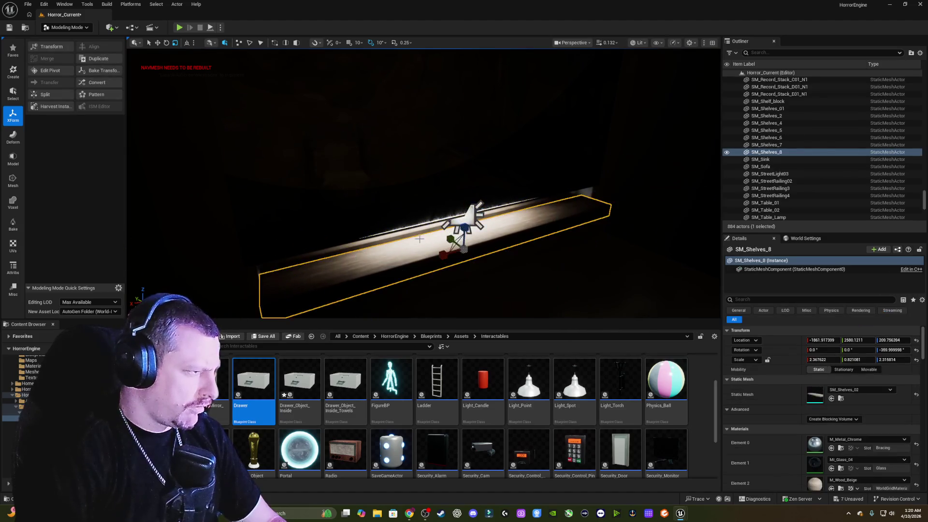
# Lower SM_Shelves_8 to about Z 199.07 and scale its Y depth down to 0.55.
pyautogui.moveTo(464, 224)
pyautogui.mouseDown()
pyautogui.moveTo(466, 257)
pyautogui.moveTo(435, 259)
pyautogui.moveTo(454, 241)
pyautogui.moveTo(446, 246)
pyautogui.mouseUp()
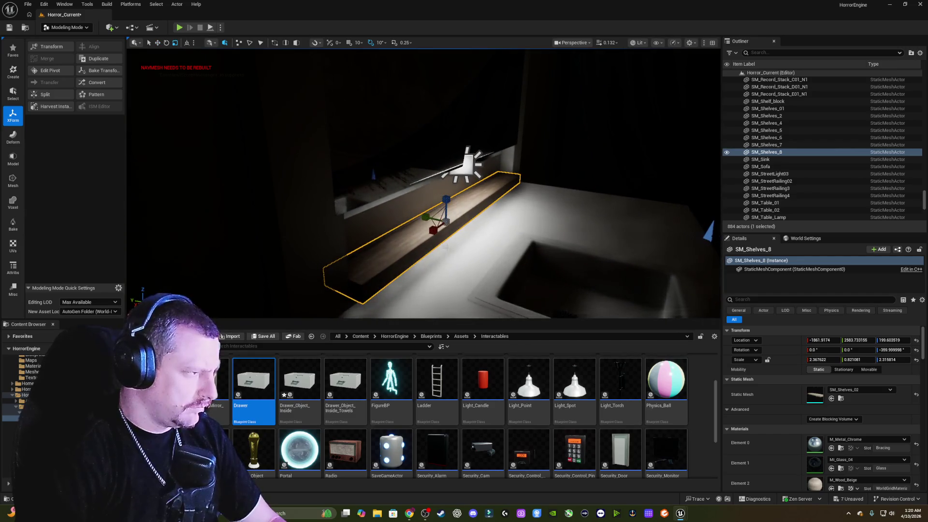
pyautogui.moveTo(426, 217); pyautogui.dragTo(410, 223)
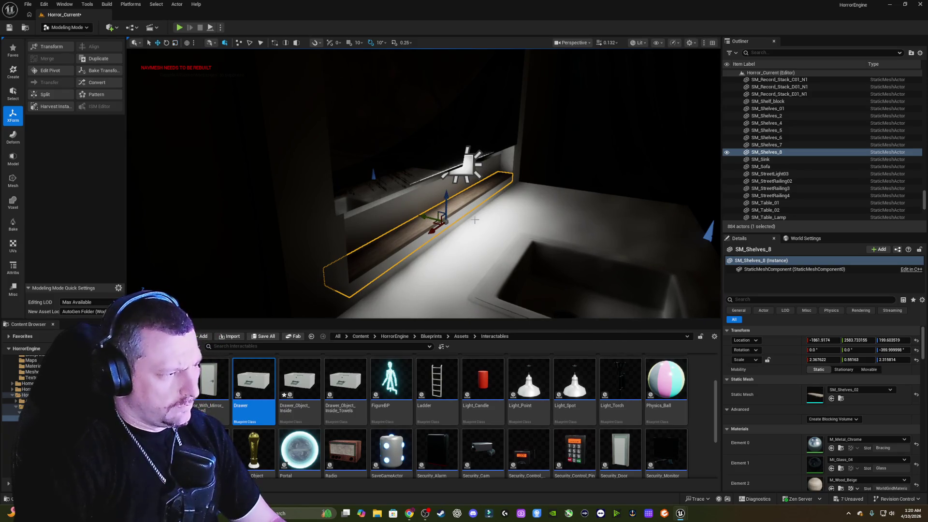
pyautogui.moveTo(447, 204); pyautogui.dragTo(405, 218)
pyautogui.press('Escape')
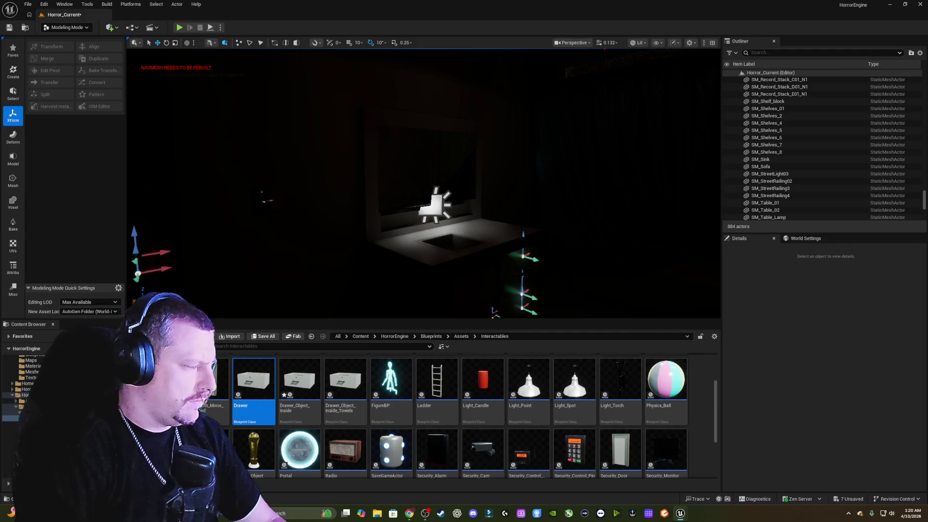
# Select the RectLight, leave Light Color unchanged, and tick Use Temperature in its Details.
pyautogui.click(445, 213)
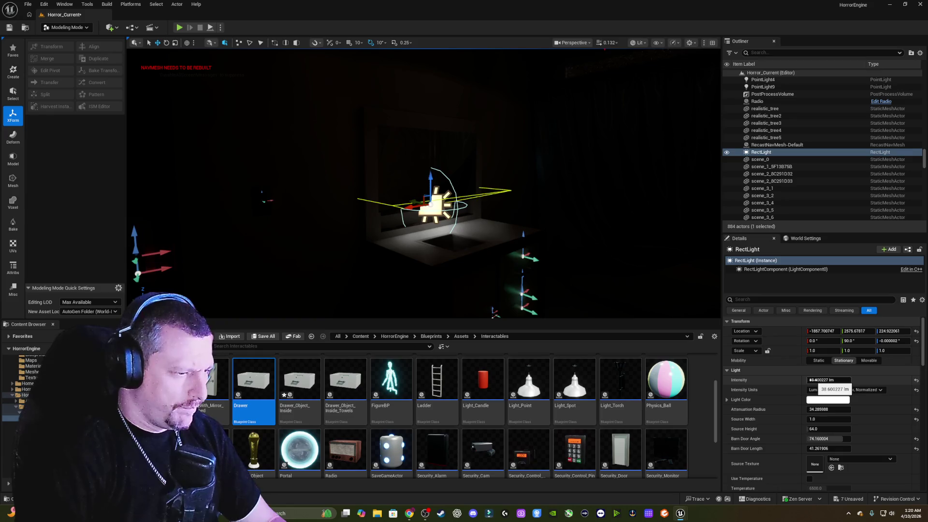
pyautogui.click(827, 400)
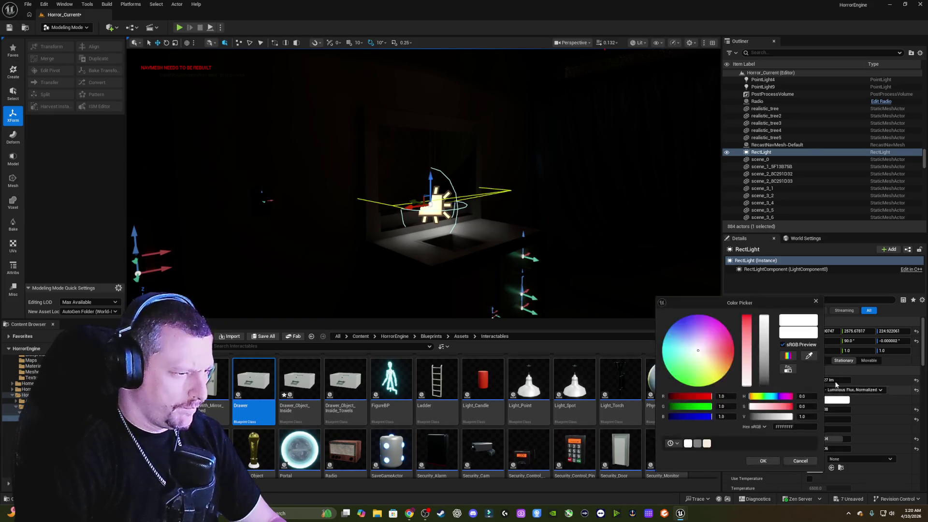
pyautogui.click(816, 301)
pyautogui.scroll(-6, 881, 412)
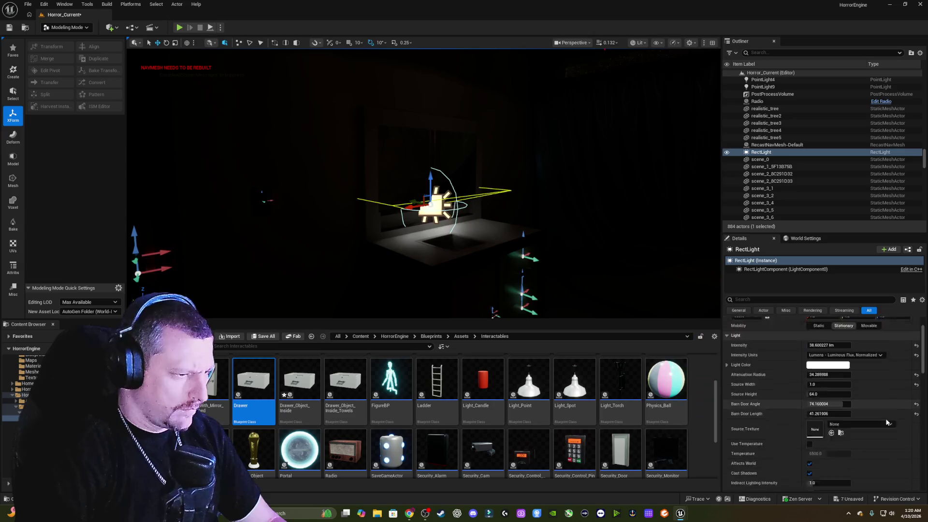
pyautogui.scroll(-5, 881, 413)
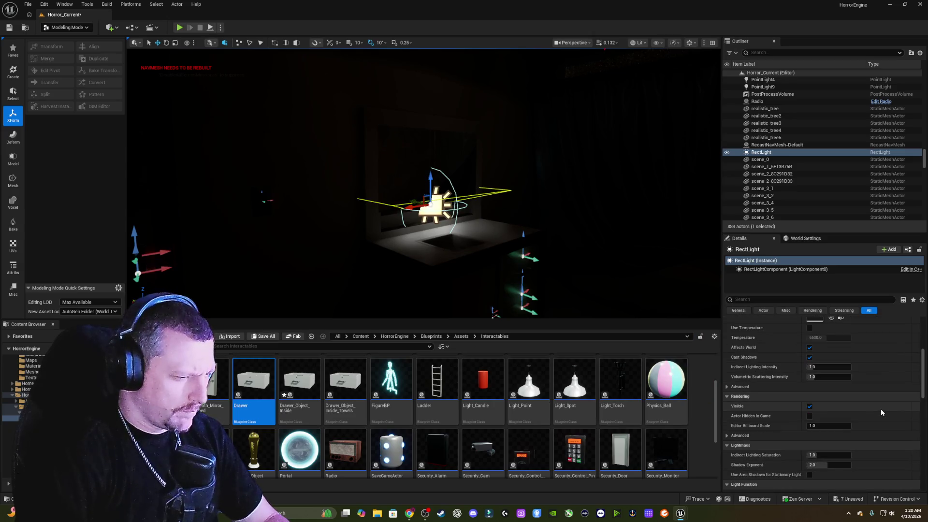
pyautogui.scroll(5, 885, 406)
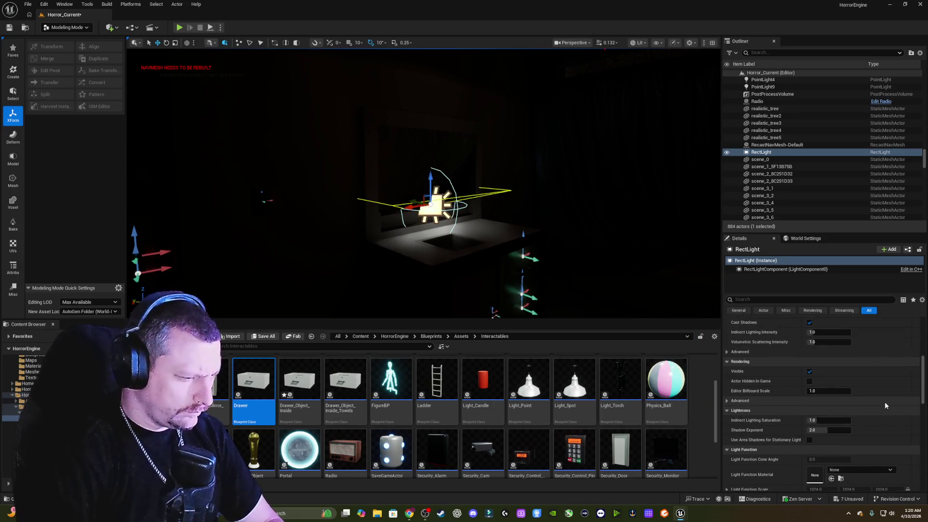
pyautogui.click(810, 358)
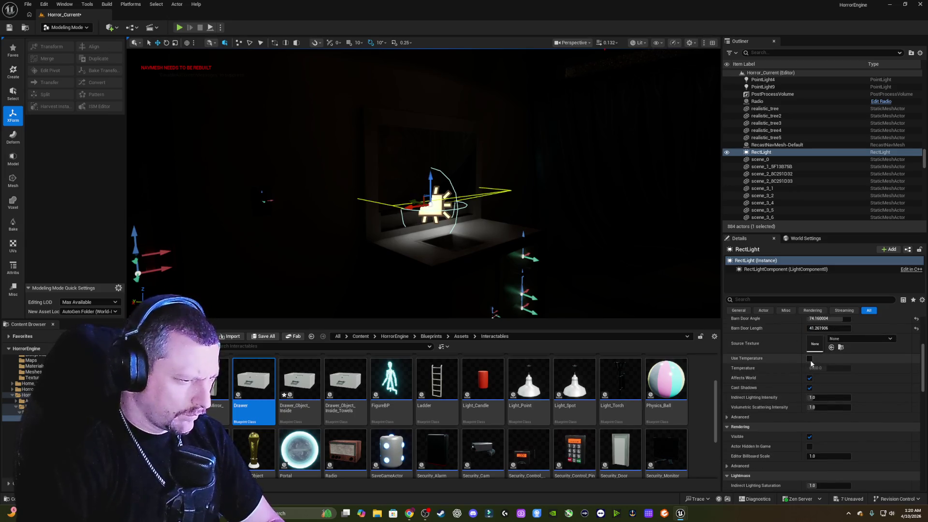
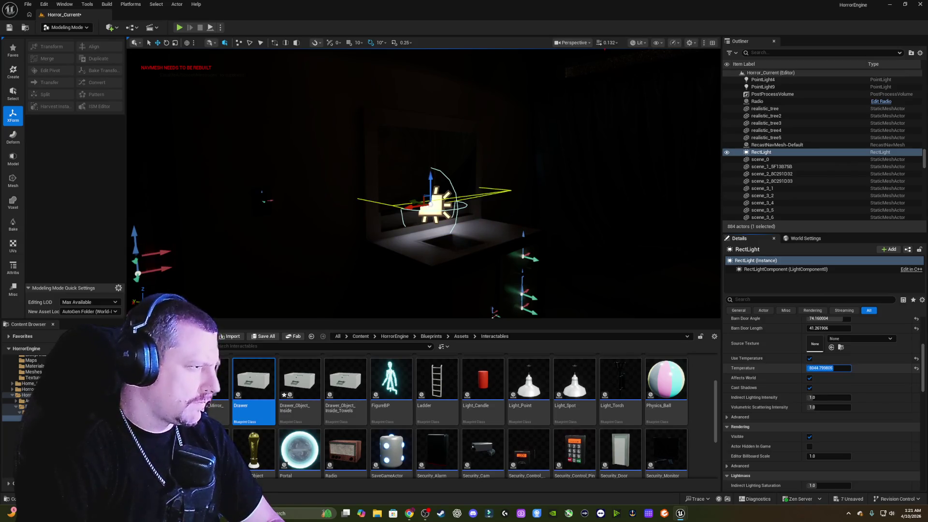
# Commit the rect light's 8044.8 colour temperature, deselect it, and move the view closer to the lit window.
pyautogui.press('Return')
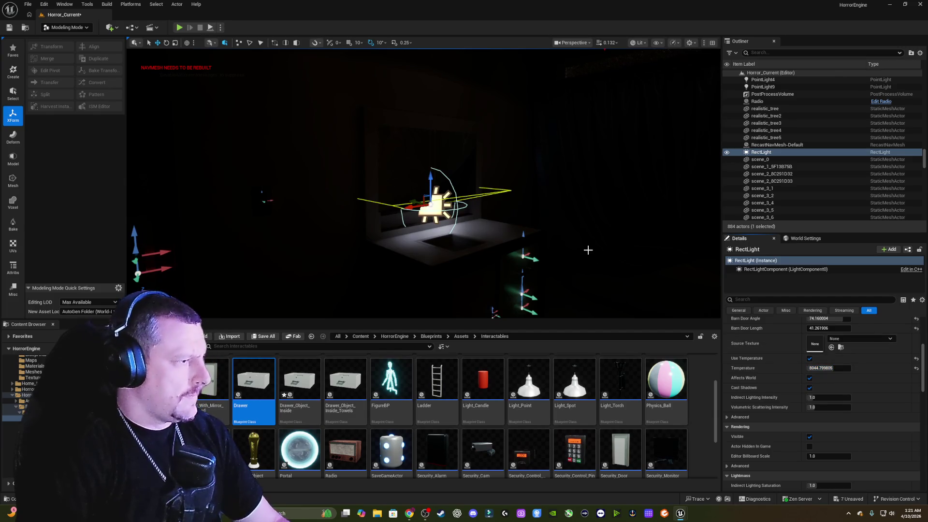
pyautogui.moveTo(423, 184); pyautogui.dragTo(420, 195)
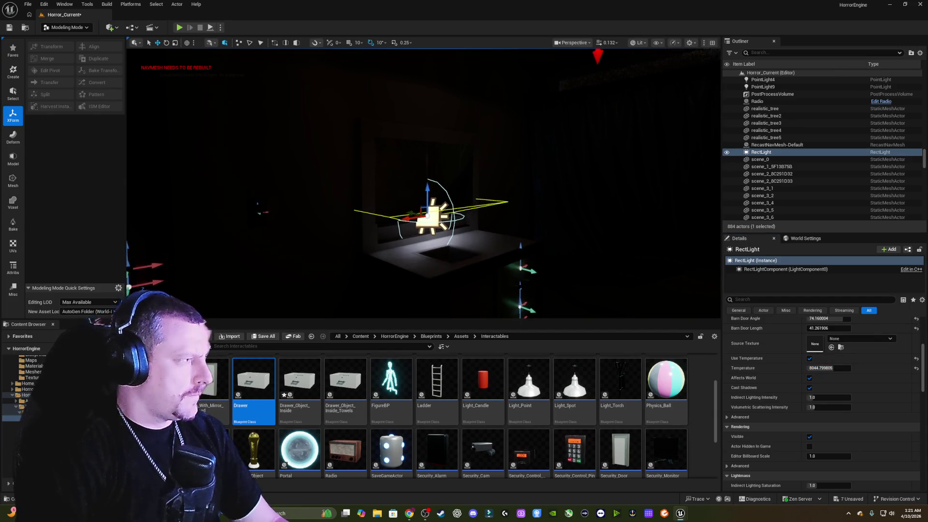
pyautogui.click(597, 256)
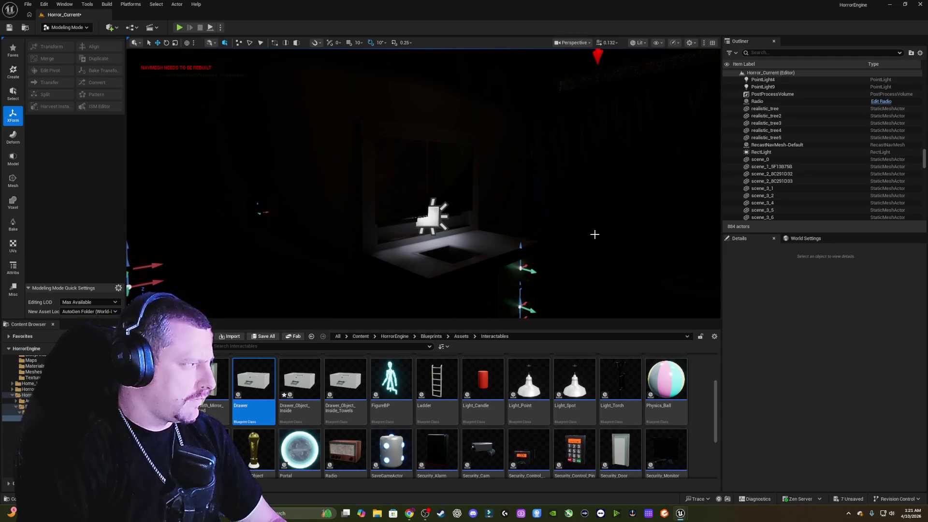
pyautogui.moveTo(599, 228); pyautogui.dragTo(621, 192)
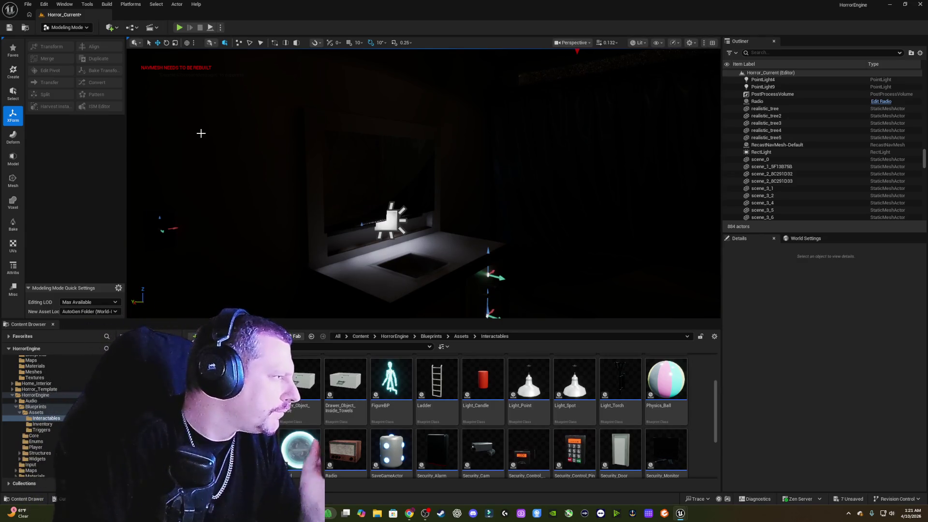
# Save all unsaved project changes with Save All, then close the menu without choosing anything.
pyautogui.click(28, 4)
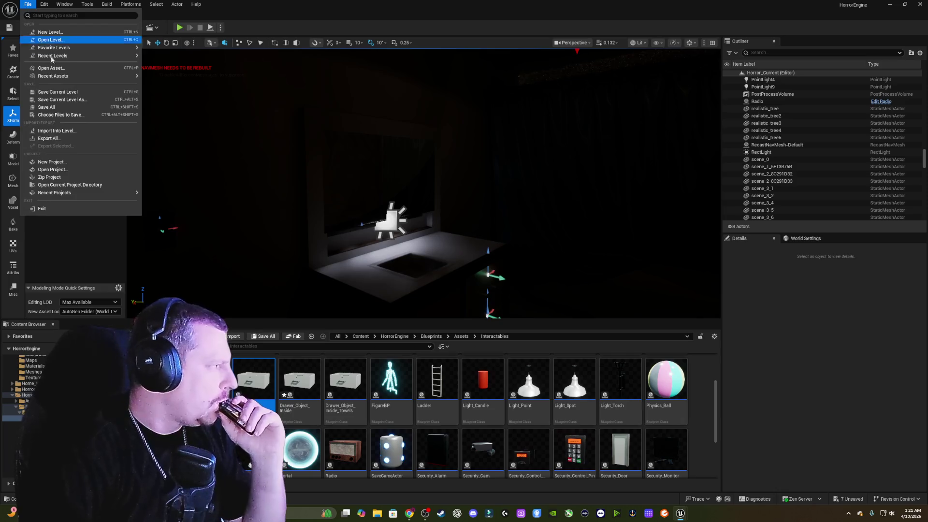
pyautogui.click(73, 107)
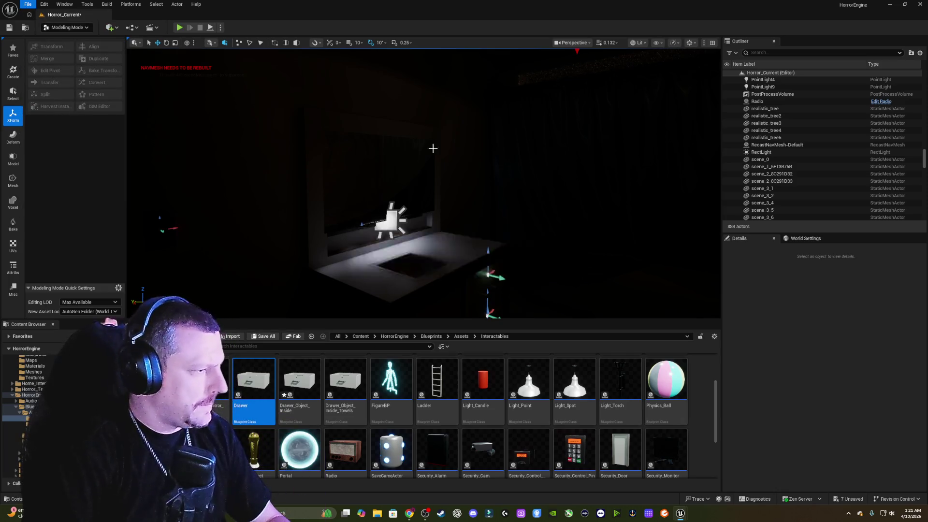
pyautogui.moveTo(491, 180)
pyautogui.mouseDown()
pyautogui.moveTo(515, 147)
pyautogui.moveTo(300, 124)
pyautogui.mouseUp()
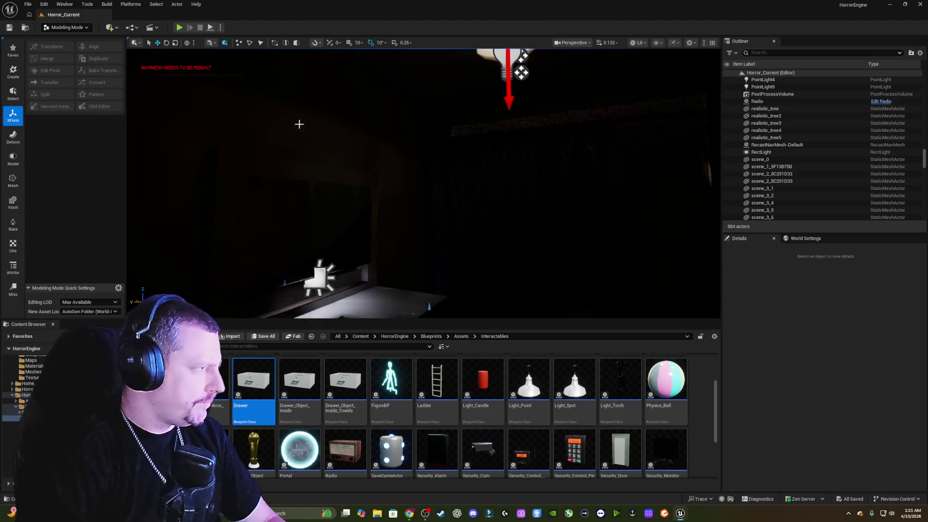
pyautogui.click(28, 5)
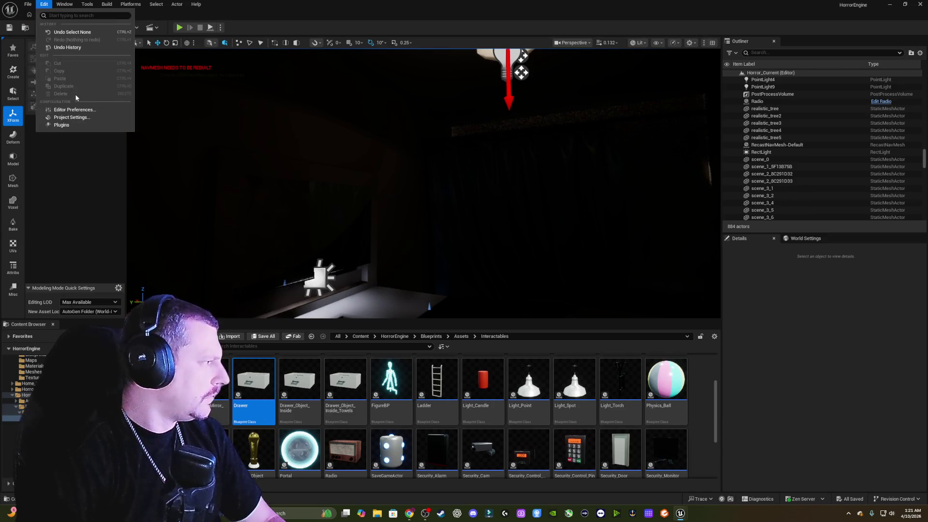
pyautogui.click(285, 137)
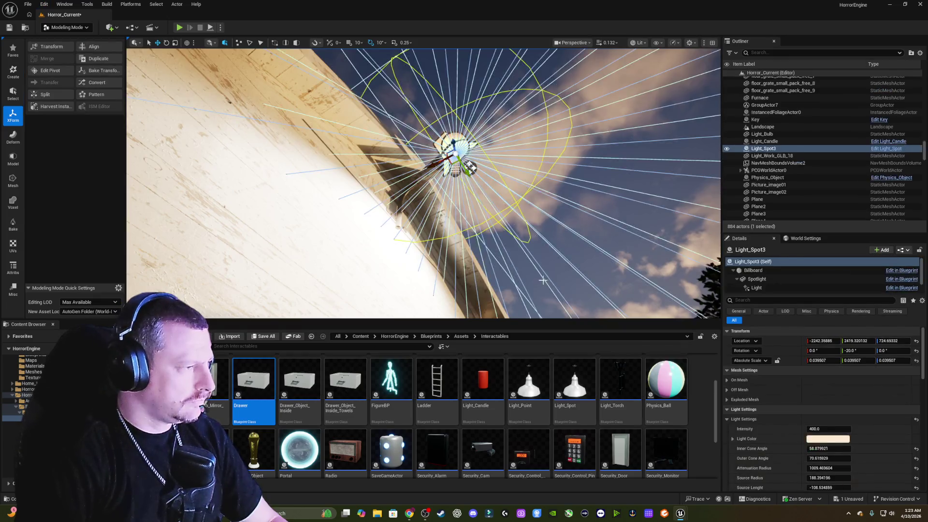
# Narrow Light_Spot3's inner and outer cone angles toward roughly 34° and 46°.
pyautogui.moveTo(423, 183)
pyautogui.mouseDown()
pyautogui.moveTo(408, 186)
pyautogui.moveTo(408, 215)
pyautogui.mouseUp()
pyautogui.scroll(-2, 823, 420)
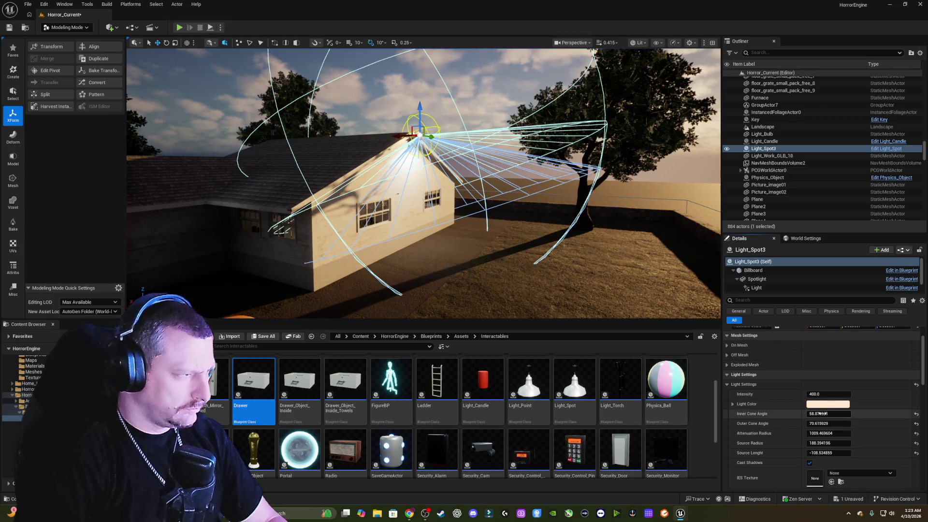
pyautogui.moveTo(824, 414); pyautogui.dragTo(752, 414)
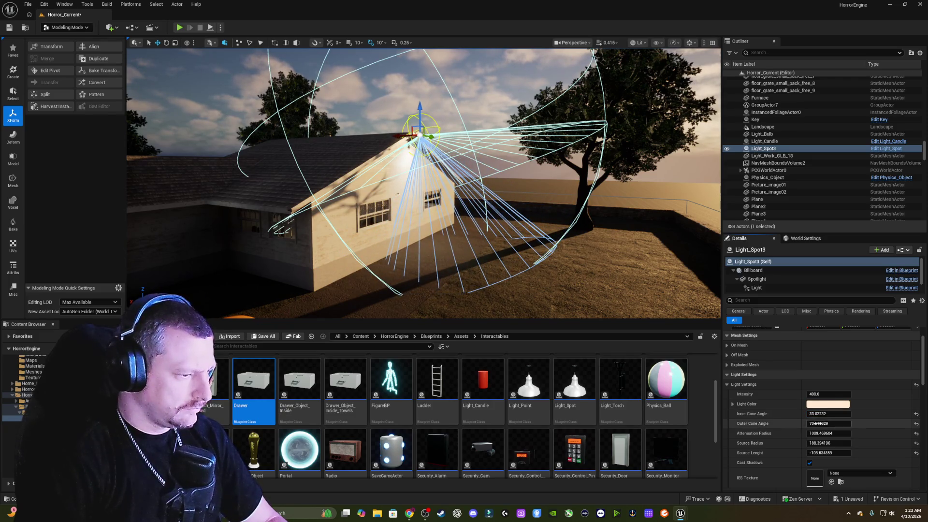
pyautogui.moveTo(820, 423)
pyautogui.mouseDown()
pyautogui.moveTo(760, 423)
pyautogui.moveTo(767, 423)
pyautogui.mouseUp()
pyautogui.moveTo(536, 235); pyautogui.dragTo(518, 208)
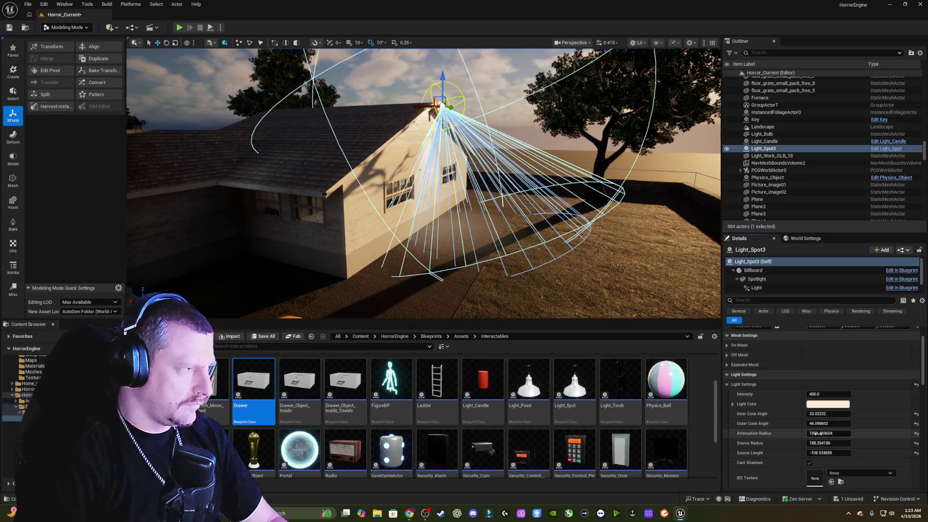
# Undo stray source edits and enlarge the spotlight's attenuation radius to about 1733.
pyautogui.moveTo(816, 434)
pyautogui.mouseDown()
pyautogui.moveTo(802, 434)
pyautogui.moveTo(816, 436)
pyautogui.moveTo(810, 443)
pyautogui.mouseUp()
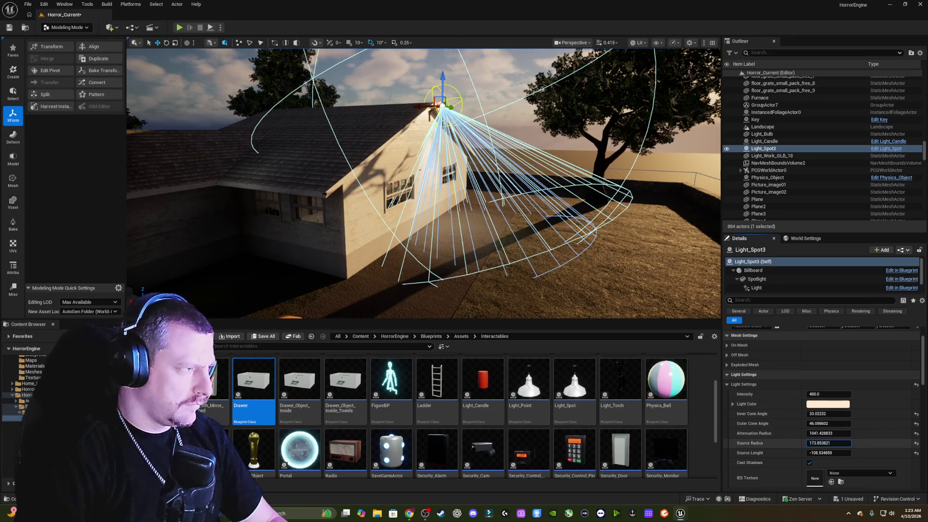
pyautogui.hotkey('ctrl', 'z')
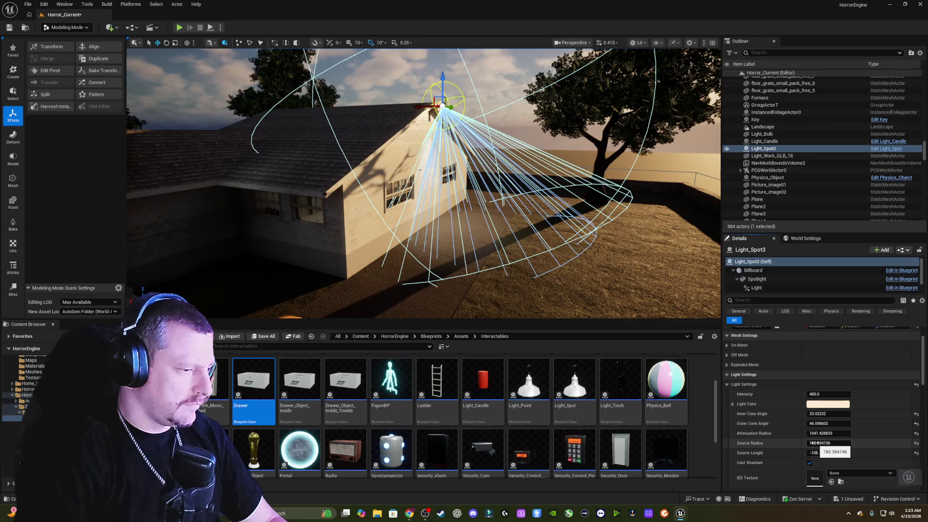
pyautogui.moveTo(816, 455); pyautogui.dragTo(815, 455)
pyautogui.hotkey('ctrl', 'z')
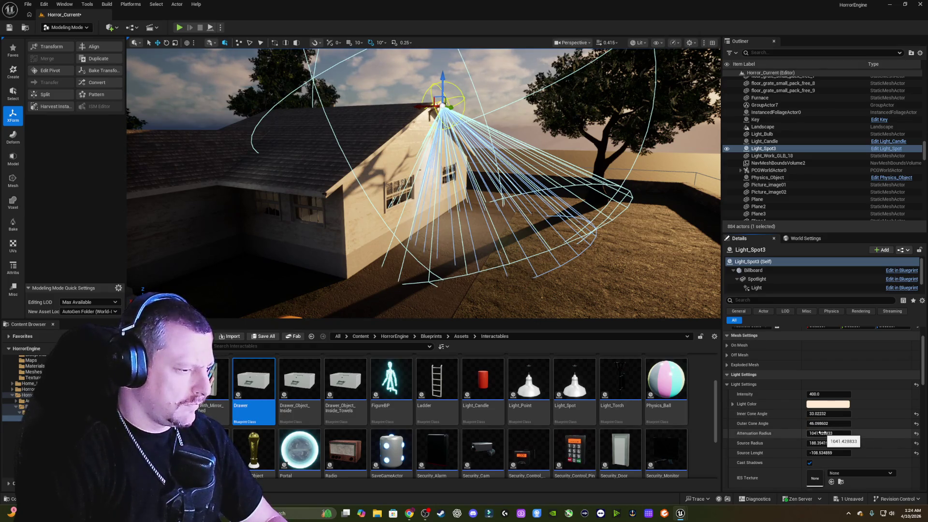
pyautogui.moveTo(819, 433); pyautogui.dragTo(863, 432)
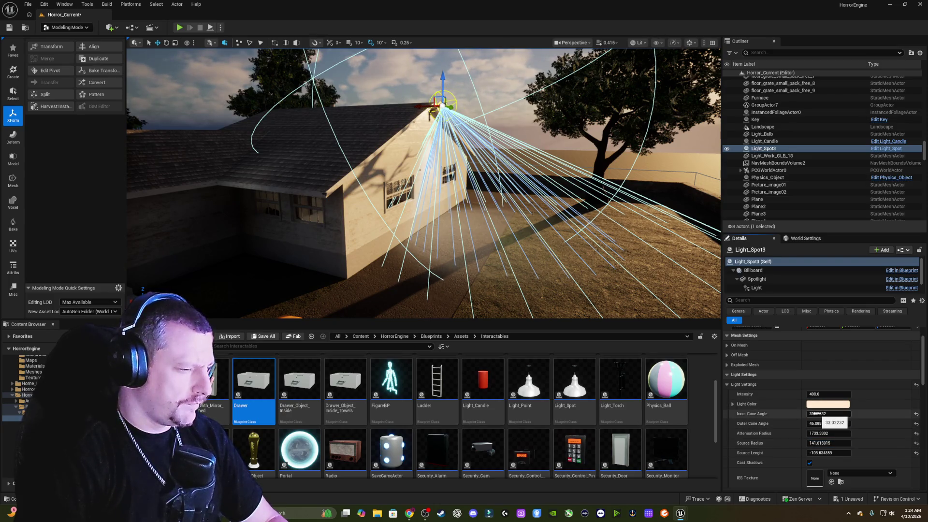
# Fine-tune the inner cone angle to about 34° and undo accidental intensity and source edits.
pyautogui.moveTo(816, 414); pyautogui.dragTo(818, 414)
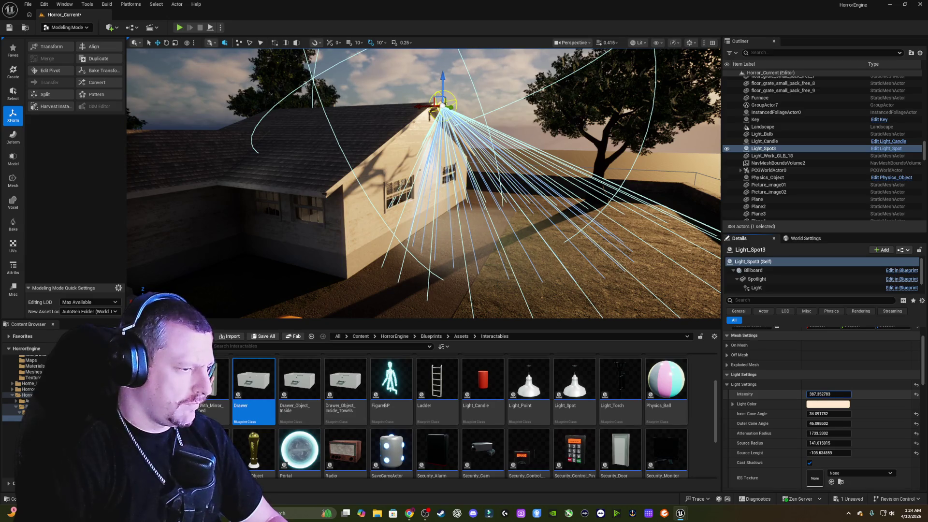
pyautogui.hotkey('ctrl', 'z')
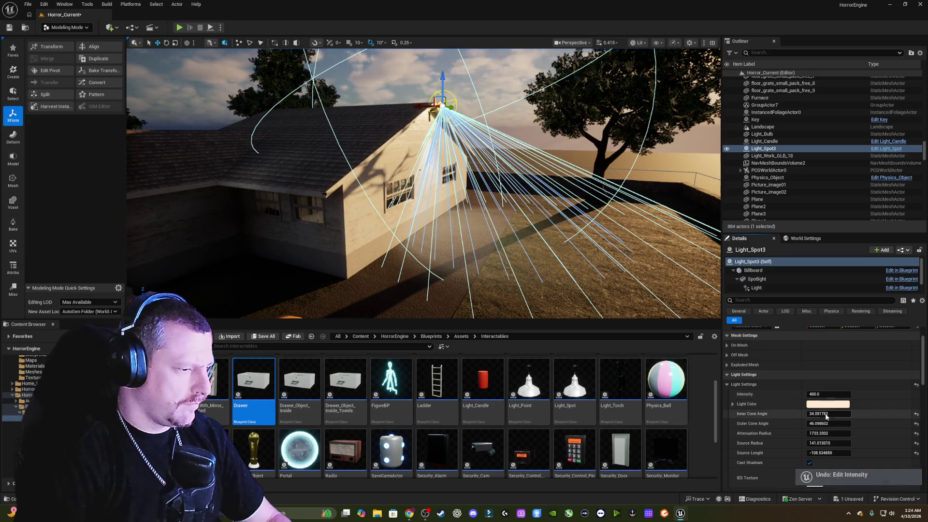
pyautogui.scroll(-2, 822, 430)
pyautogui.moveTo(822, 430); pyautogui.dragTo(818, 430)
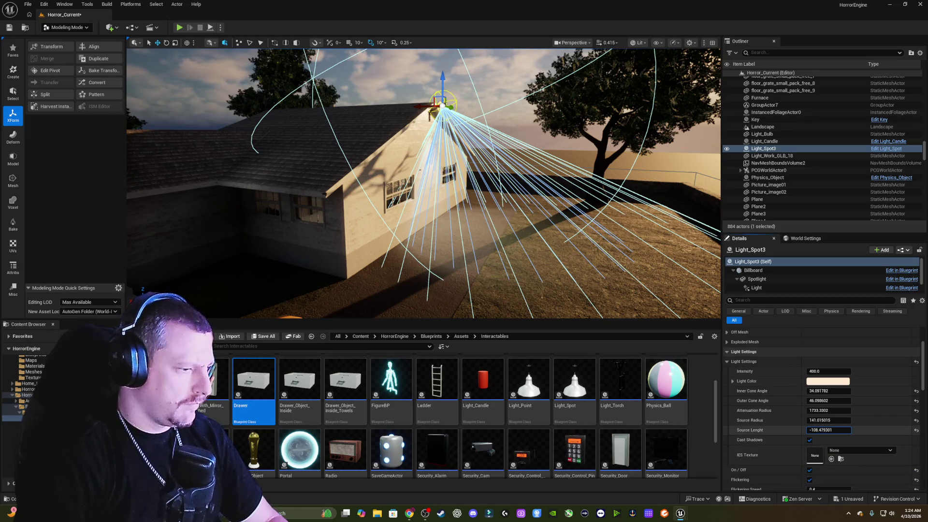
pyautogui.moveTo(819, 430); pyautogui.dragTo(819, 429)
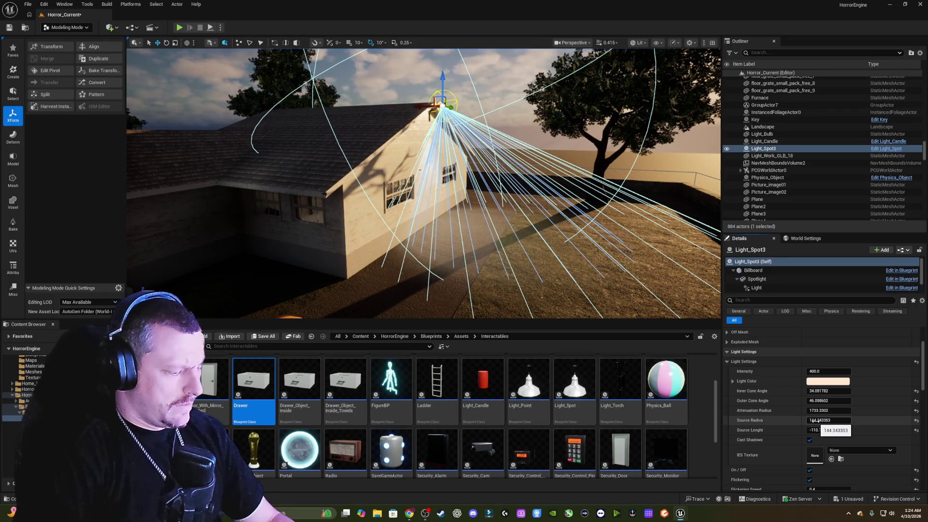
pyautogui.hotkey('ctrl', 'z')
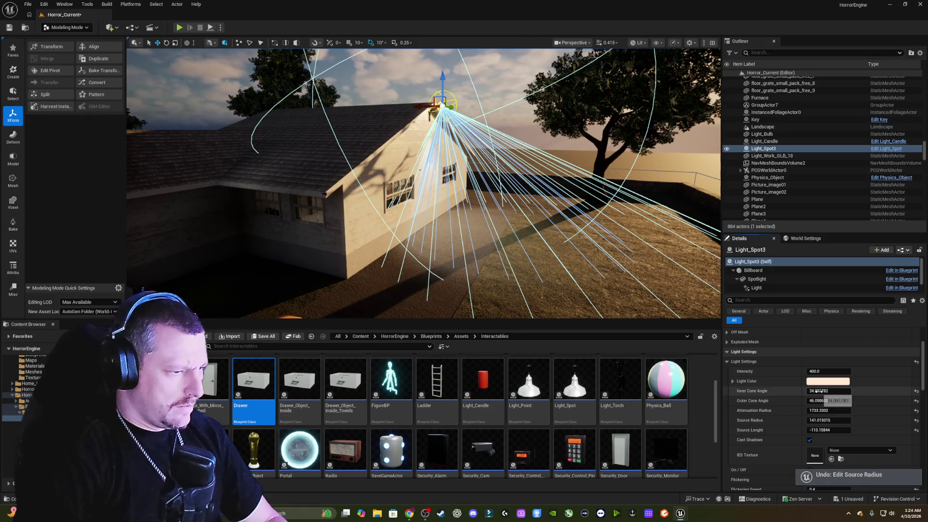
pyautogui.click(759, 288)
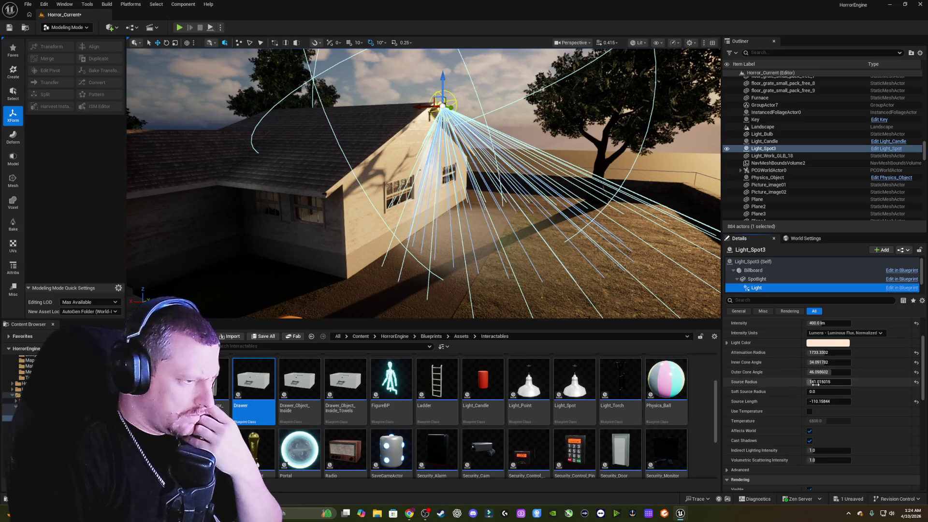
# Try source length values of 0 and 48, then revert the source length to -110.16.
pyautogui.moveTo(816, 384); pyautogui.dragTo(804, 383)
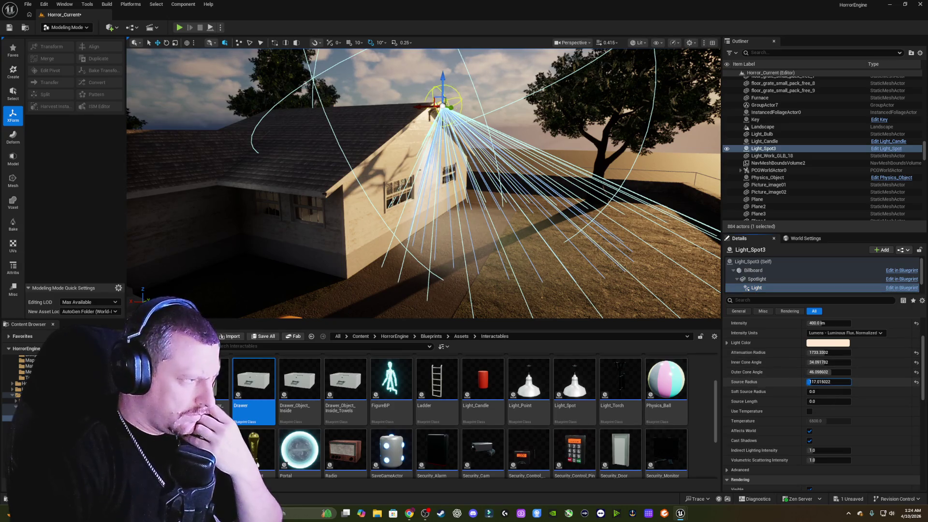
pyautogui.hotkey('ctrl', 'z')
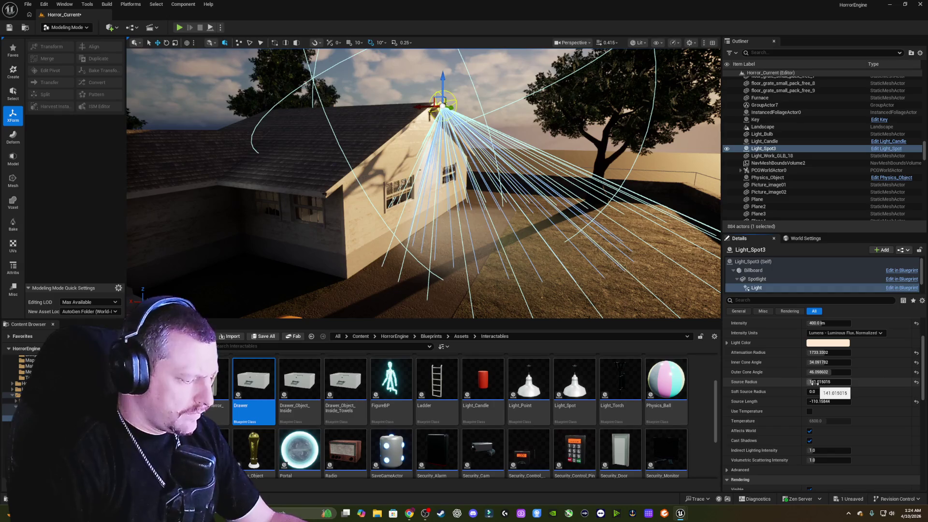
pyautogui.hotkey('ctrl', 'z')
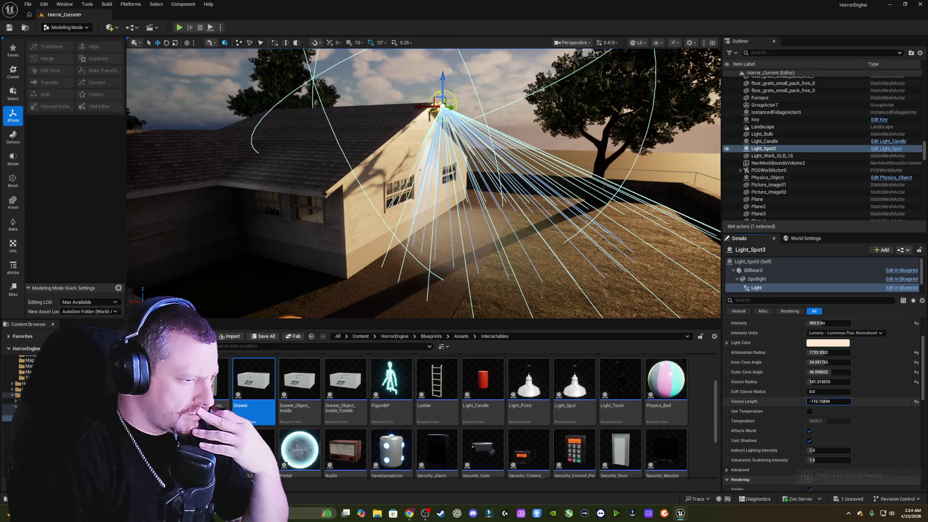
pyautogui.write('0')
pyautogui.press('Return')
pyautogui.write('48')
pyautogui.press('Return')
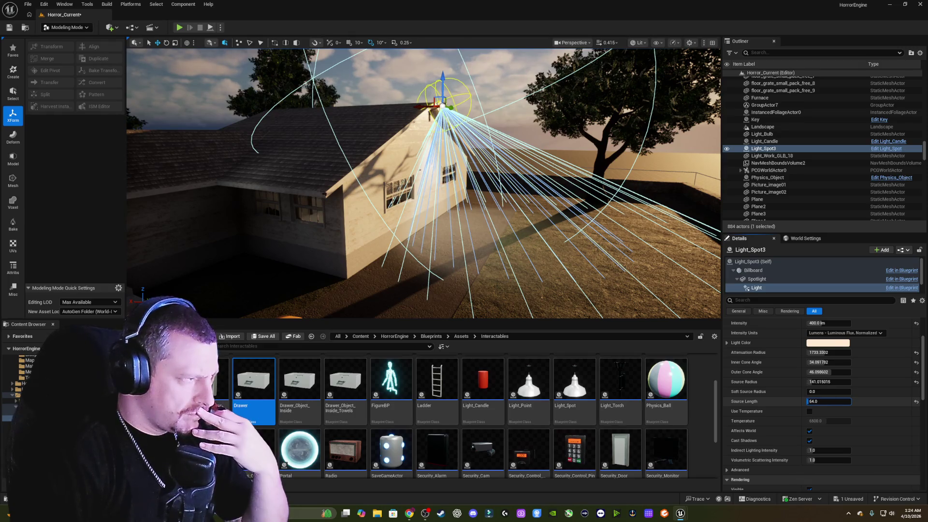
pyautogui.write('0')
pyautogui.press('Return')
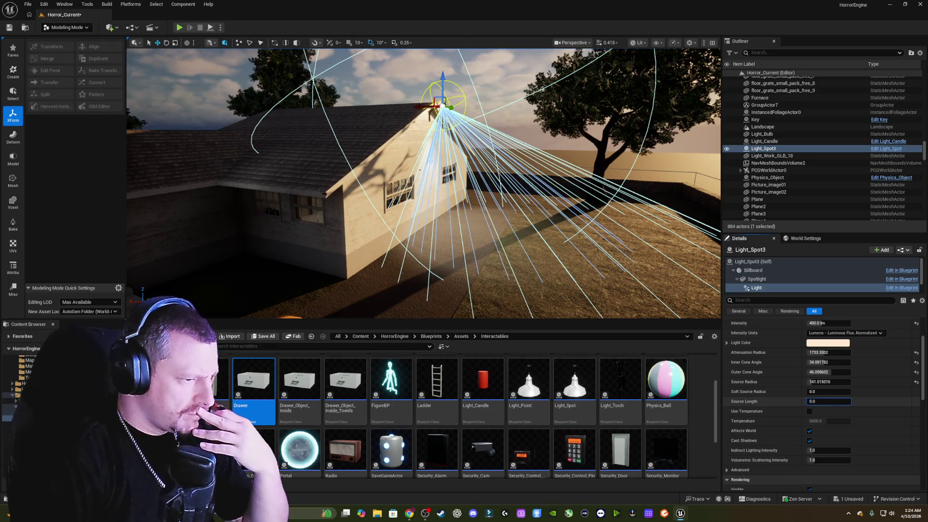
pyautogui.moveTo(826, 401); pyautogui.dragTo(832, 393)
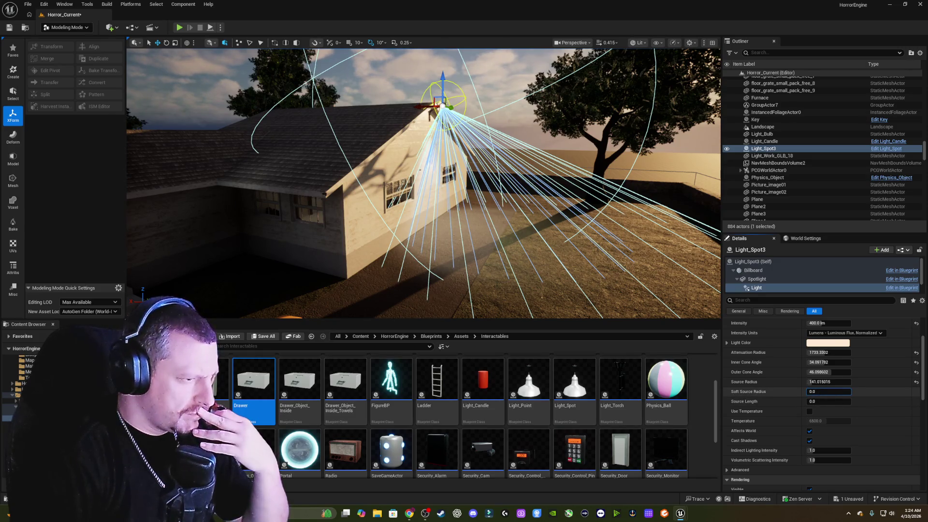
pyautogui.hotkey('ctrl', 'y')
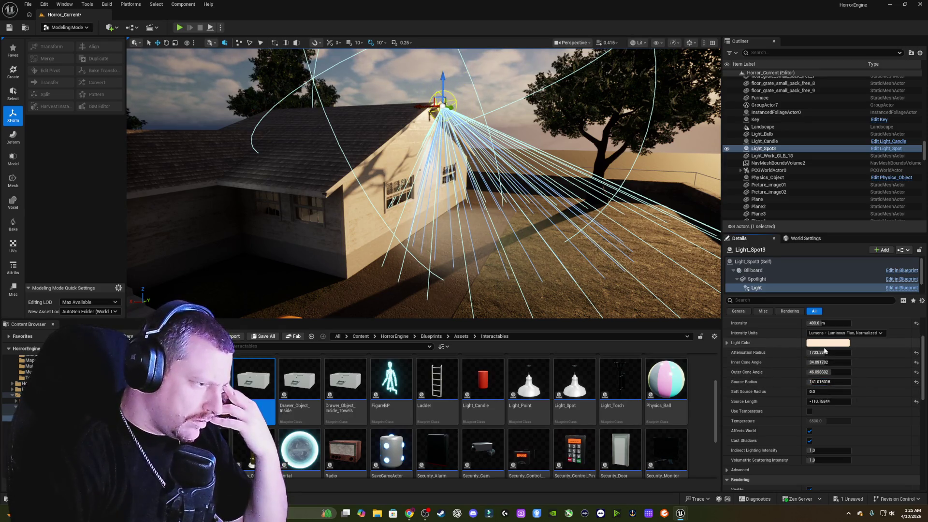
# Try a smaller attenuation radius, restore it to 1733.3302, and show Light_Spot3's own light settings.
pyautogui.moveTo(822, 353); pyautogui.dragTo(816, 353)
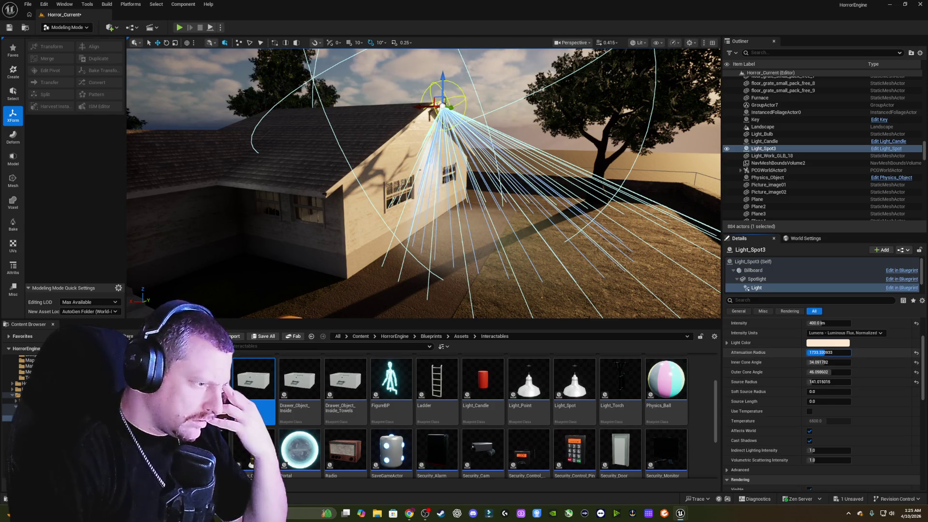
pyautogui.moveTo(822, 402); pyautogui.dragTo(812, 402)
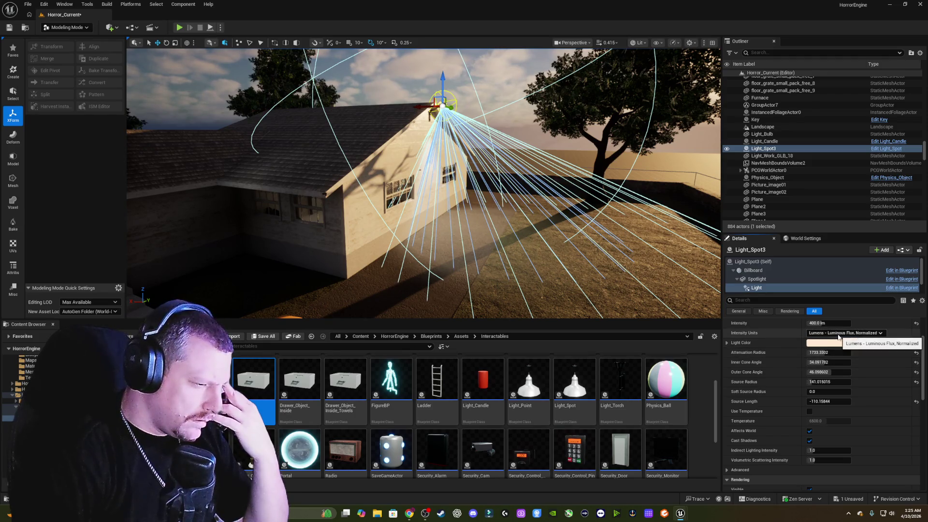
pyautogui.click(764, 261)
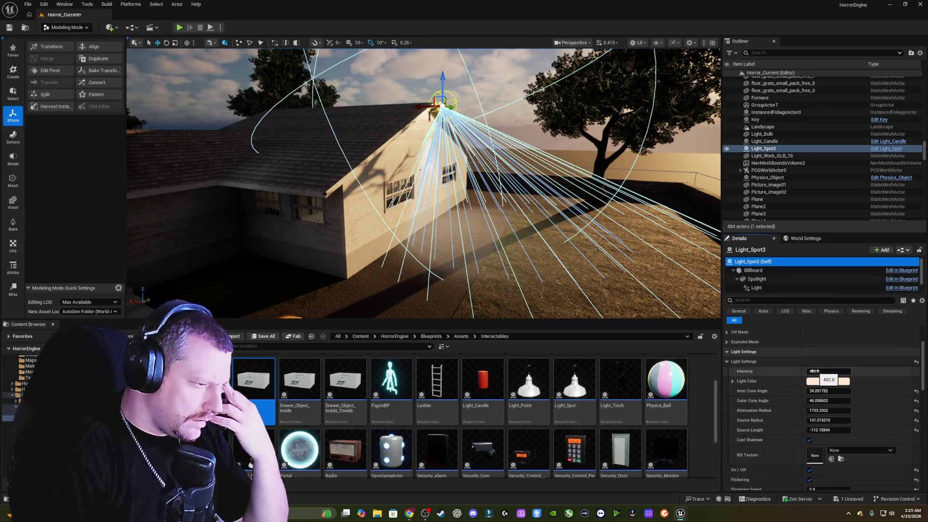
# Reduce the roof spotlight's attenuation radius to about 1312 and source radius to about 120.
pyautogui.scroll(-2, 822, 377)
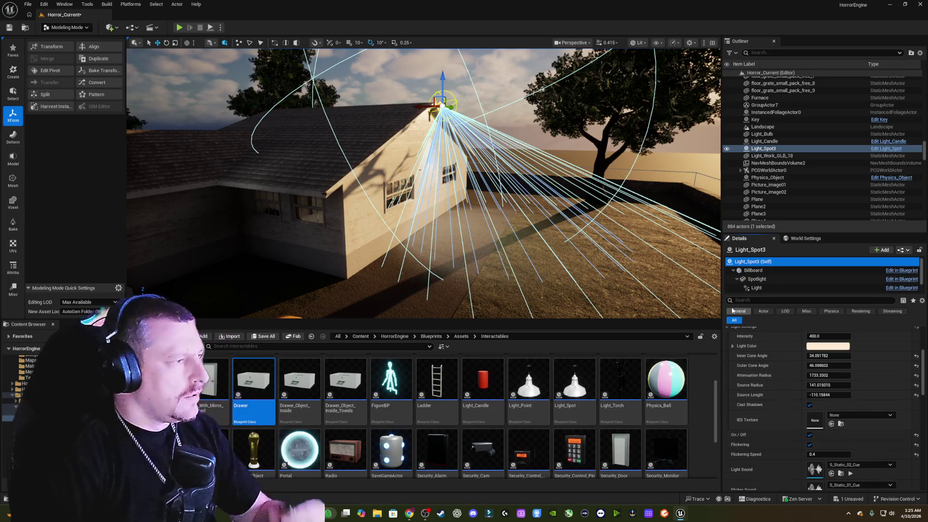
pyautogui.moveTo(555, 213)
pyautogui.mouseDown()
pyautogui.moveTo(537, 174)
pyautogui.moveTo(529, 201)
pyautogui.mouseUp()
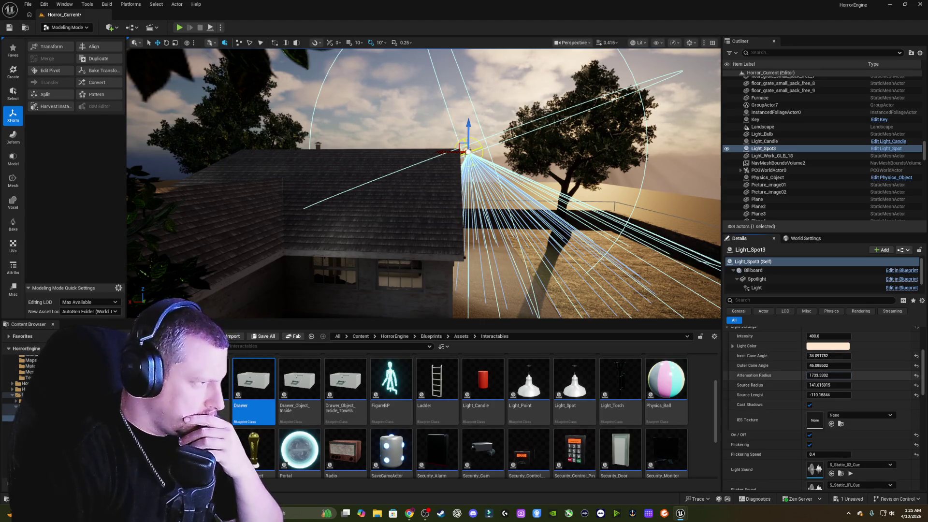
pyautogui.moveTo(828, 375)
pyautogui.mouseDown()
pyautogui.moveTo(790, 375)
pyautogui.moveTo(817, 375)
pyautogui.mouseUp()
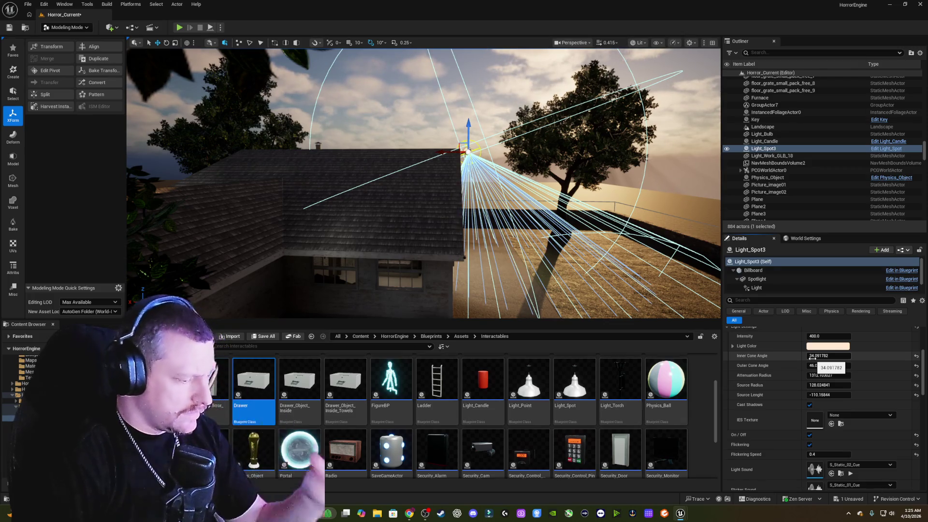
pyautogui.moveTo(290, 251)
pyautogui.mouseDown()
pyautogui.moveTo(130, 236)
pyautogui.moveTo(130, 141)
pyautogui.moveTo(247, 179)
pyautogui.moveTo(266, 120)
pyautogui.moveTo(285, 140)
pyautogui.mouseUp()
# Frame Light_Spot3 and rotate it by -10° to re-aim its light cone.
pyautogui.press('f')
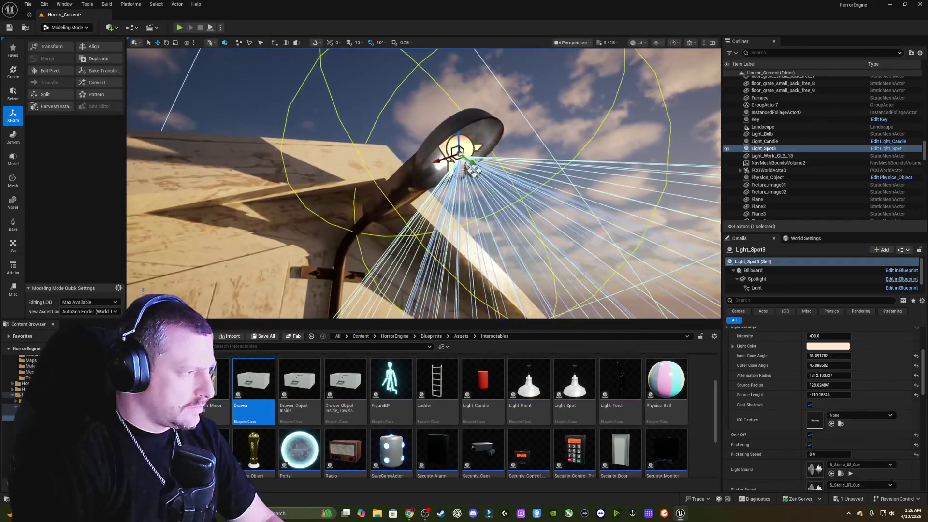
pyautogui.press('e')
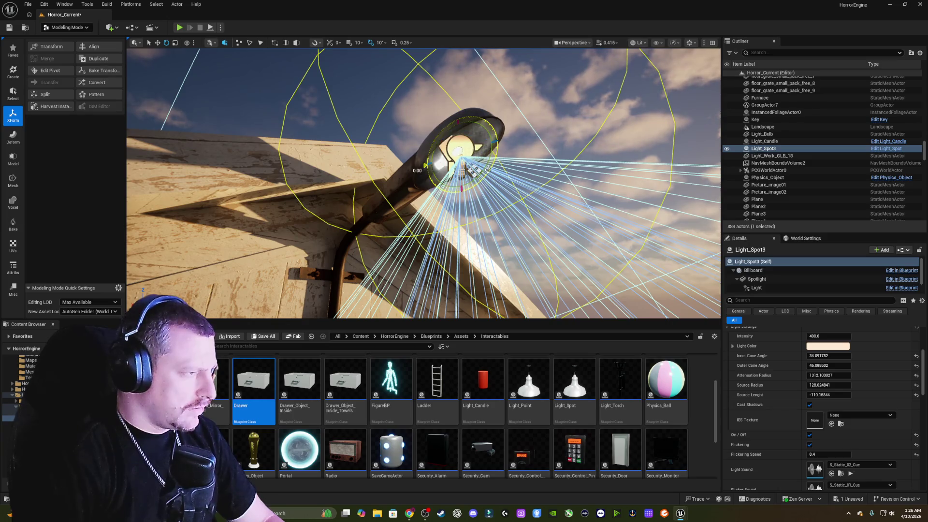
pyautogui.moveTo(473, 170); pyautogui.dragTo(475, 171)
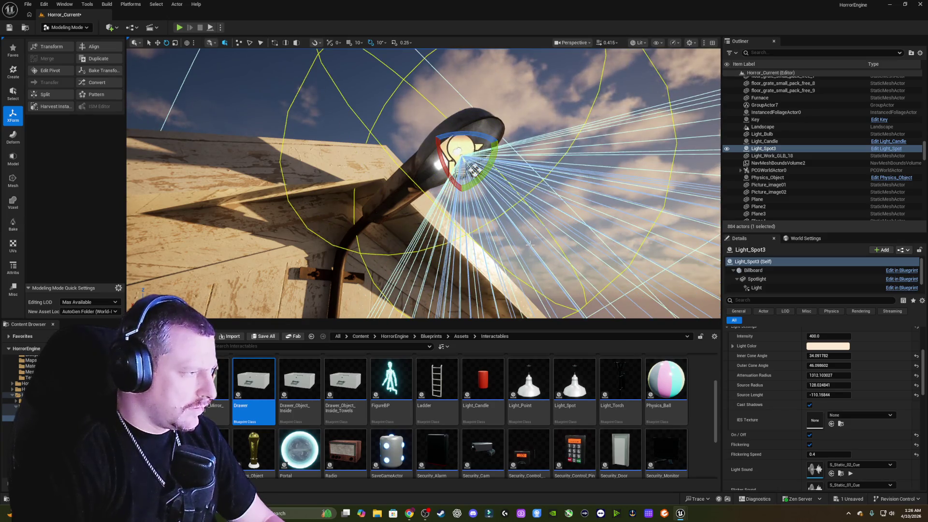
pyautogui.moveTo(529, 244)
pyautogui.mouseDown()
pyautogui.moveTo(522, 251)
pyautogui.moveTo(527, 232)
pyautogui.moveTo(561, 234)
pyautogui.mouseUp()
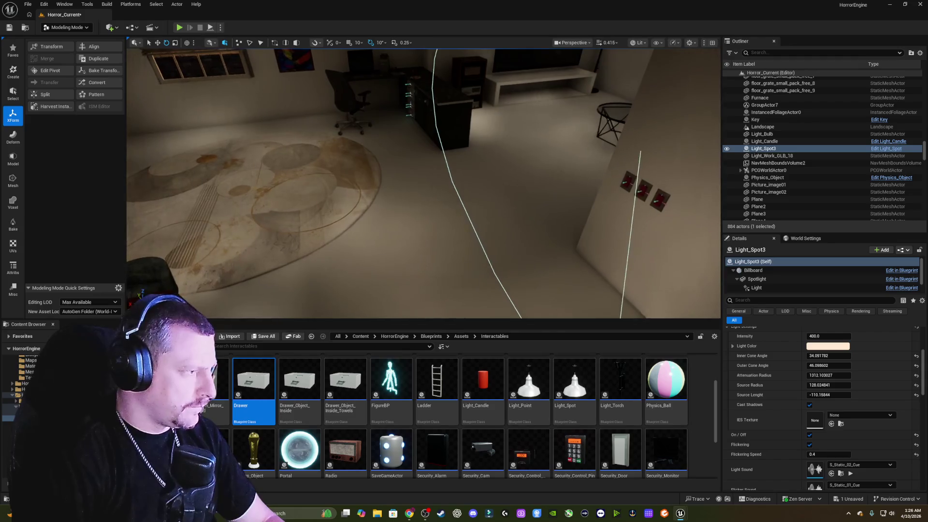
pyautogui.rightClick(467, 26)
pyautogui.click(484, 259)
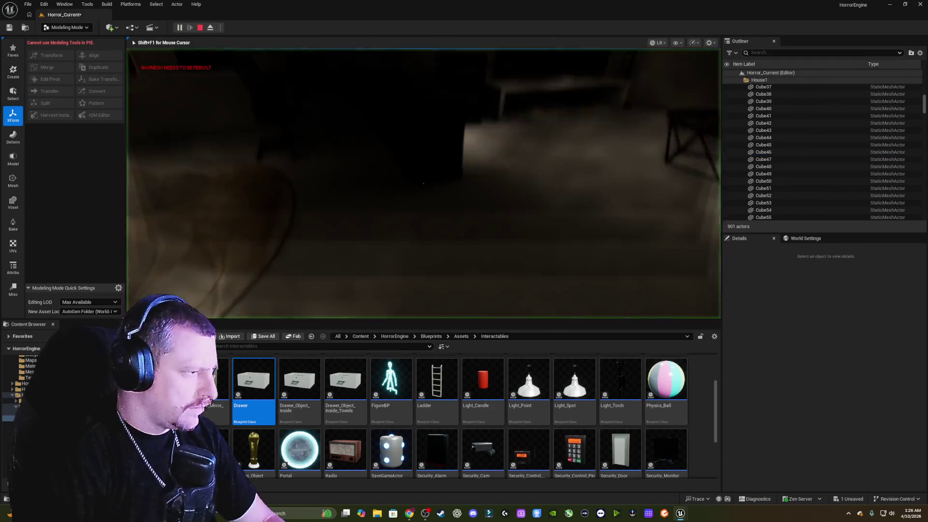
pyautogui.press('w')
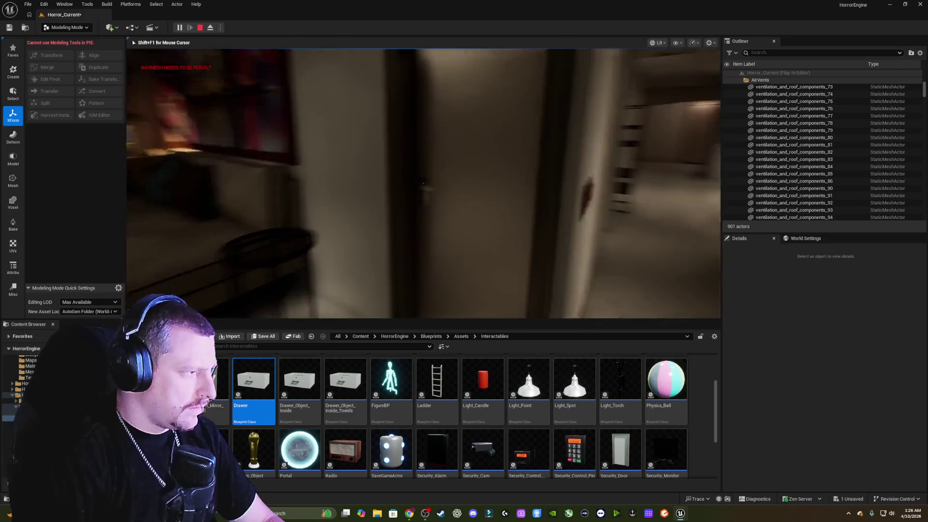
pyautogui.press('w')
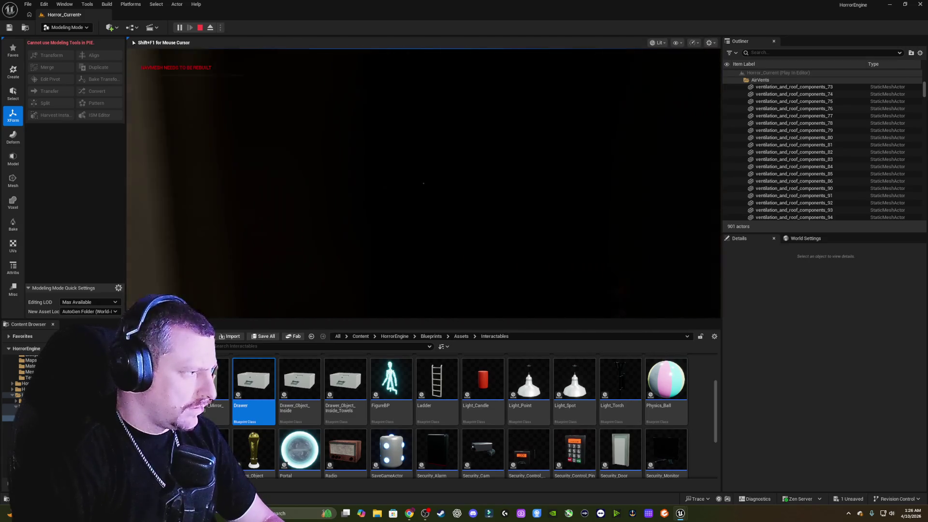
pyautogui.press('e')
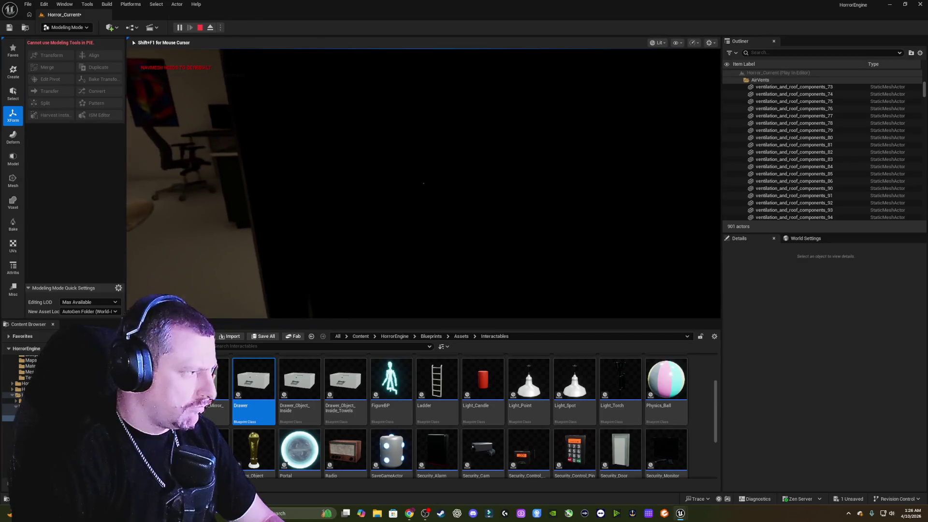
pyautogui.press('w')
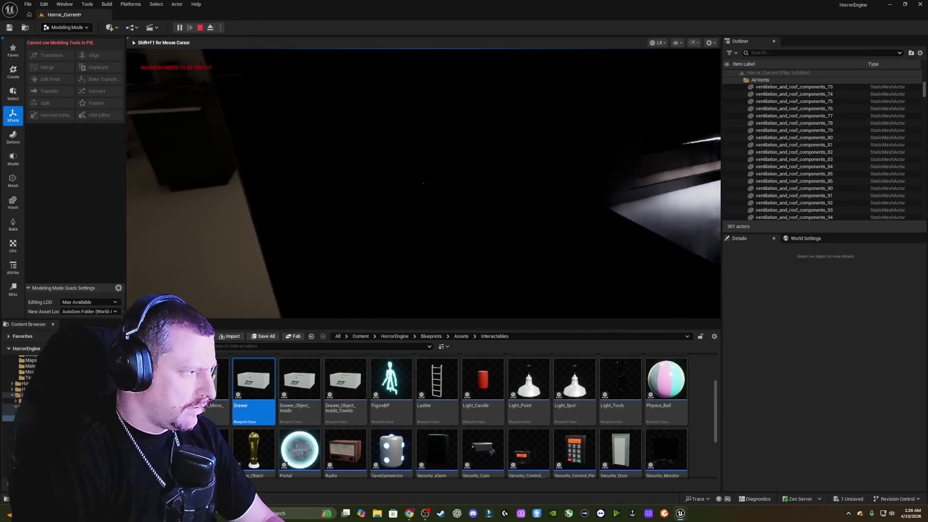
pyautogui.press('w')
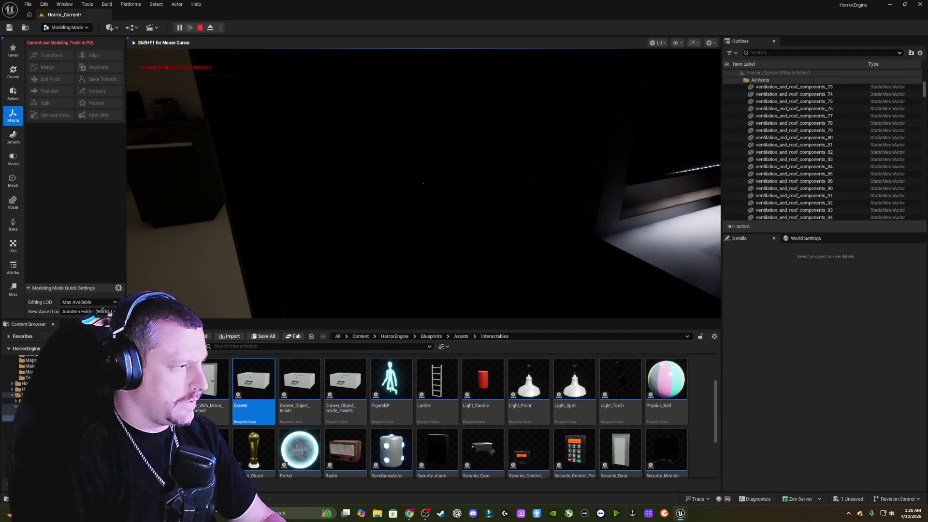
pyautogui.press('e')
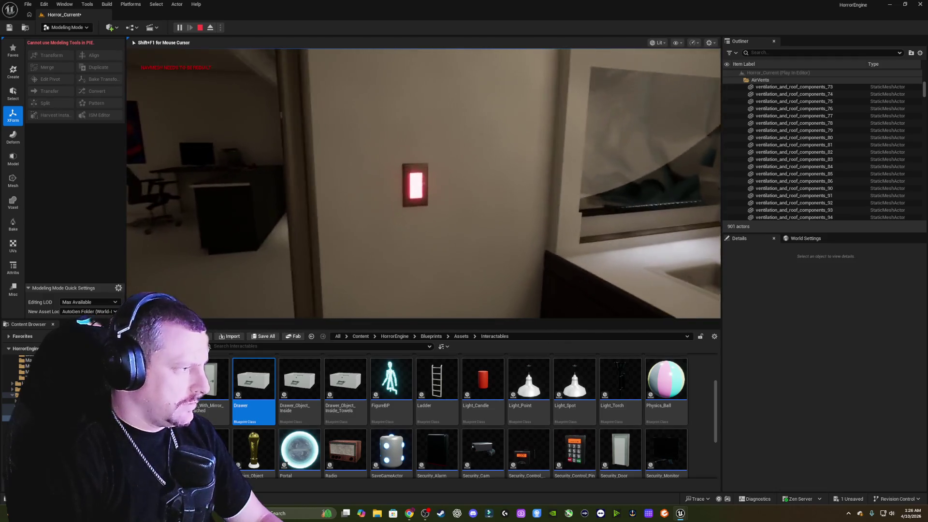
pyautogui.press('e')
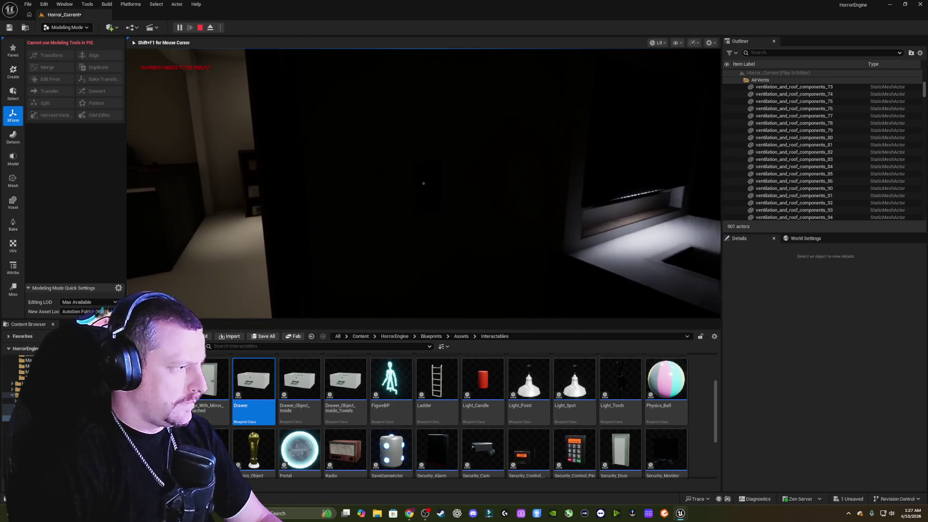
pyautogui.press('e')
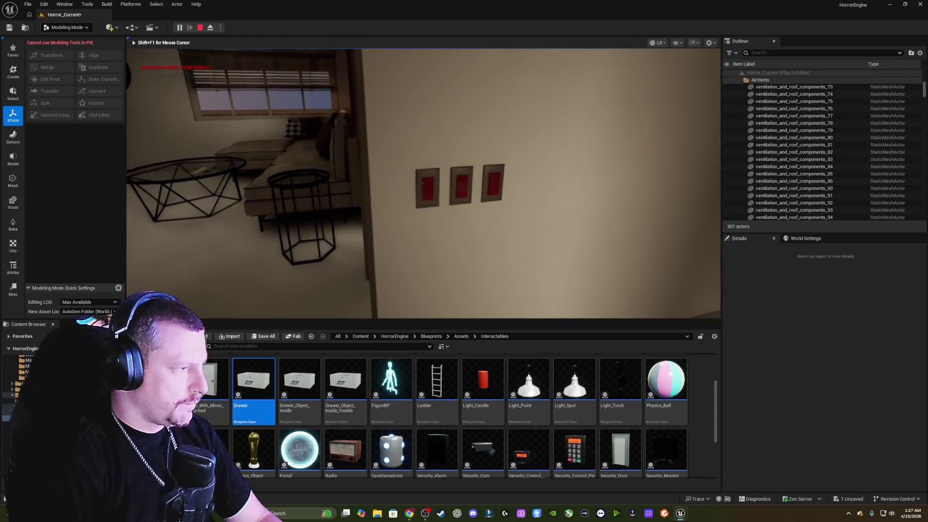
pyautogui.press('e')
pyautogui.press('e')
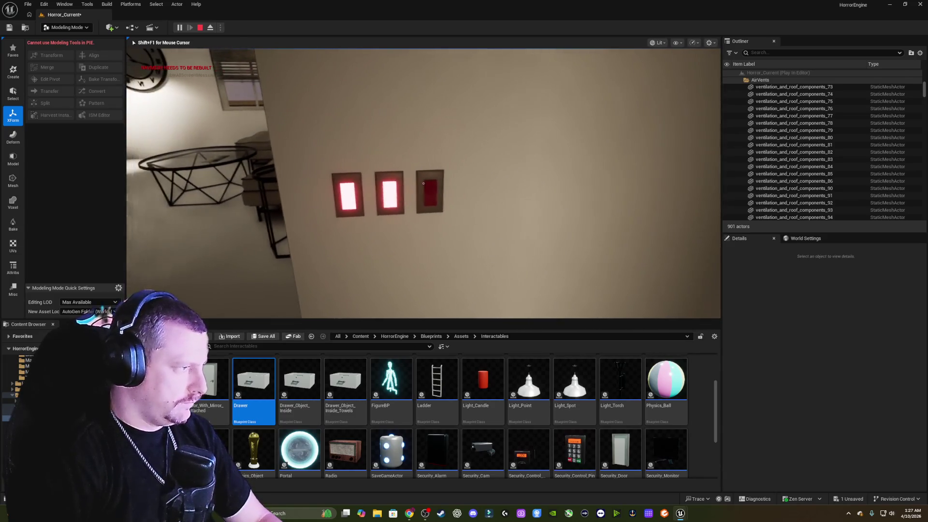
pyautogui.press('e')
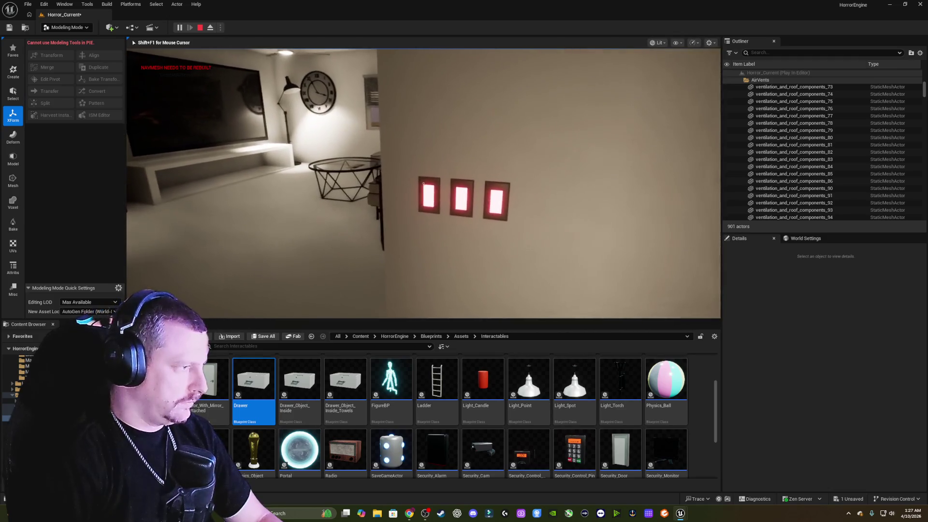
pyautogui.press('e')
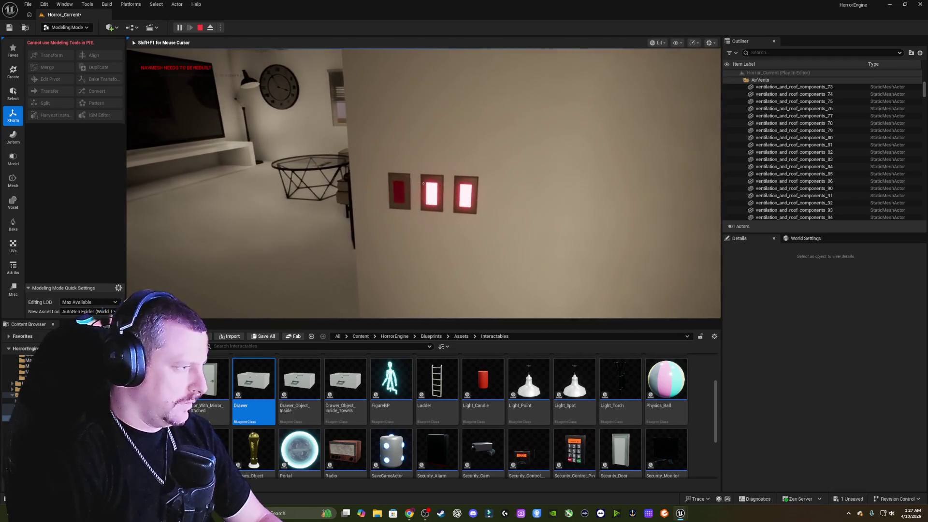
pyautogui.press('e')
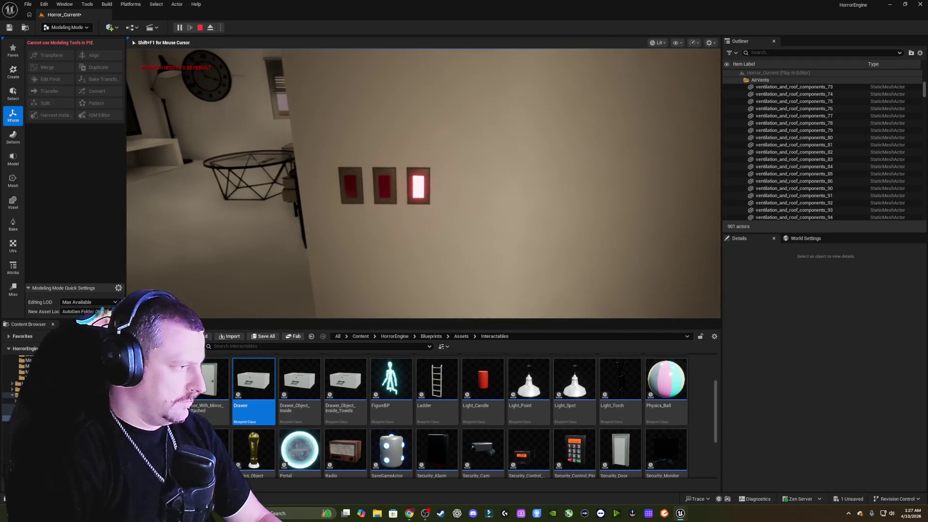
pyautogui.press('e')
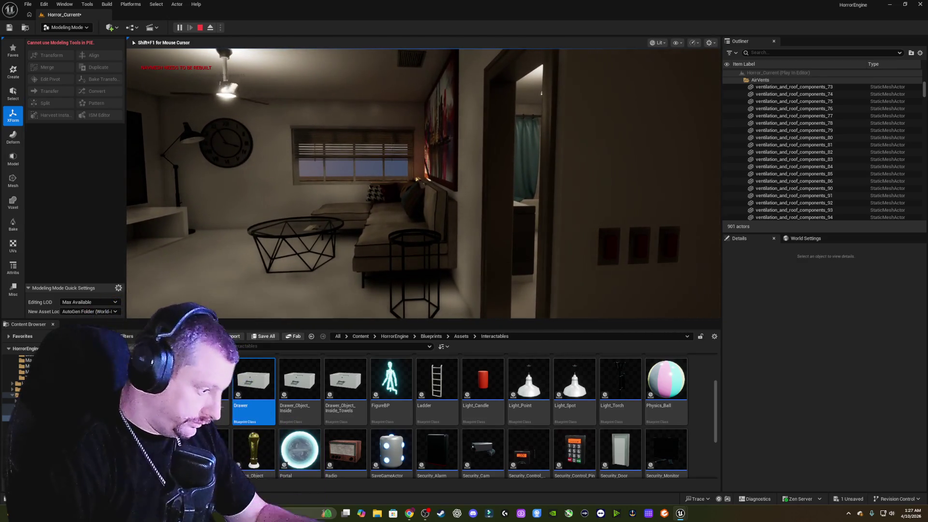
pyautogui.moveTo(423, 182)
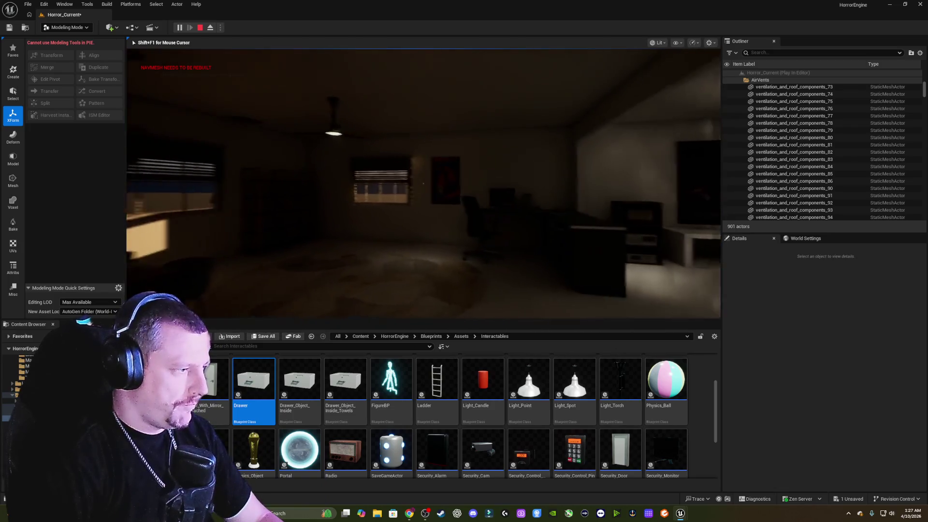
pyautogui.press('d')
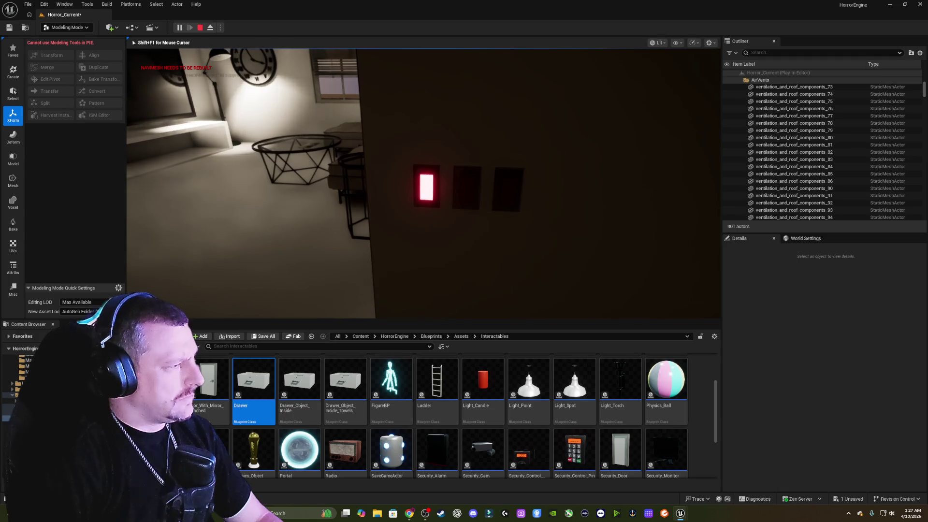
pyautogui.press('Escape')
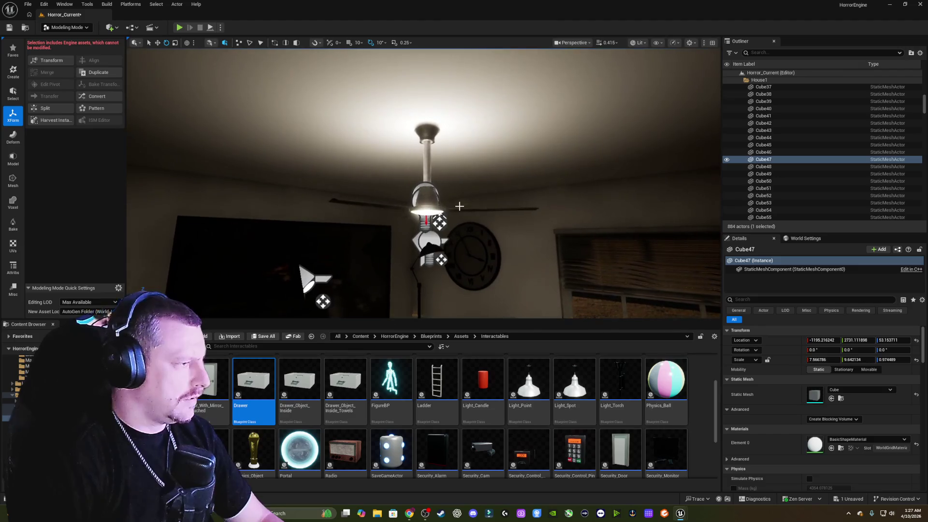
# Switch off the ceiling-fan point light Light_Point5, then start a Play From Here session at Cube47.
pyautogui.click(424, 221)
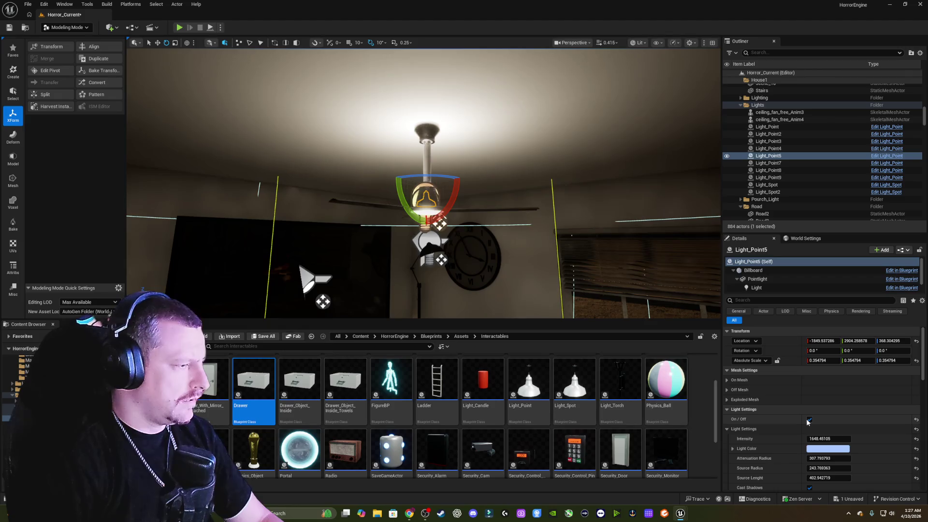
pyautogui.click(809, 419)
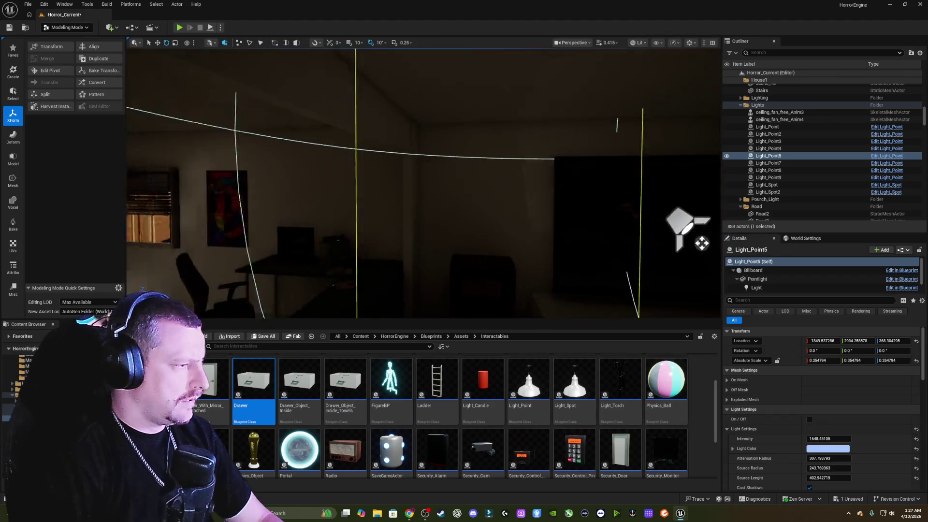
pyautogui.rightClick(464, 225)
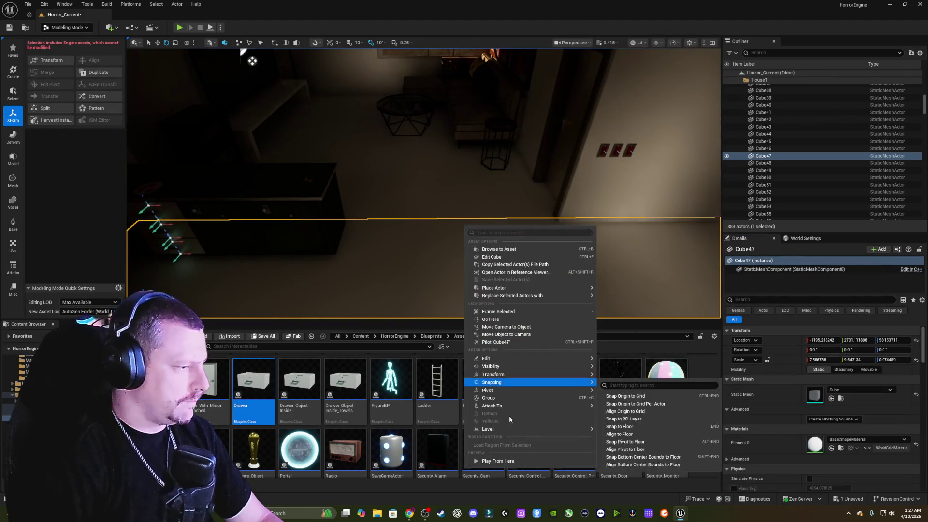
pyautogui.moveTo(507, 429)
pyautogui.click(512, 462)
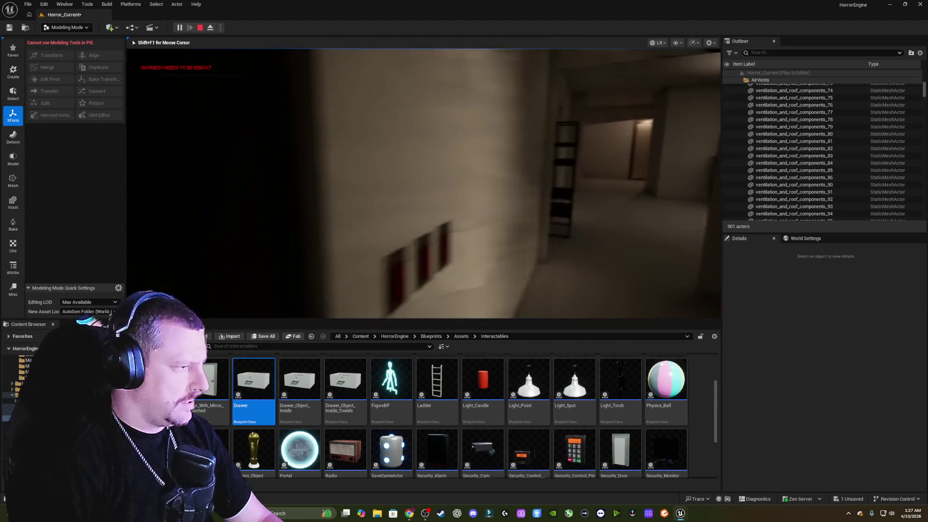
# Turn on two wall switches, walk the hallway into the dining room, then end the playtest.
pyautogui.press('e')
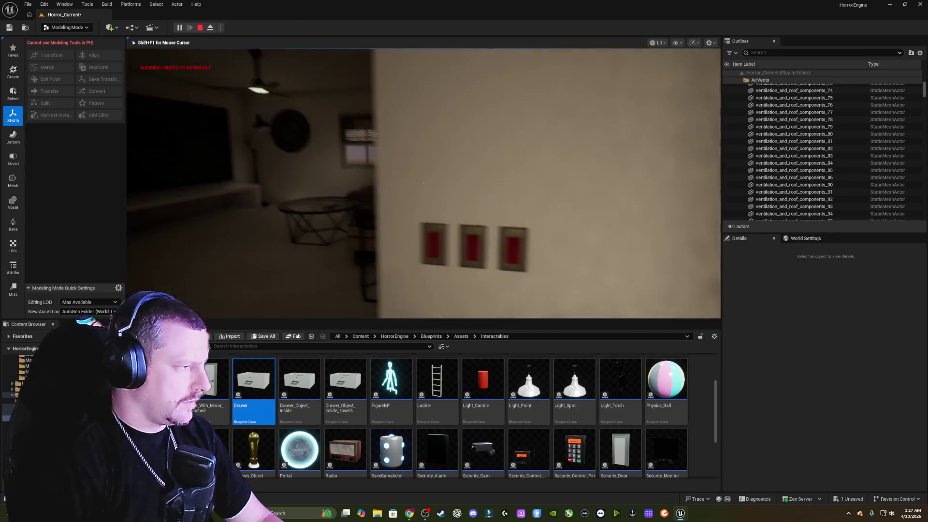
pyautogui.press('e')
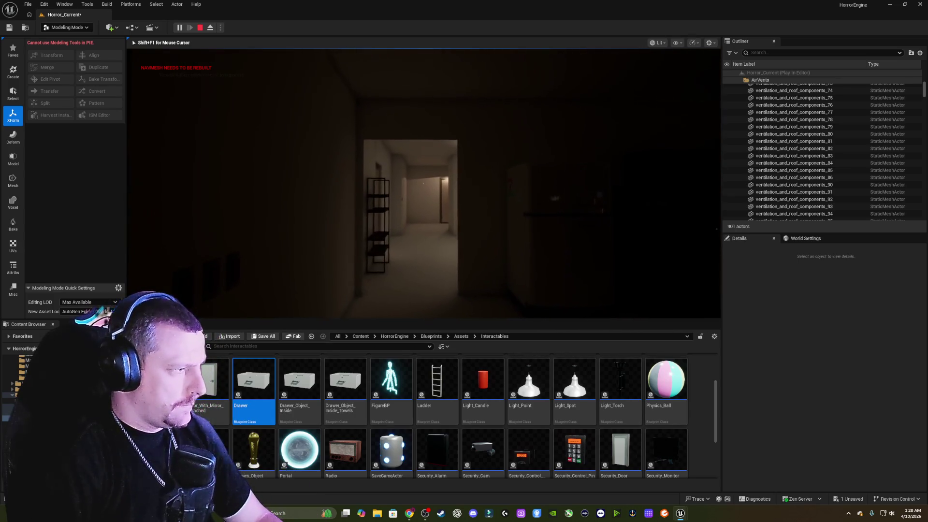
pyautogui.press('w')
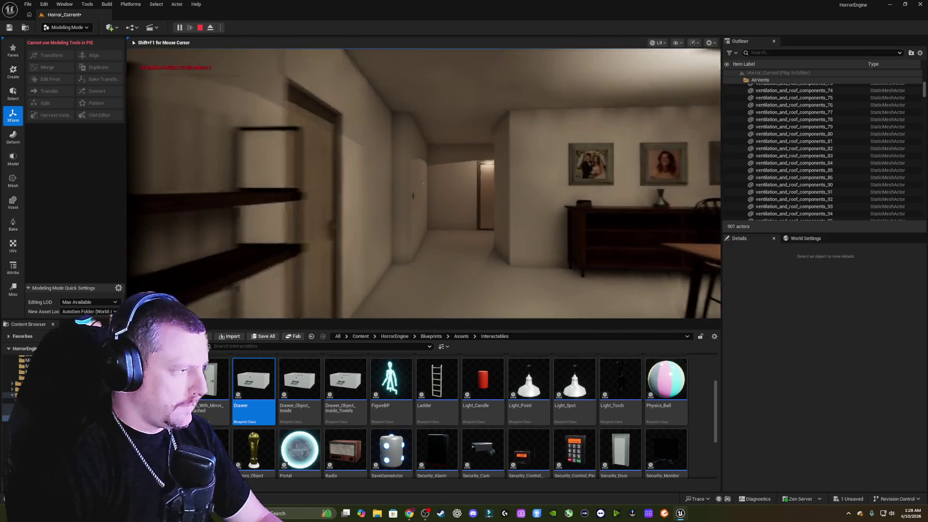
pyautogui.press('w')
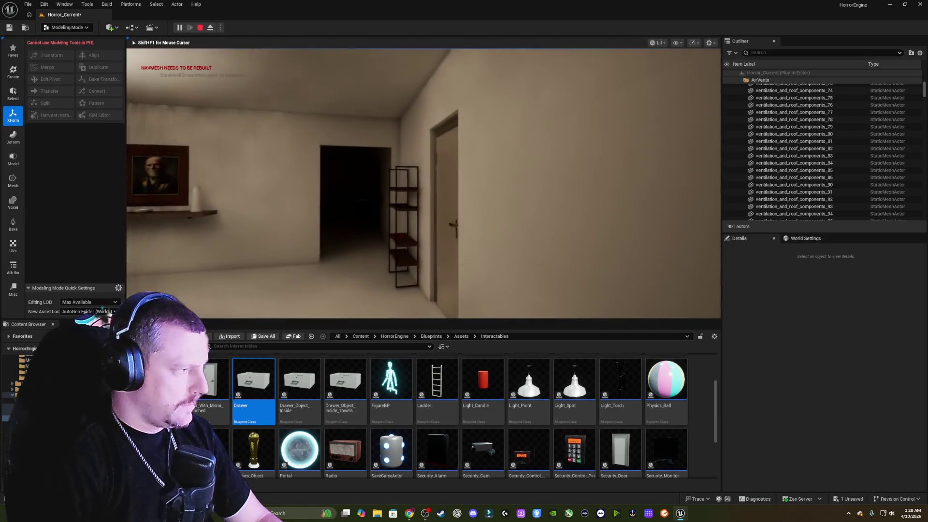
pyautogui.press('w')
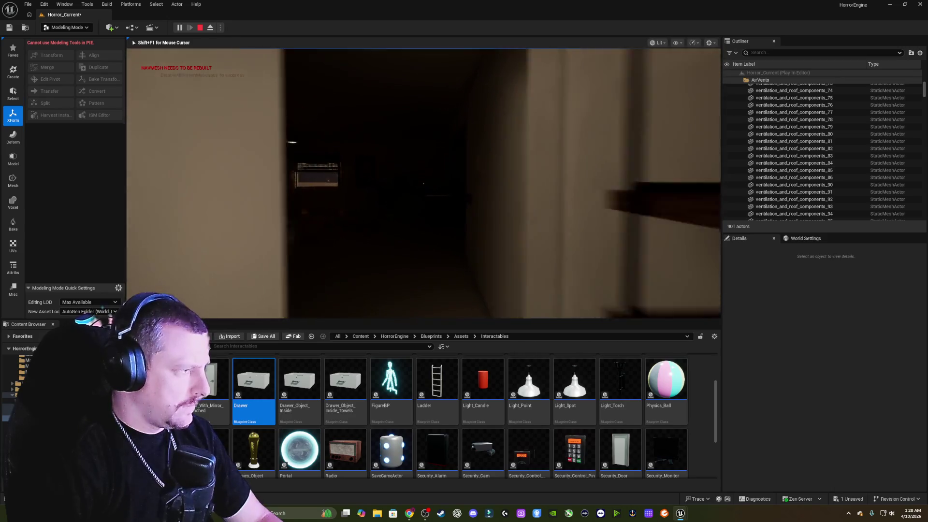
pyautogui.press('w')
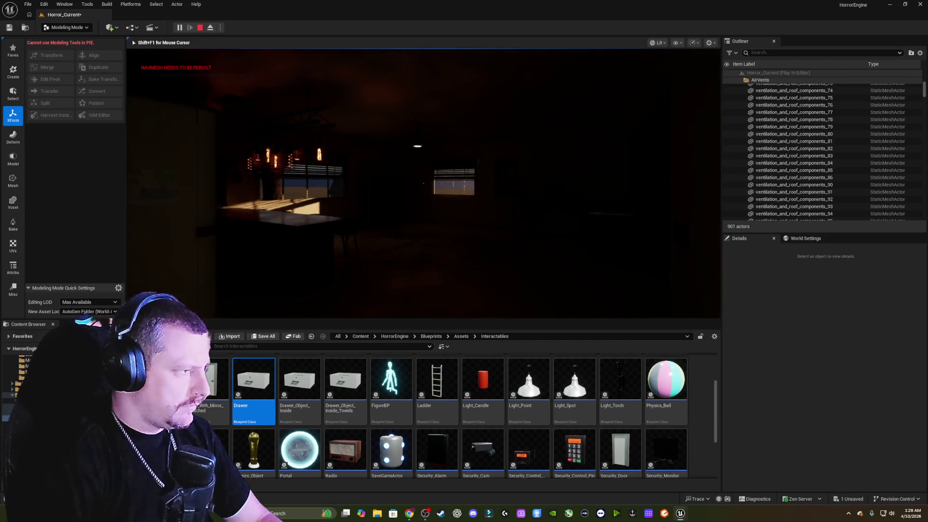
pyautogui.press('w')
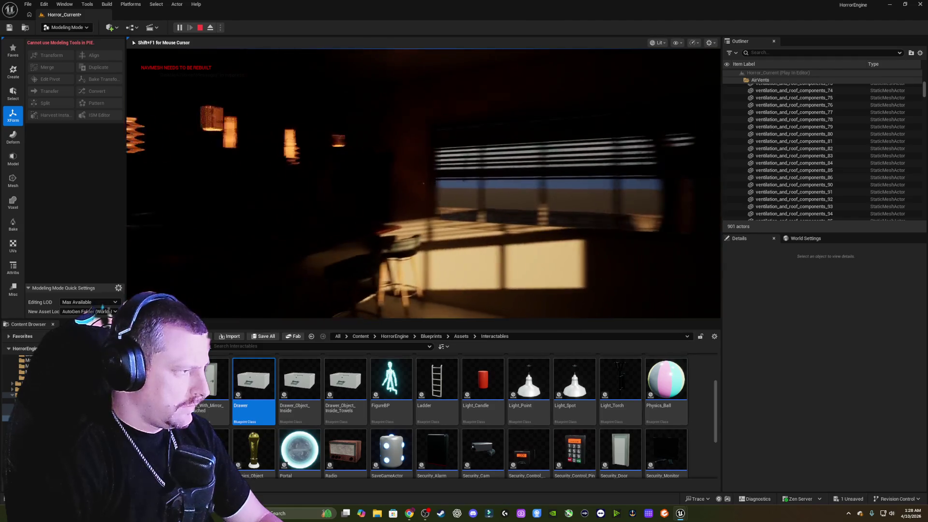
pyautogui.press('w')
pyautogui.press('w')
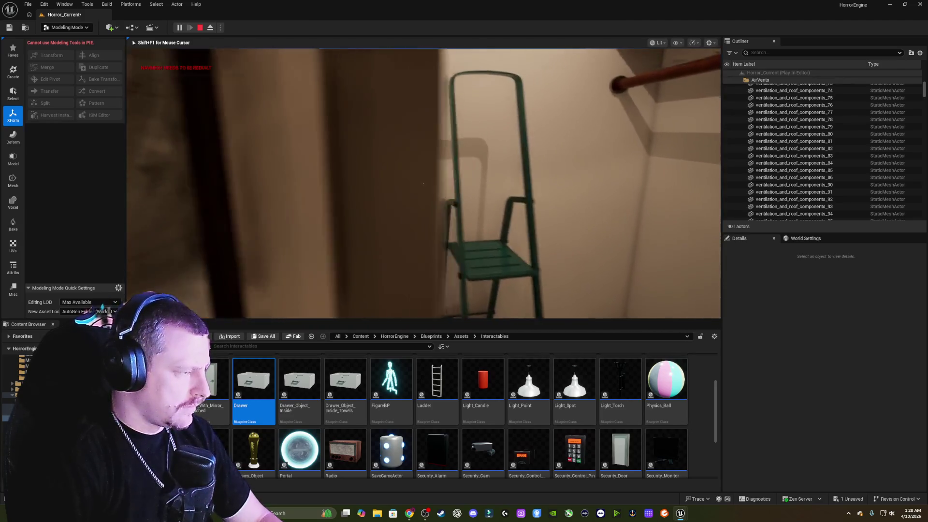
pyautogui.press('Escape')
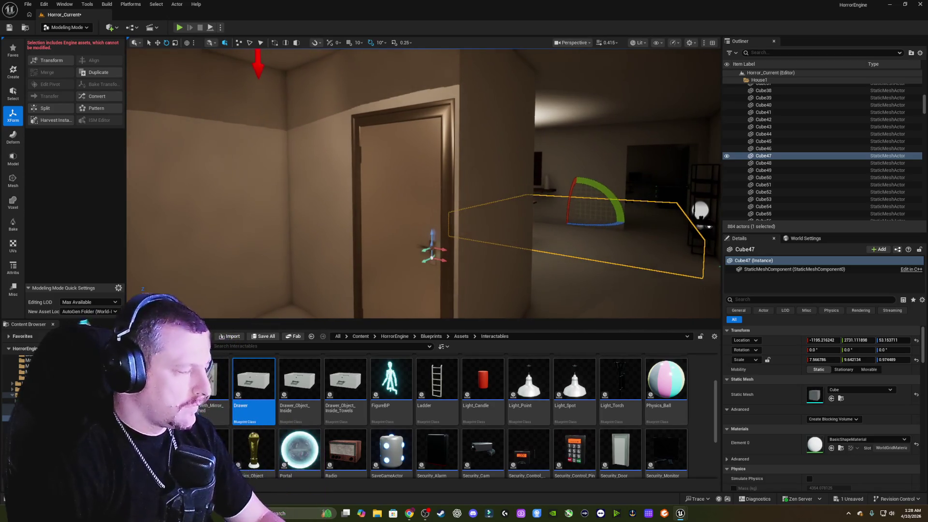
# Duplicate the wall switch Controller_Button8 and slide the copy along the wall toward the door.
pyautogui.press('Up')
pyautogui.press('Up')
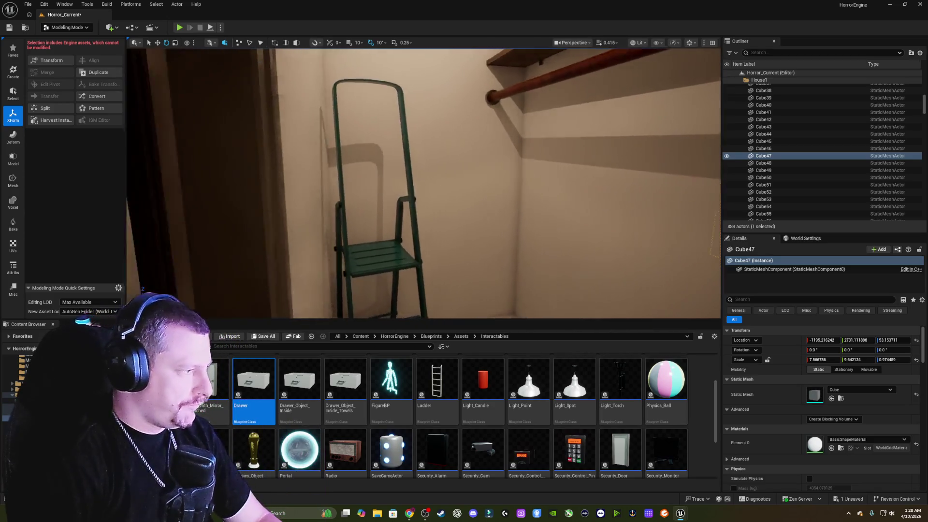
pyautogui.press('Down')
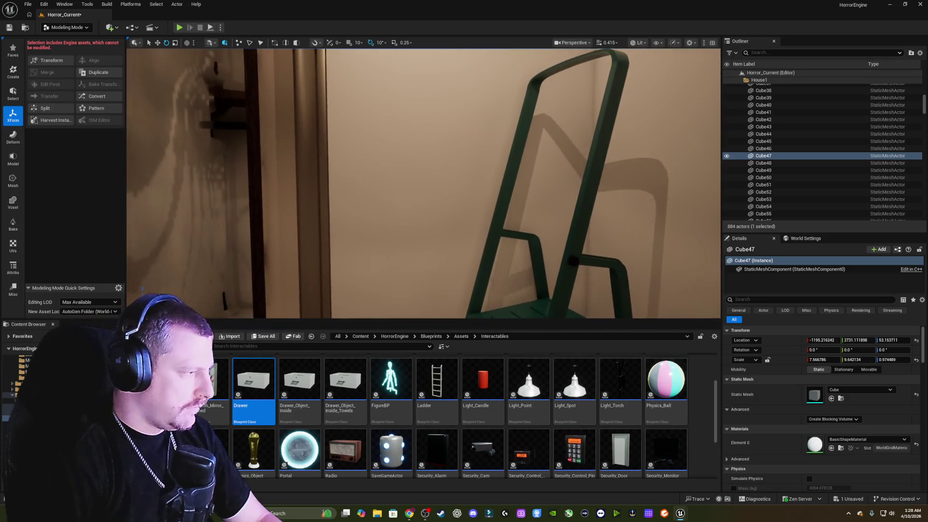
pyautogui.press('Right')
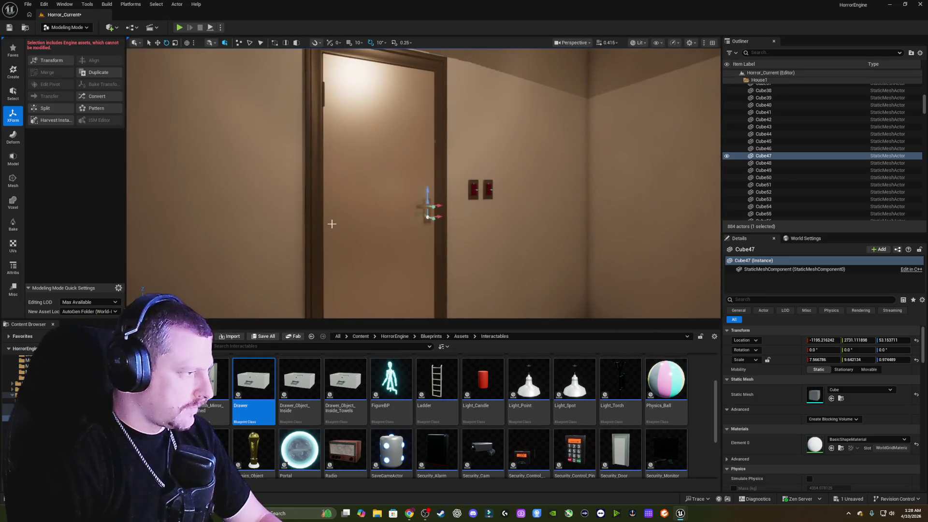
pyautogui.click(473, 192)
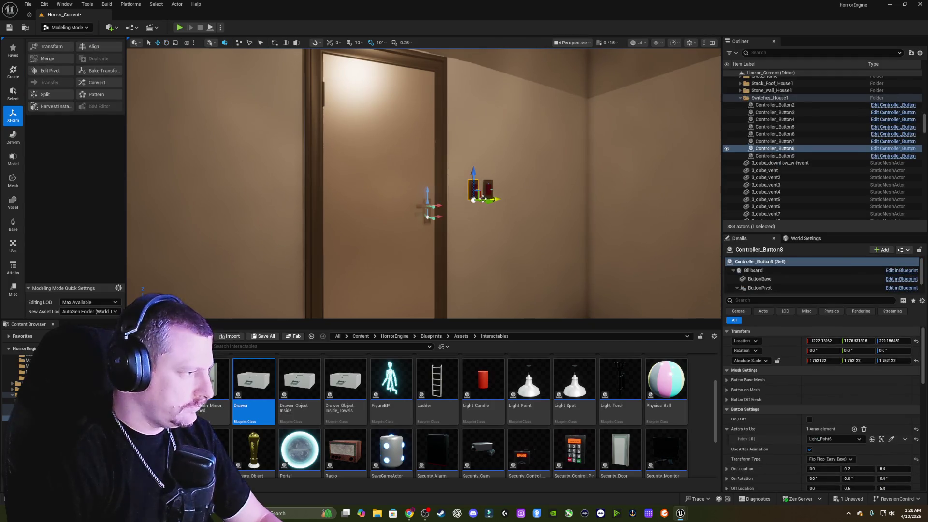
pyautogui.moveTo(486, 202); pyautogui.dragTo(677, 228)
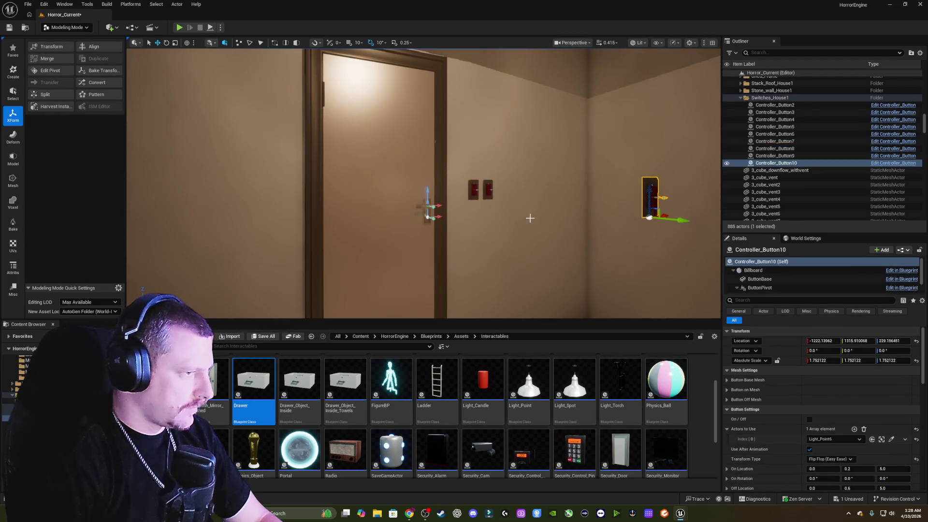
pyautogui.press('Right')
pyautogui.press('Right')
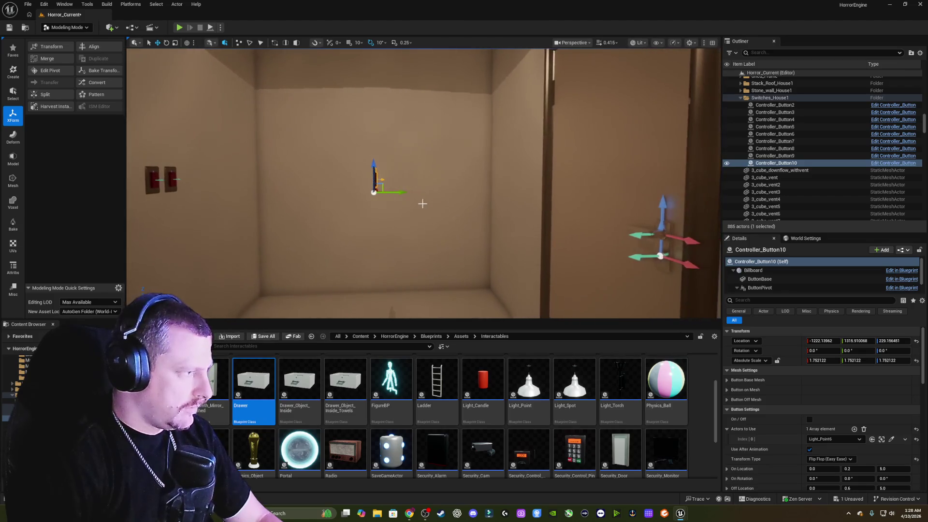
pyautogui.press('Right')
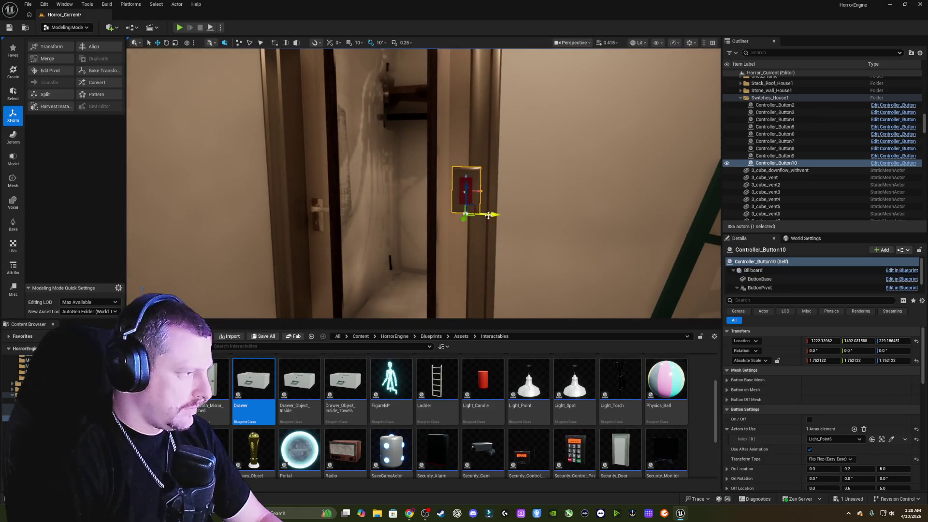
pyautogui.moveTo(488, 215); pyautogui.dragTo(556, 215)
pyautogui.press('Right')
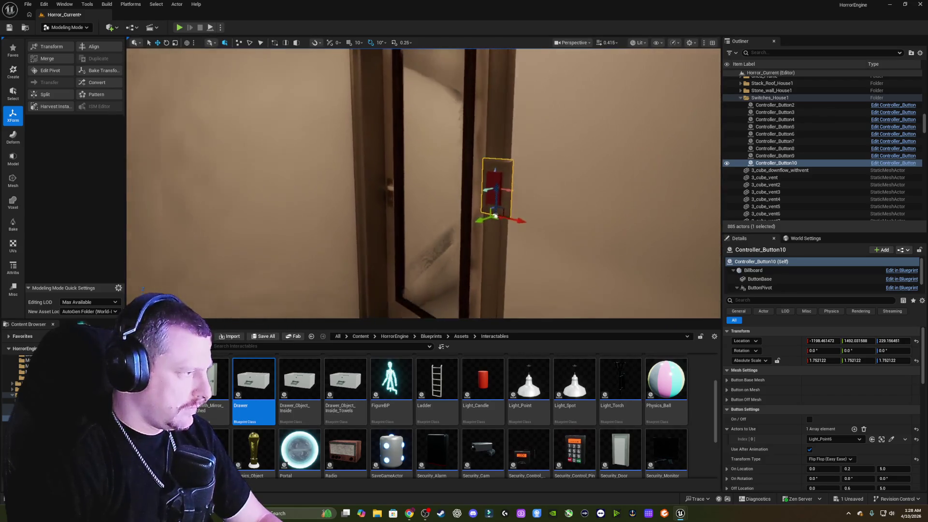
# Rotate the new switch -90° on Z and place it on the wall beside the doorway.
pyautogui.press('e')
pyautogui.moveTo(554, 221); pyautogui.dragTo(543, 209)
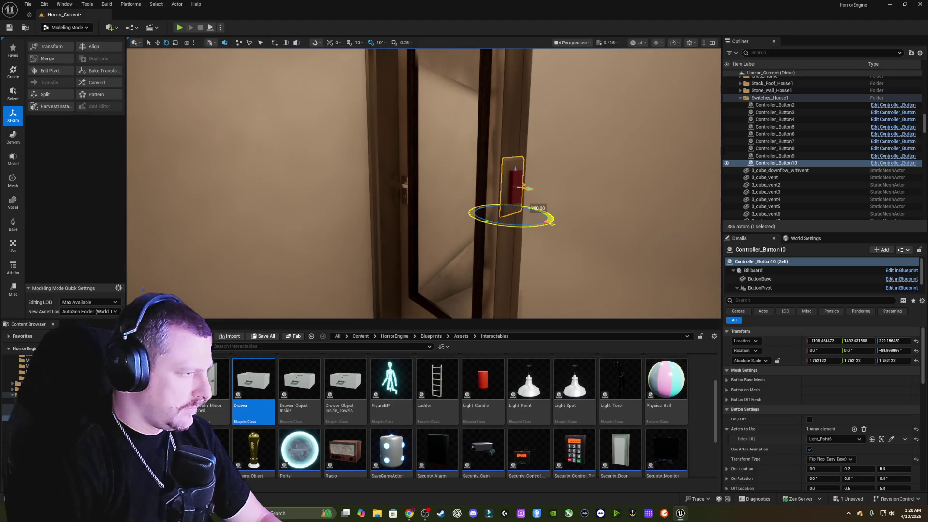
pyautogui.moveTo(534, 221); pyautogui.dragTo(337, 184)
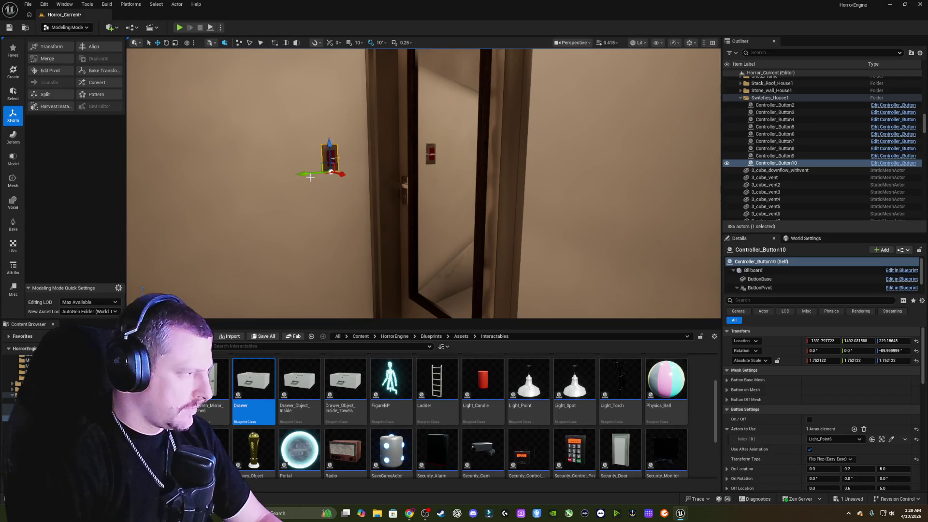
pyautogui.moveTo(306, 174); pyautogui.dragTo(240, 180)
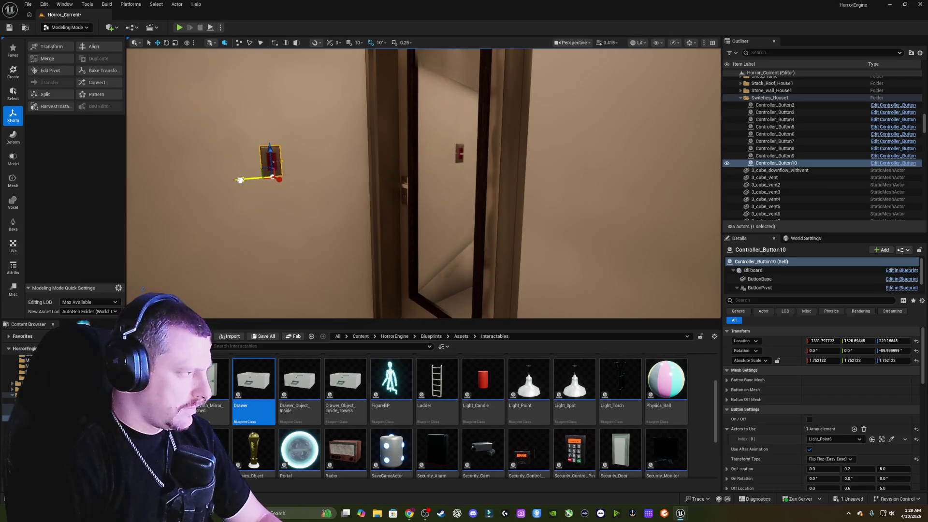
pyautogui.moveTo(343, 192); pyautogui.dragTo(309, 192)
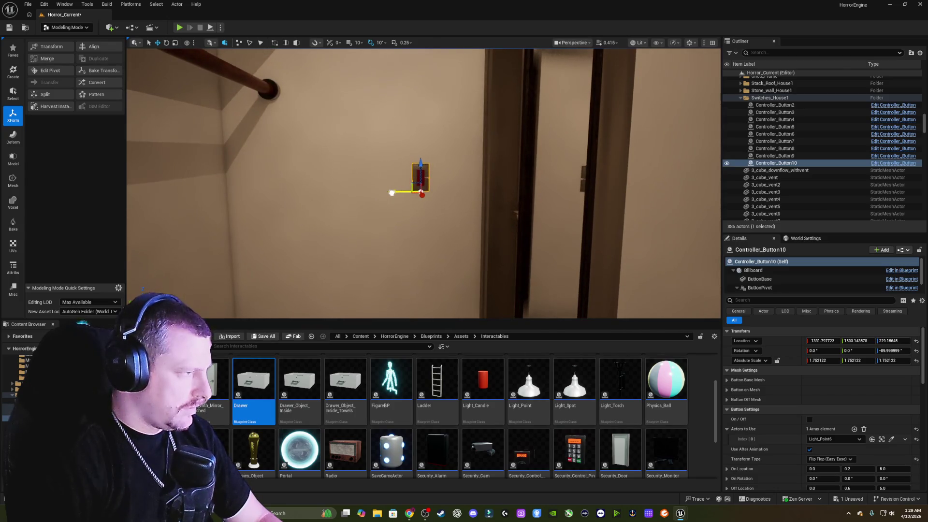
pyautogui.moveTo(446, 200); pyautogui.dragTo(424, 198)
# Make the new switch Controller_Button10 control the ceiling light Light_Point8.
pyautogui.click(445, 206)
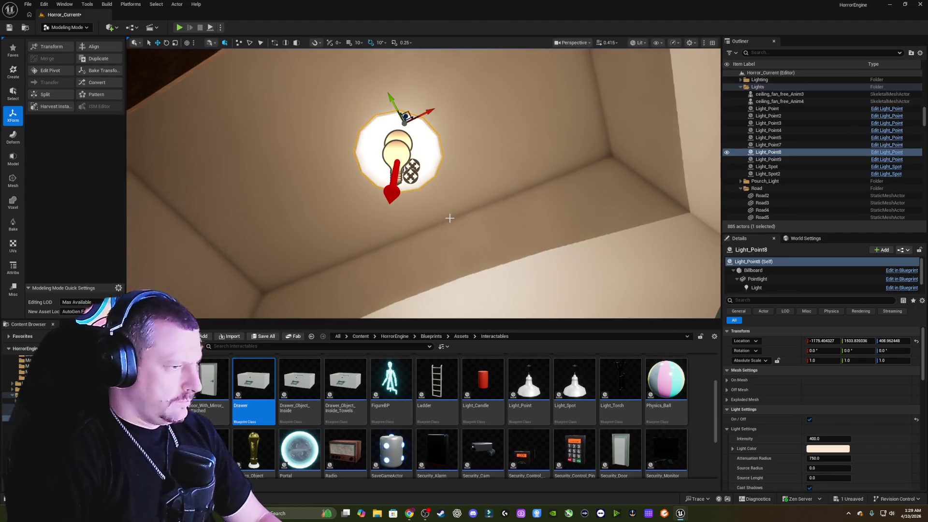
pyautogui.moveTo(548, 214); pyautogui.dragTo(378, 271)
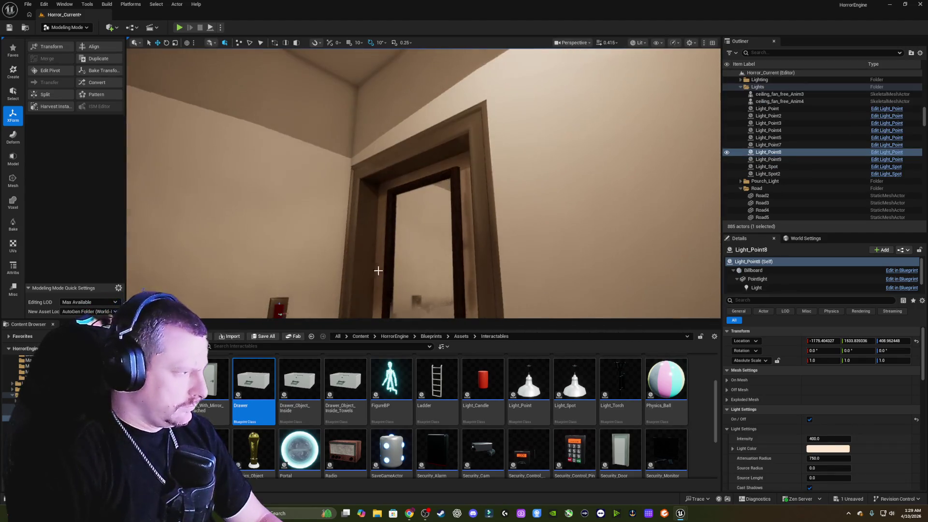
pyautogui.click(283, 306)
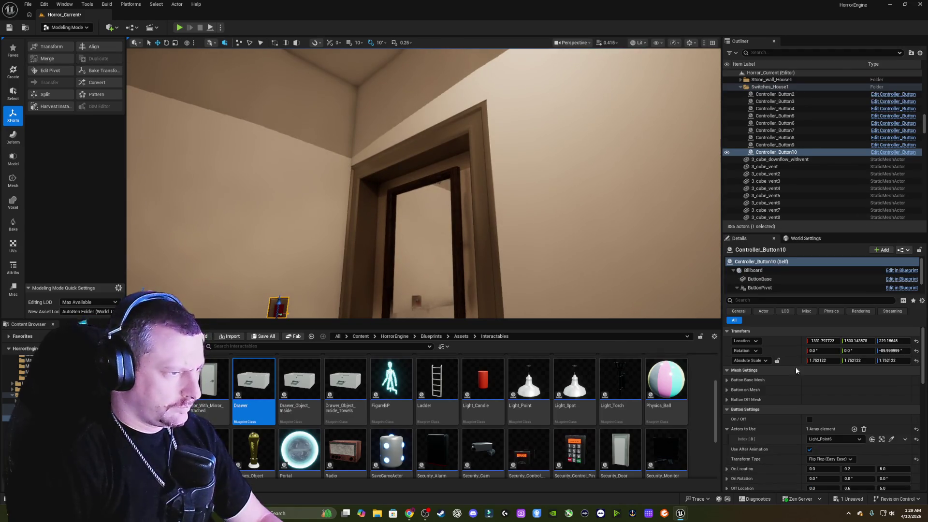
pyautogui.click(837, 437)
pyautogui.scroll(-3, 860, 369)
pyautogui.scroll(-8, 864, 367)
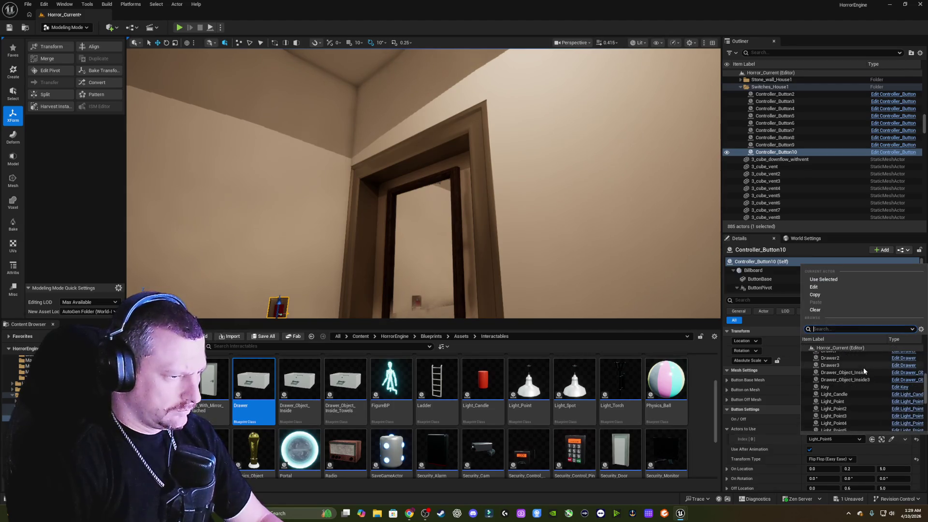
pyautogui.click(856, 383)
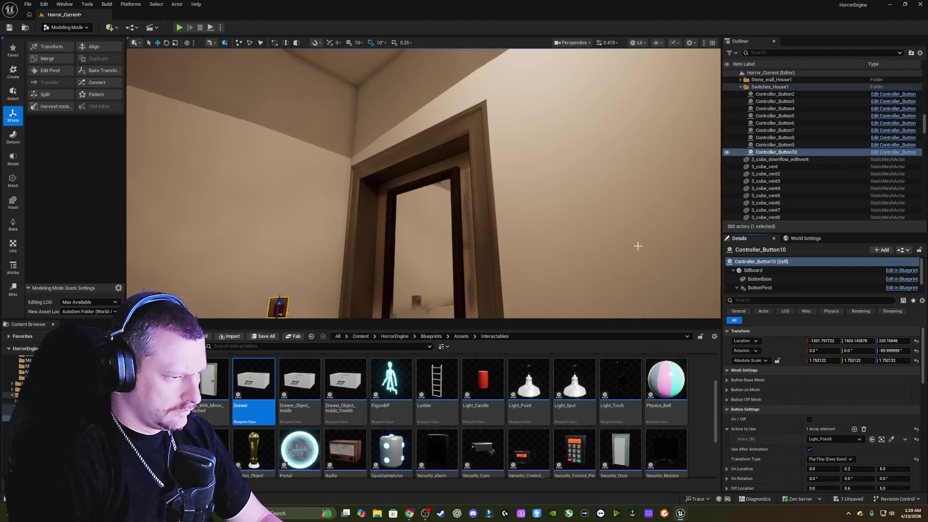
# Turn off Light_Point8's On/Off setting so the room goes dark.
pyautogui.click(882, 439)
pyautogui.click(485, 166)
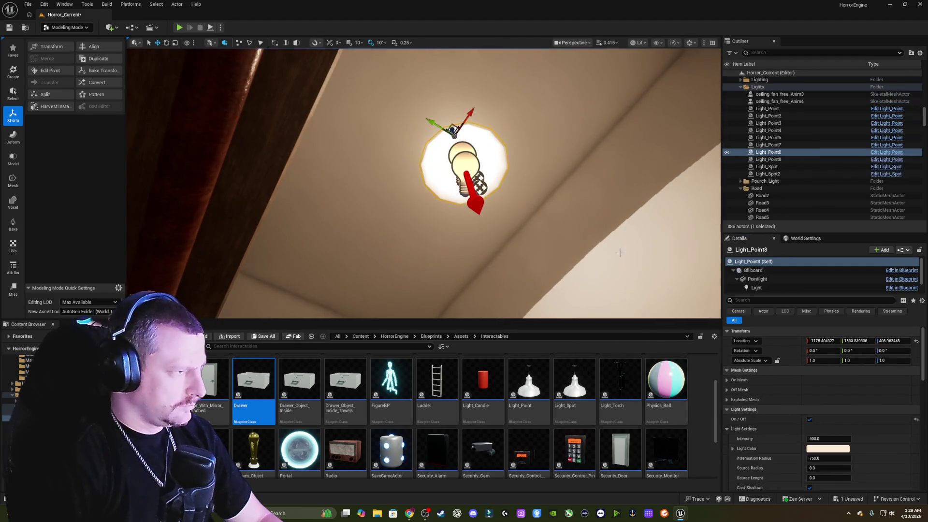
pyautogui.click(810, 420)
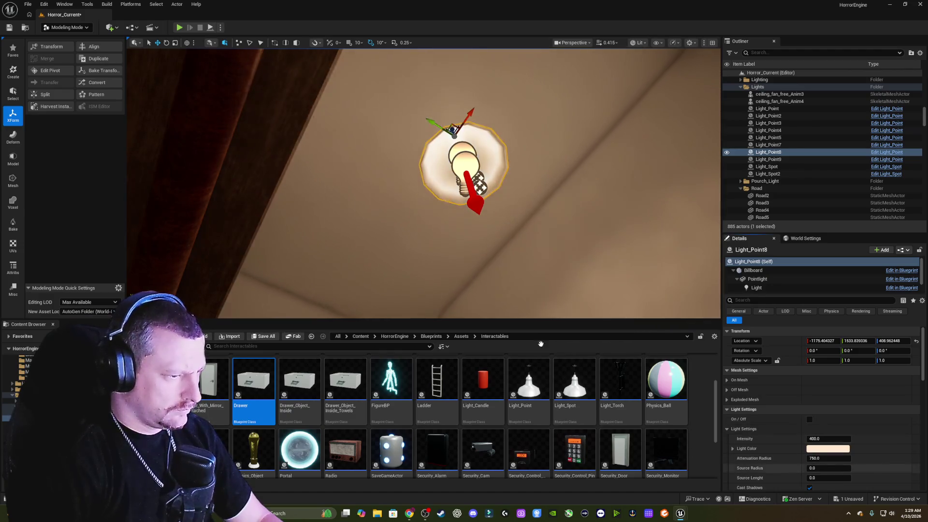
pyautogui.moveTo(423, 184); pyautogui.dragTo(498, 263)
pyautogui.rightClick(468, 249)
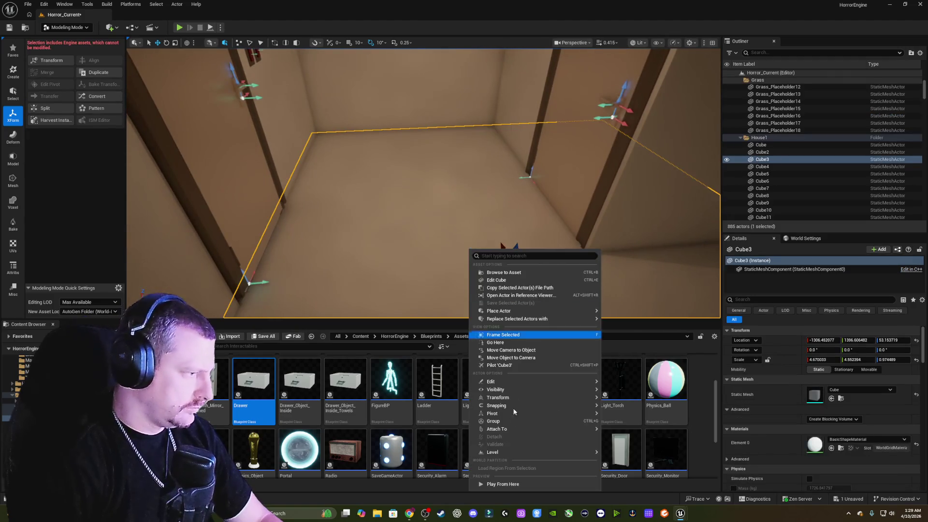
# Start a playtest from the room, open the door and walk into the dark closet.
pyautogui.click(502, 484)
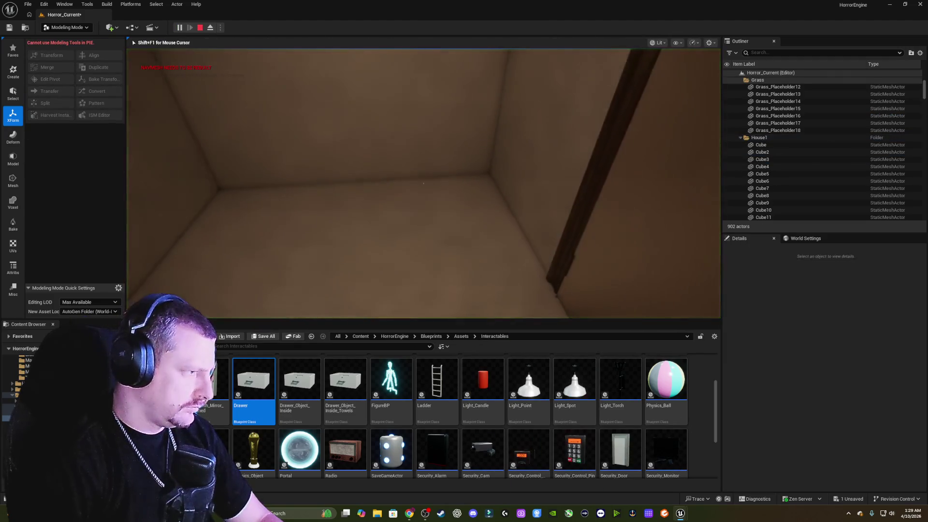
pyautogui.moveTo(424, 183)
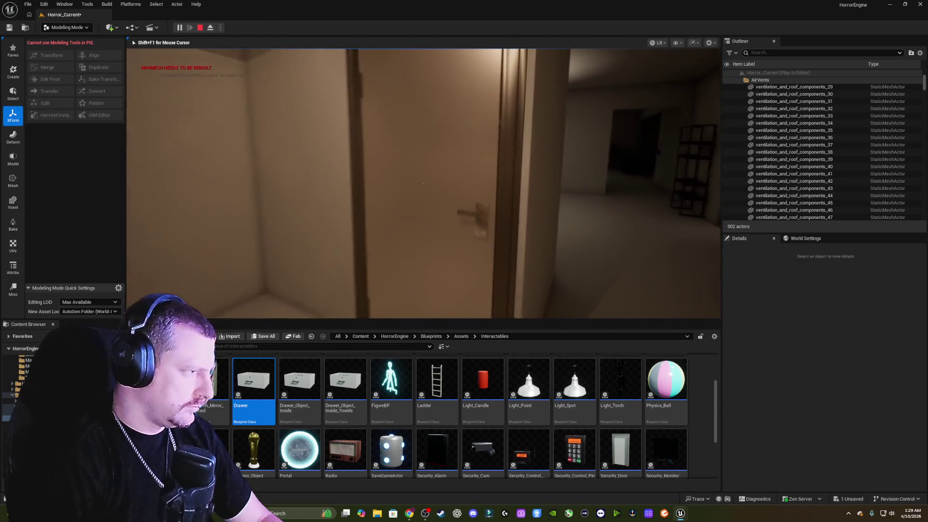
pyautogui.press('e')
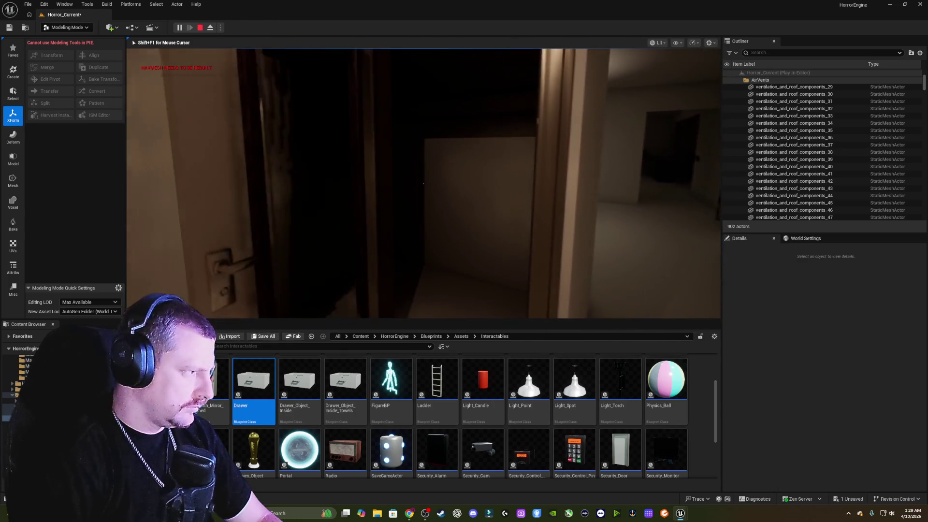
pyautogui.press('w')
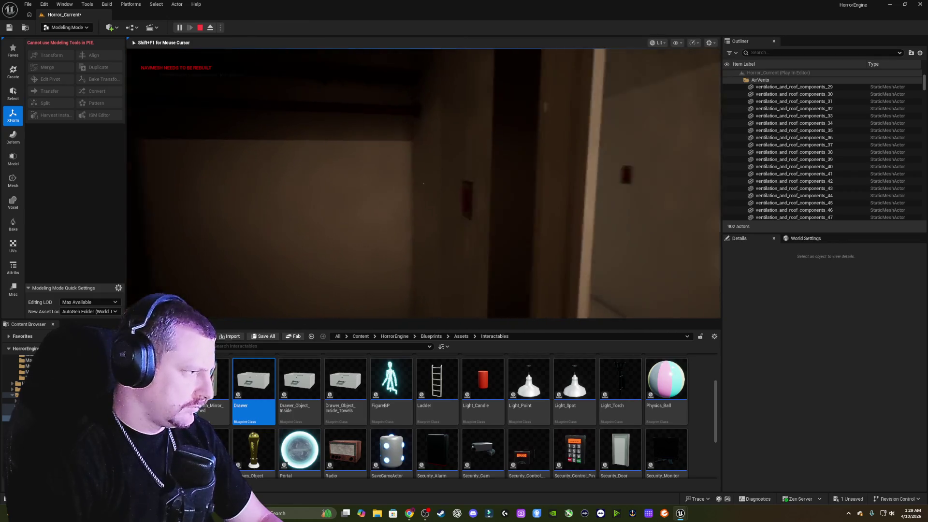
pyautogui.press('w')
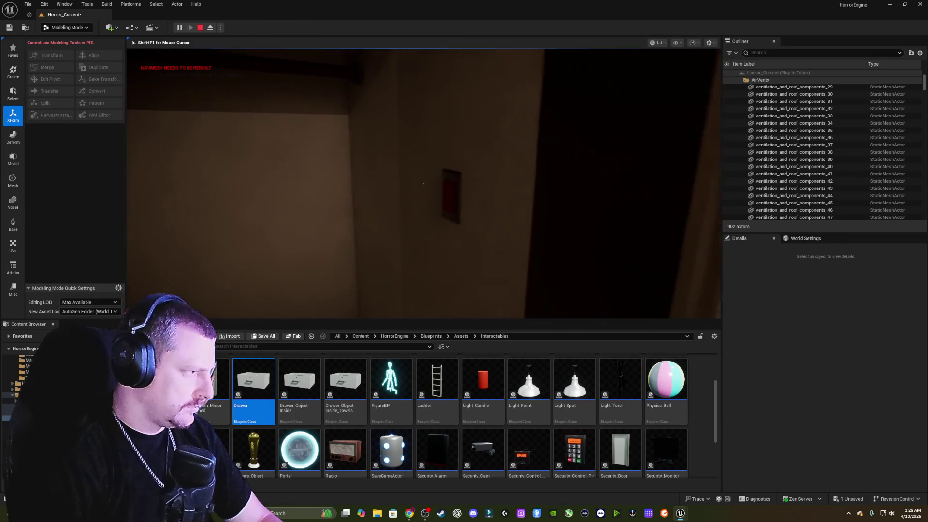
# Flip the red wall switch to light the closet's ceiling lamp, then stop the playtest.
pyautogui.press('e')
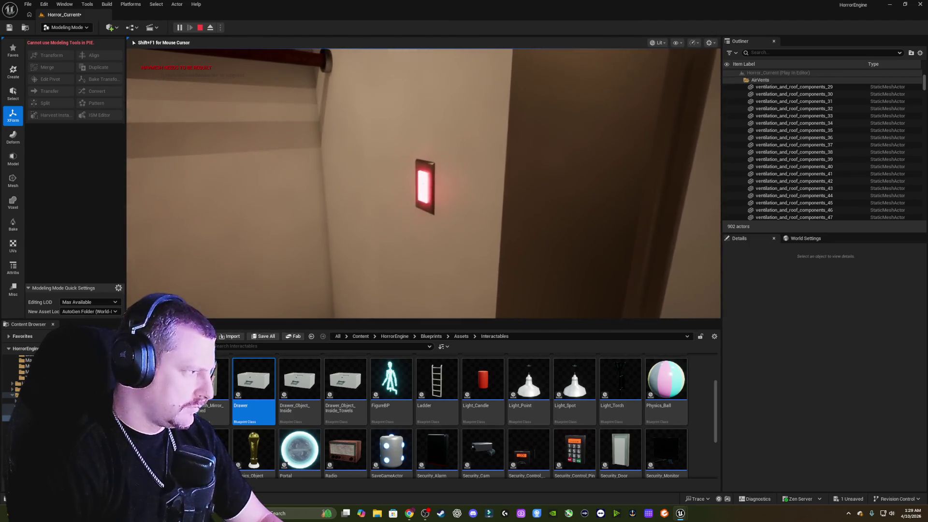
pyautogui.press('e')
pyautogui.press('Escape')
pyautogui.click(517, 221)
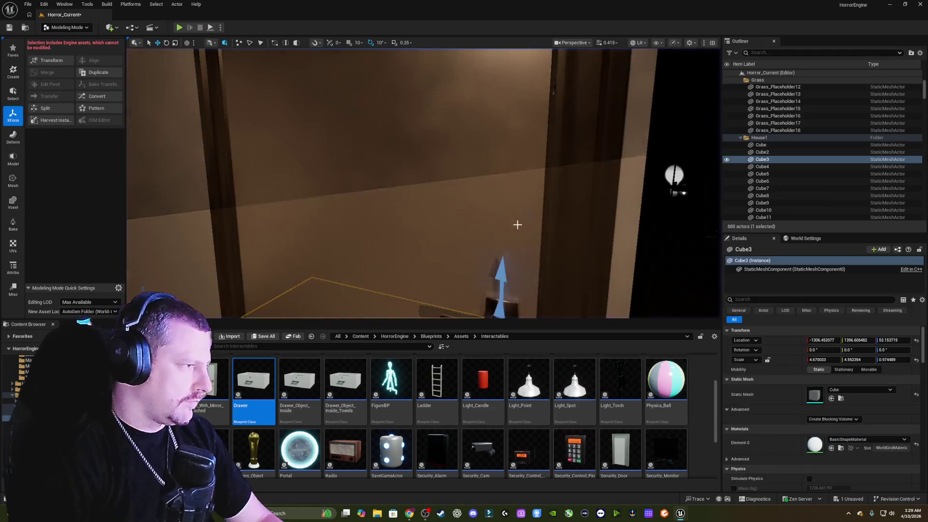
# Turn the view up to the ceiling and select the lamp Light_Point2.
pyautogui.scroll(2, 660, 202)
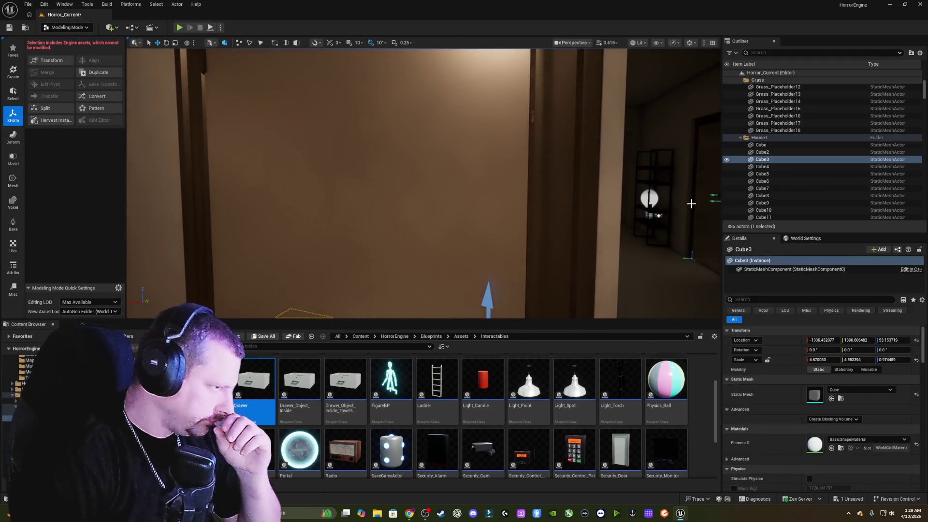
pyautogui.moveTo(660, 202); pyautogui.dragTo(660, 200)
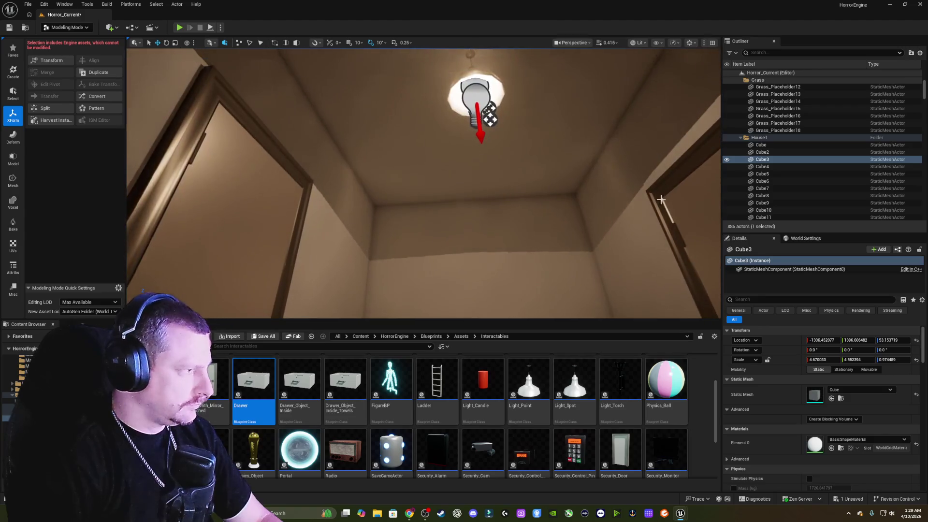
pyautogui.click(489, 103)
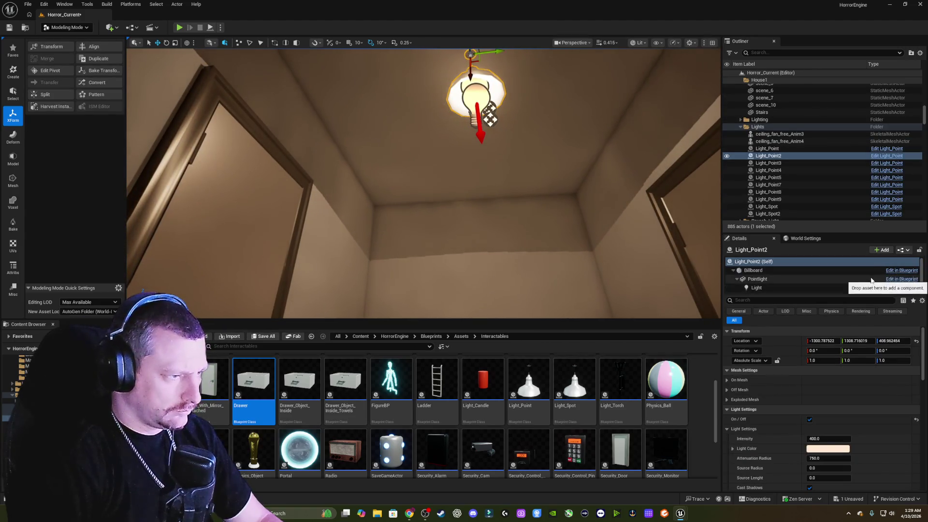
# Scroll Light_Point2's Details (intensity 400, radius 750) to its Flickering and Sound settings.
pyautogui.scroll(-5, 859, 419)
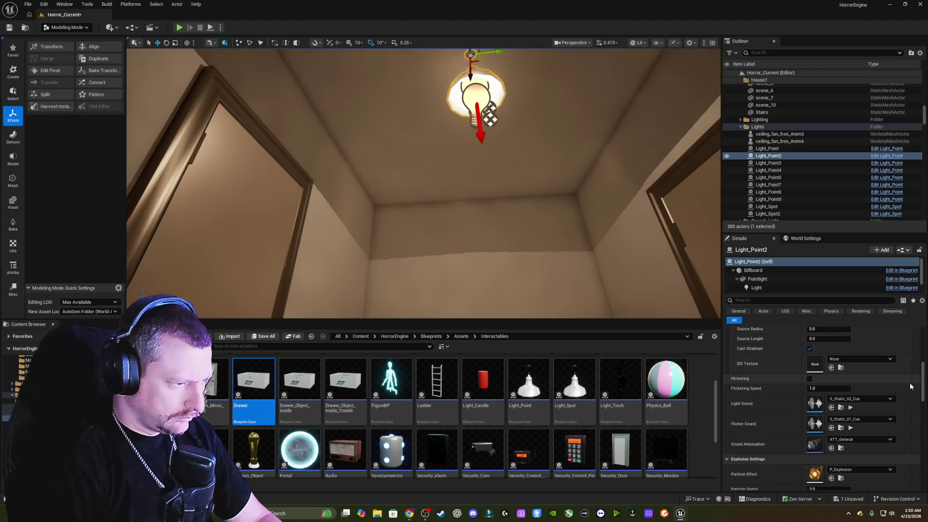
pyautogui.scroll(-1, 911, 386)
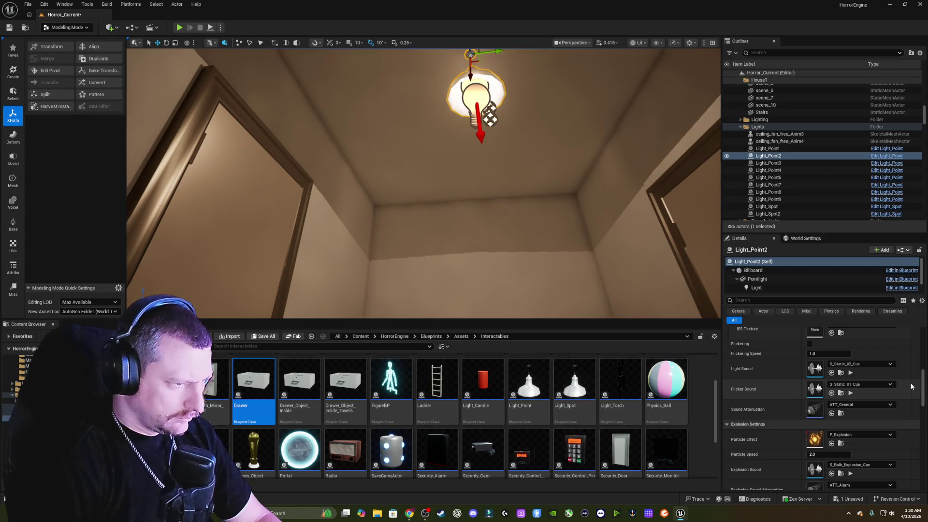
pyautogui.scroll(1, 911, 384)
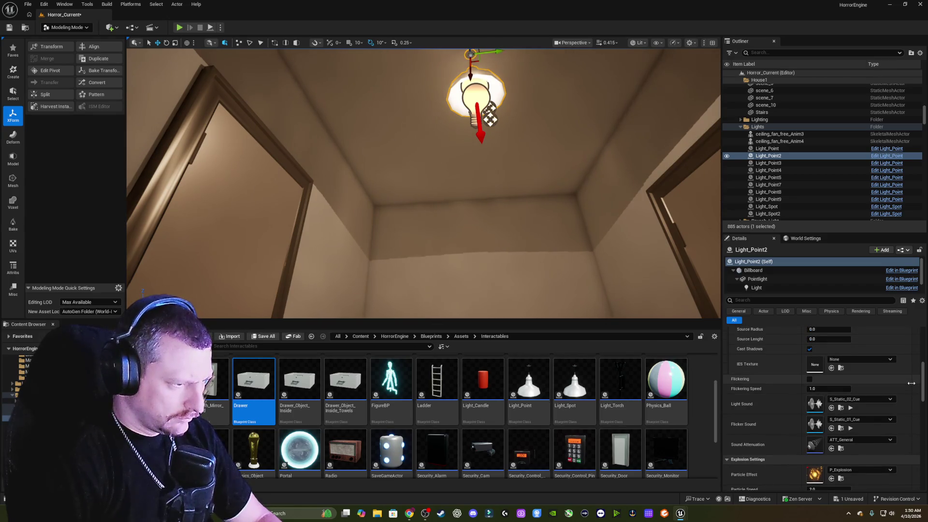
pyautogui.scroll(-1, 911, 384)
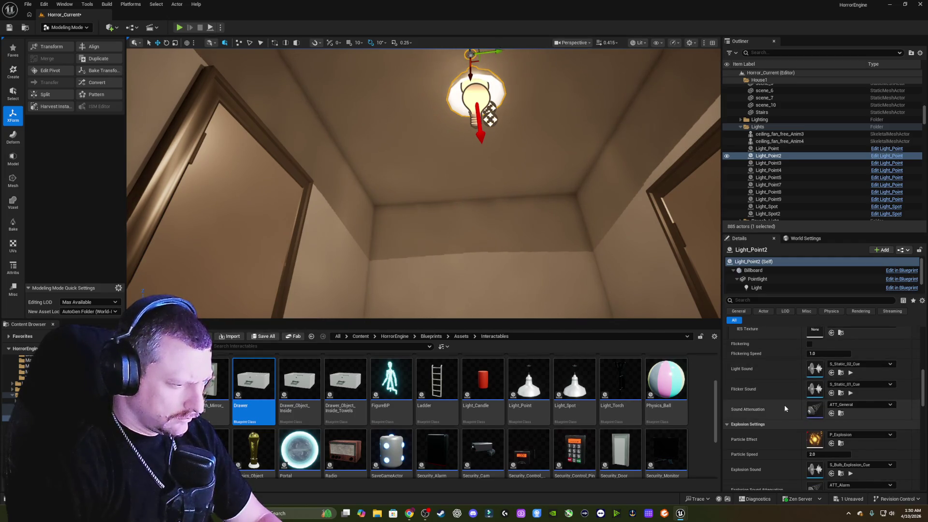
pyautogui.scroll(-1, 790, 409)
pyautogui.scroll(-2, 792, 407)
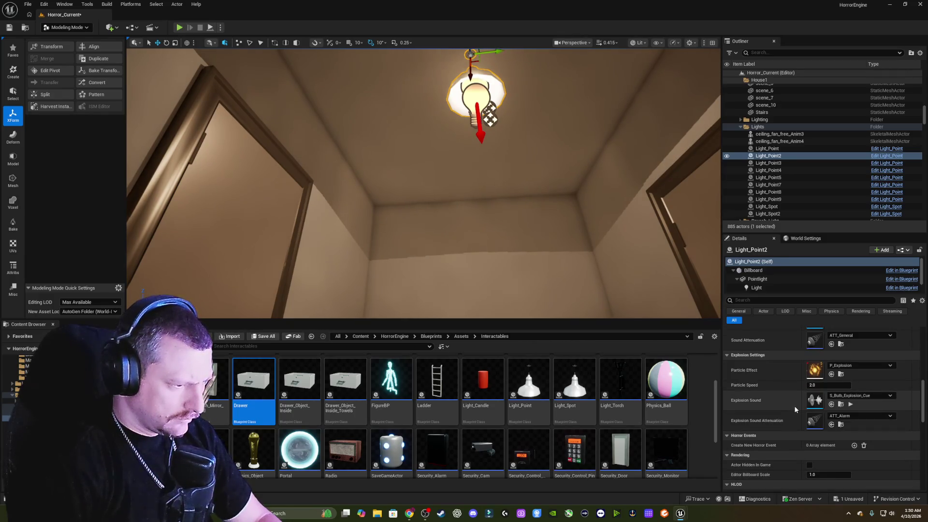
pyautogui.scroll(-2, 795, 409)
pyautogui.scroll(-2, 795, 406)
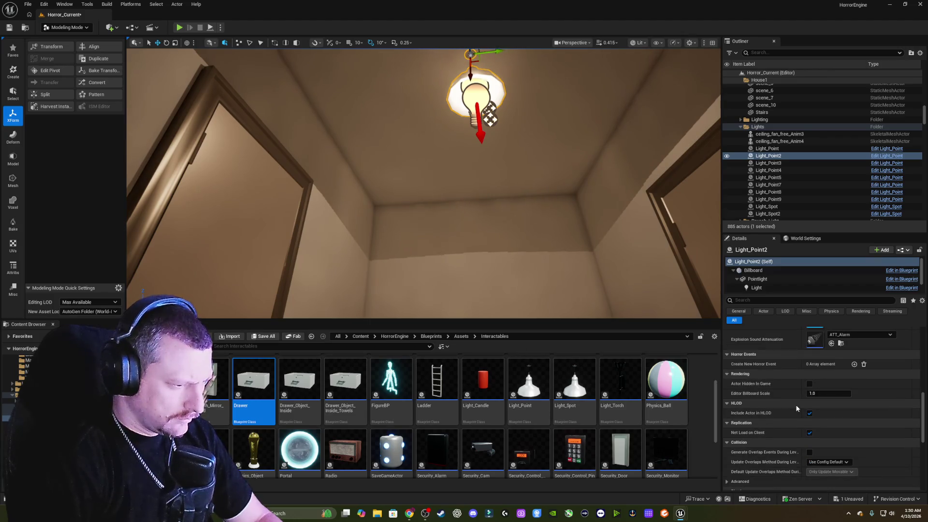
pyautogui.scroll(-2, 797, 405)
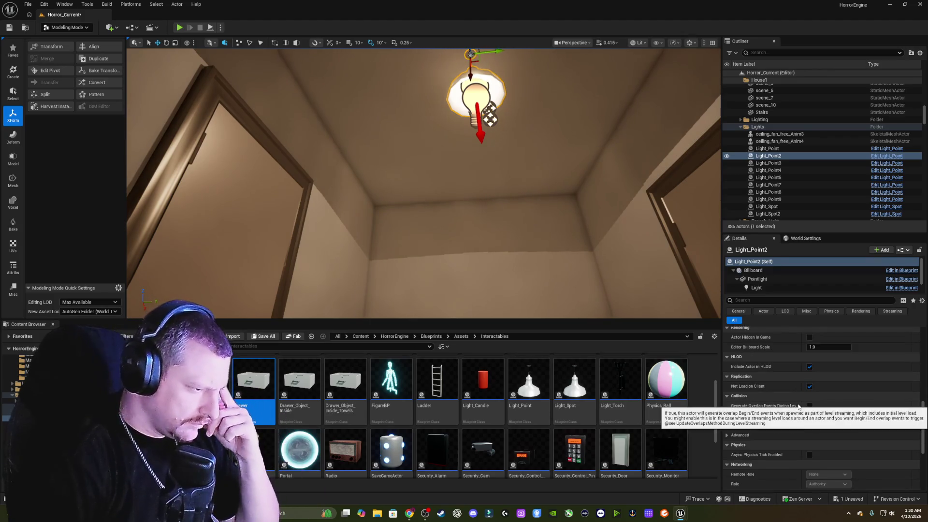
pyautogui.scroll(-3, 808, 407)
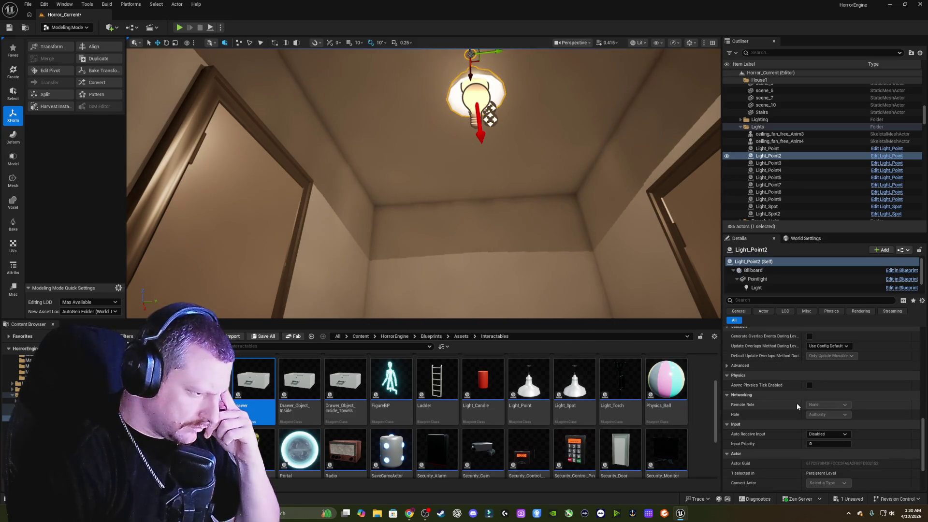
pyautogui.scroll(-2, 797, 402)
pyautogui.scroll(-3, 797, 405)
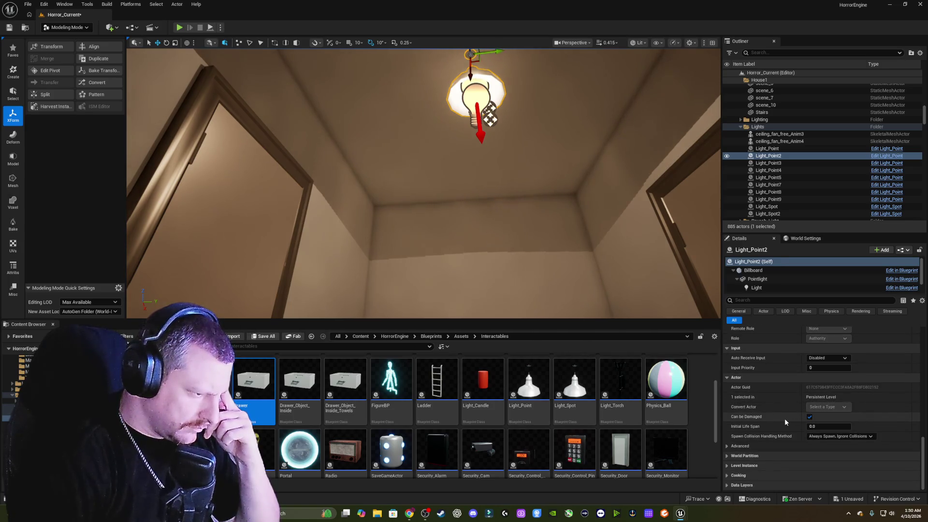
pyautogui.scroll(10, 785, 419)
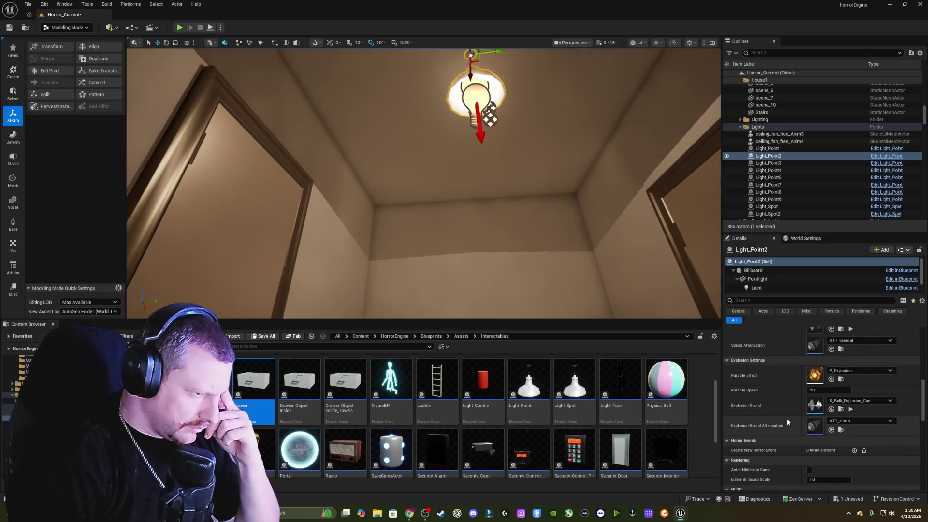
pyautogui.scroll(1, 787, 419)
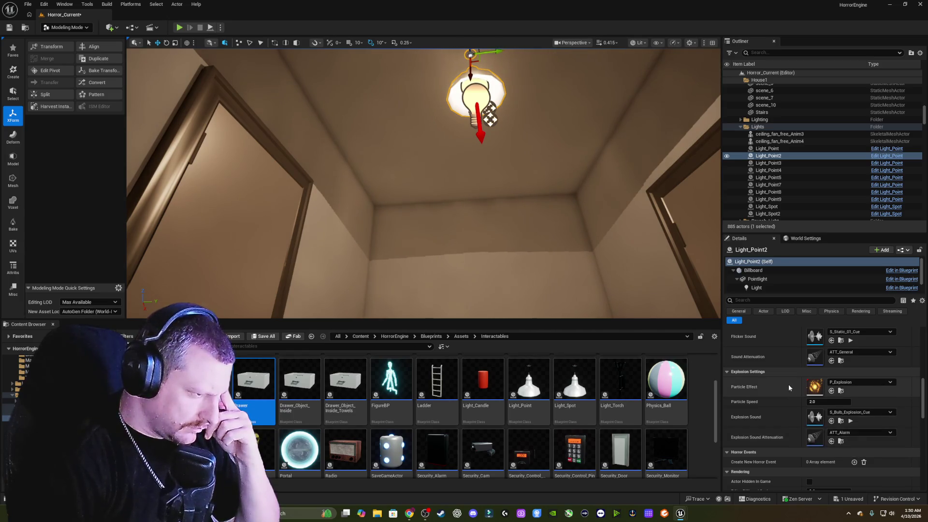
pyautogui.scroll(5, 792, 414)
pyautogui.scroll(1, 789, 444)
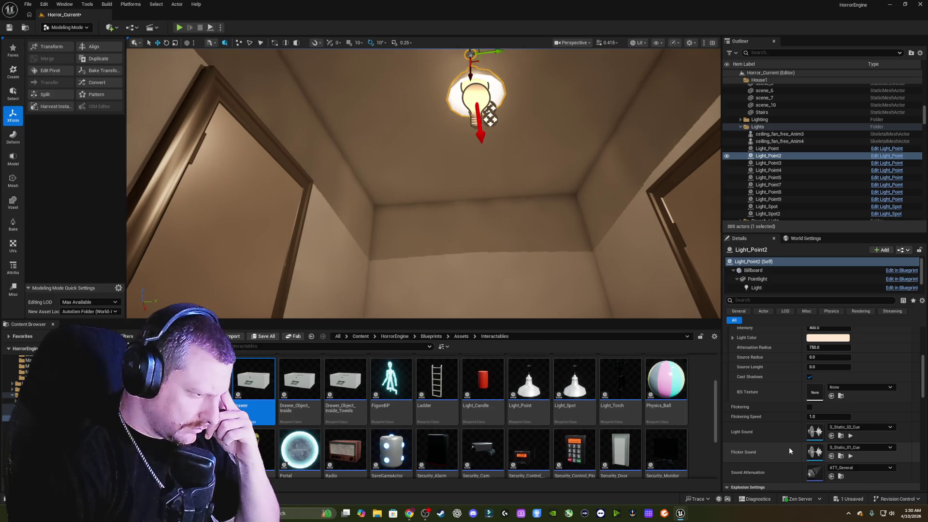
pyautogui.scroll(-2, 789, 448)
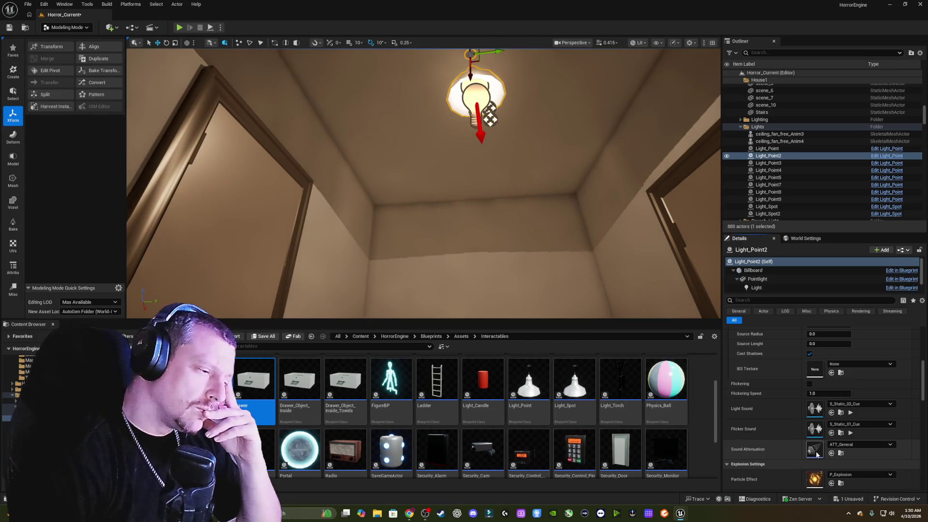
# Open ATT_General and try Attenuation At Max values of 1 and -120 dB.
pyautogui.doubleClick(815, 449)
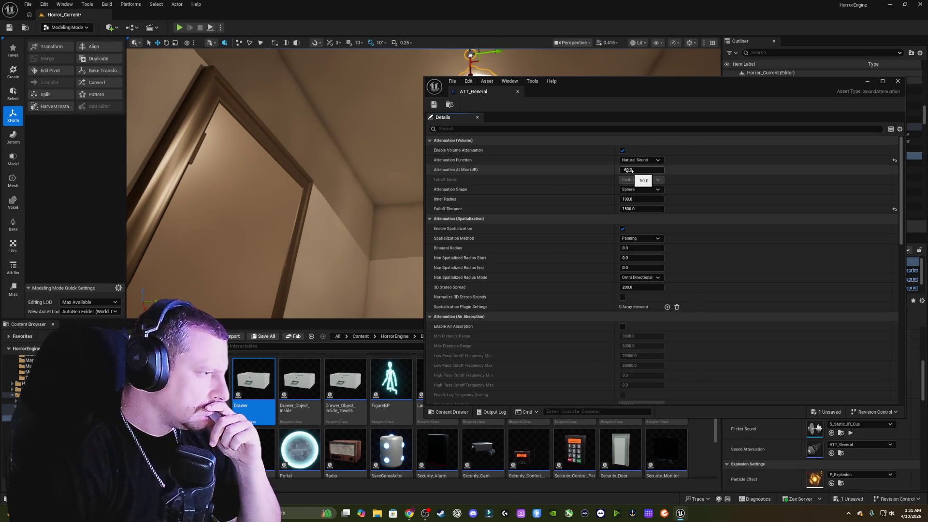
pyautogui.click(632, 170)
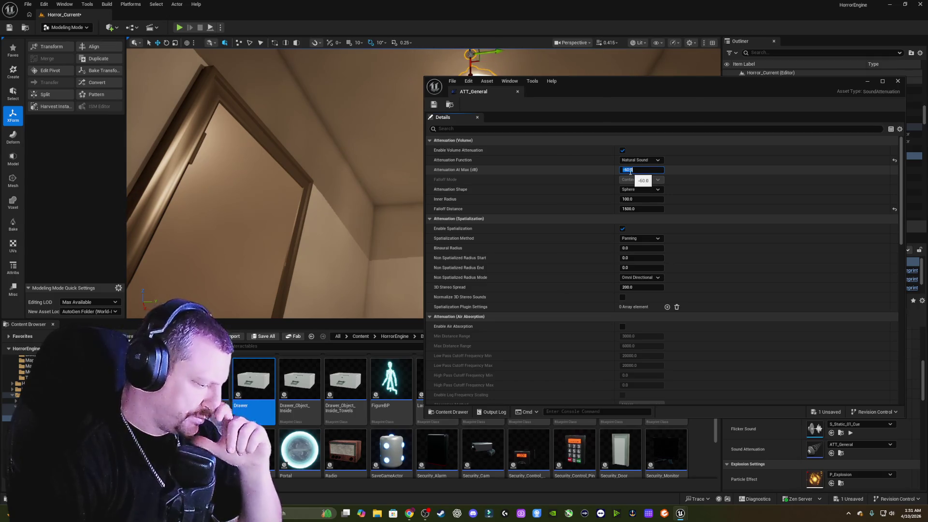
pyautogui.write('120')
pyautogui.press('Return')
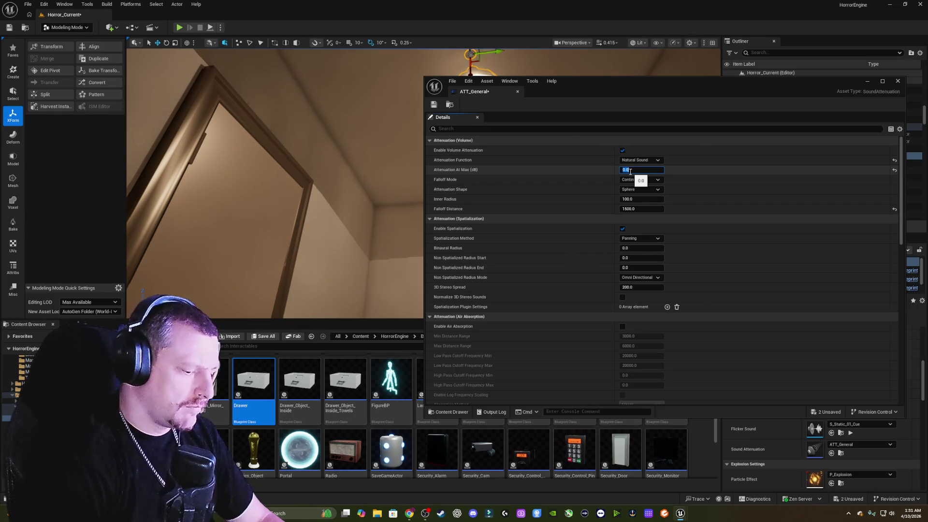
pyautogui.write('-120')
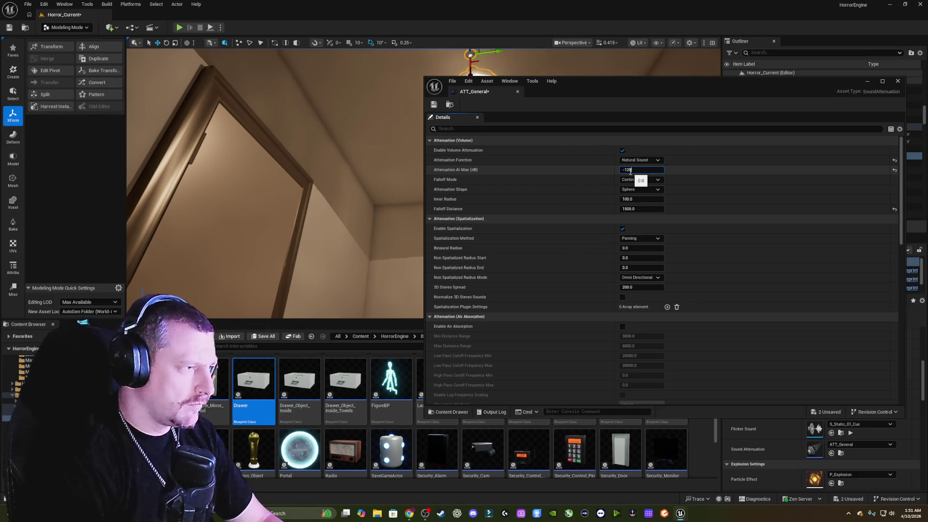
pyautogui.press('Return')
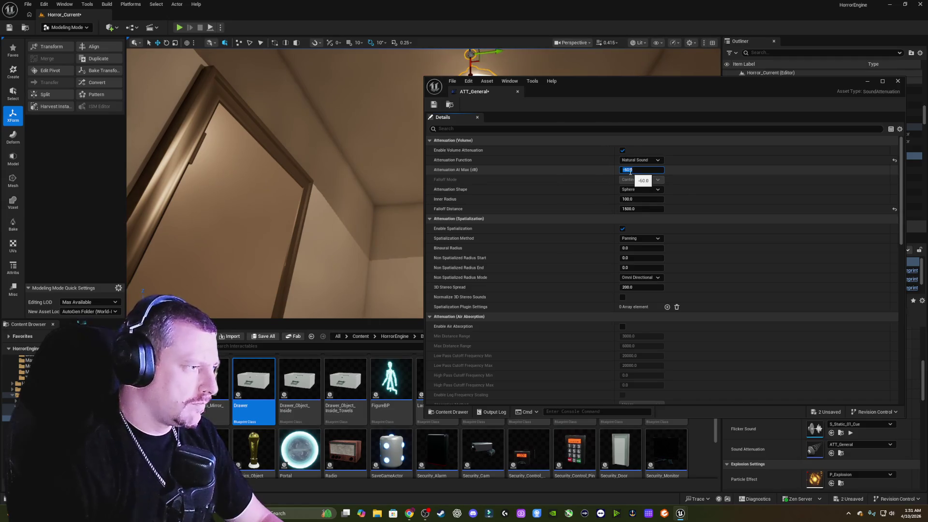
# Settle Attenuation At Max at 0 dB and close the ATT_General editor.
pyautogui.click(681, 173)
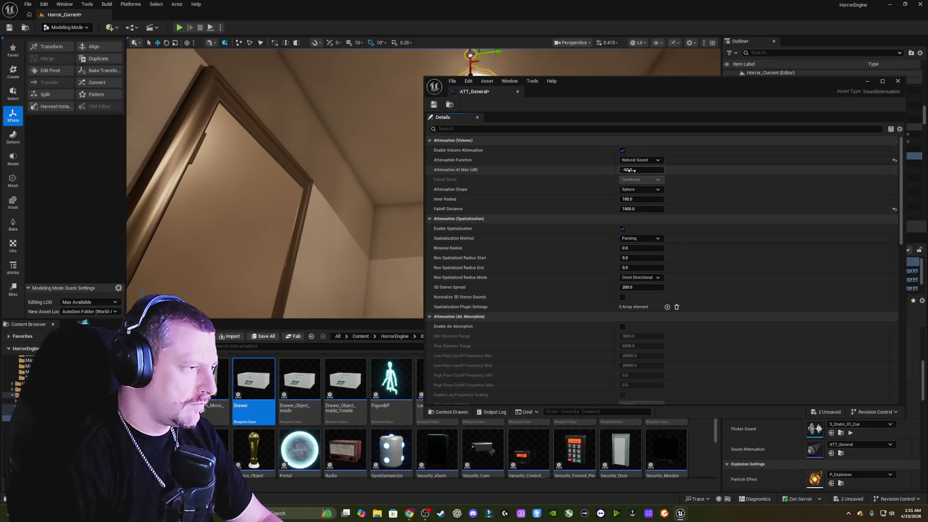
pyautogui.moveTo(643, 169); pyautogui.dragTo(663, 170)
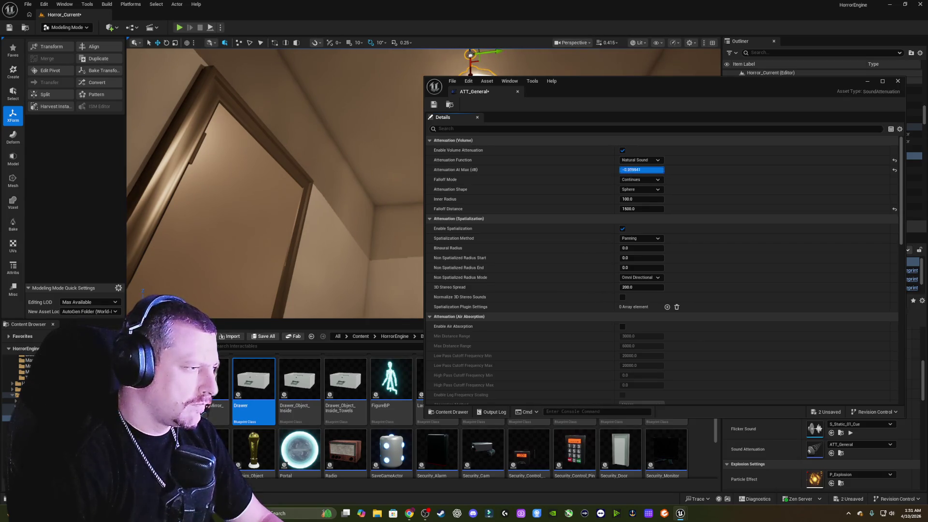
pyautogui.write('0')
pyautogui.press('Return')
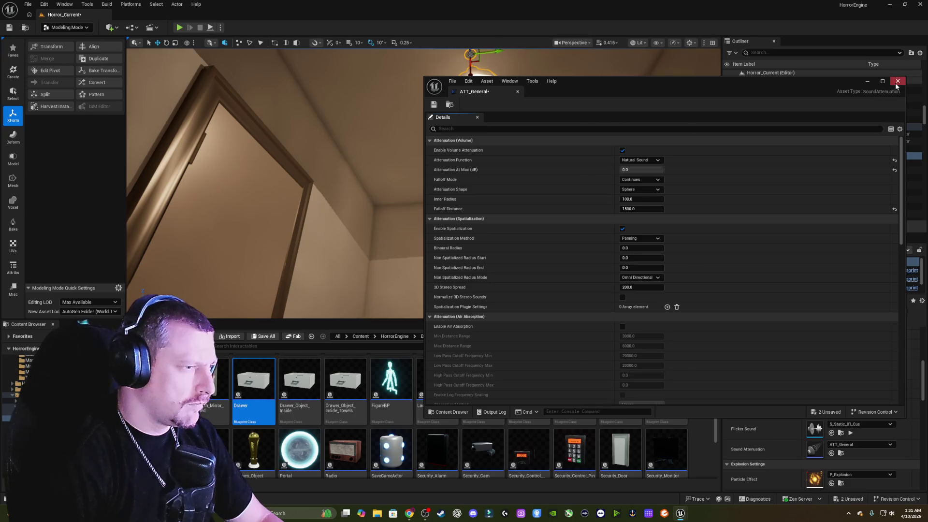
pyautogui.click(897, 81)
pyautogui.rightClick(547, 175)
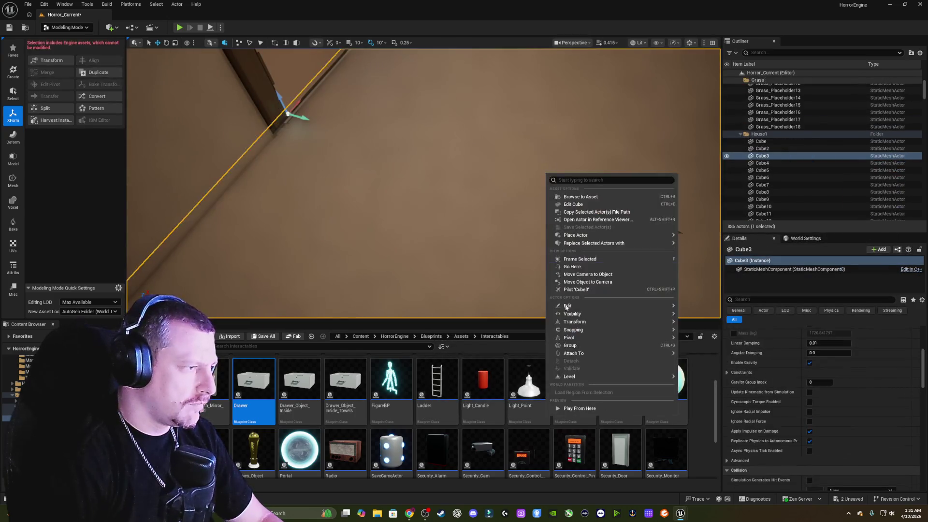
# Run a brief playtest from the wall, then show Light_Point2's Sound Attenuation settings.
pyautogui.click(568, 409)
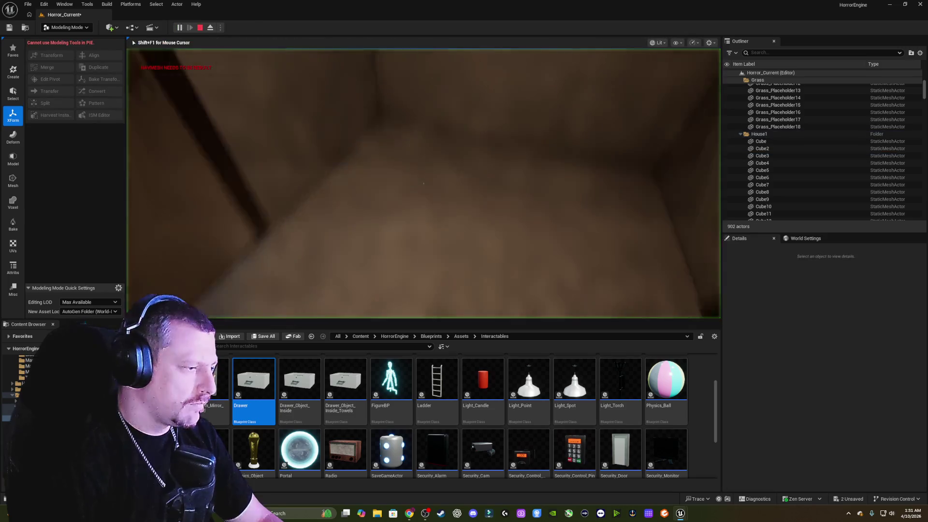
pyautogui.press('Escape')
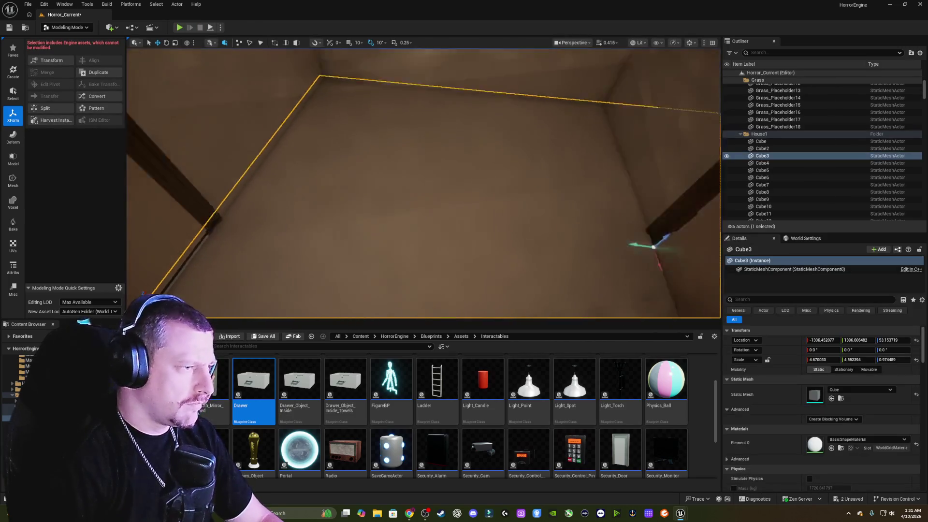
pyautogui.click(398, 91)
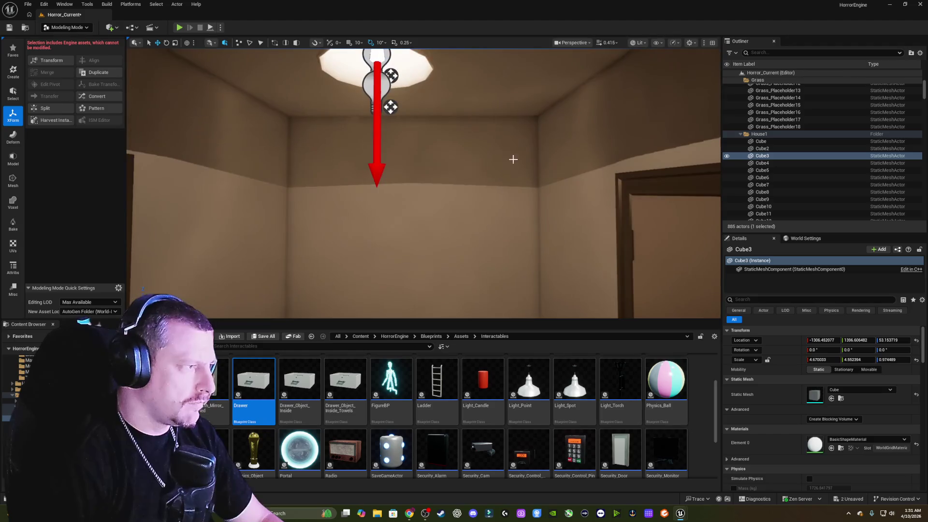
pyautogui.scroll(-2, 797, 401)
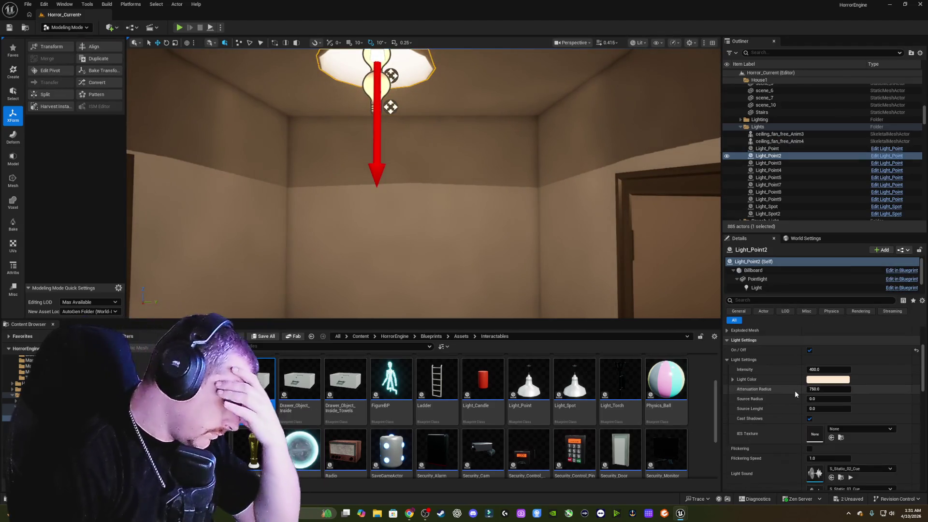
pyautogui.scroll(-1, 796, 390)
pyautogui.scroll(-1, 796, 390)
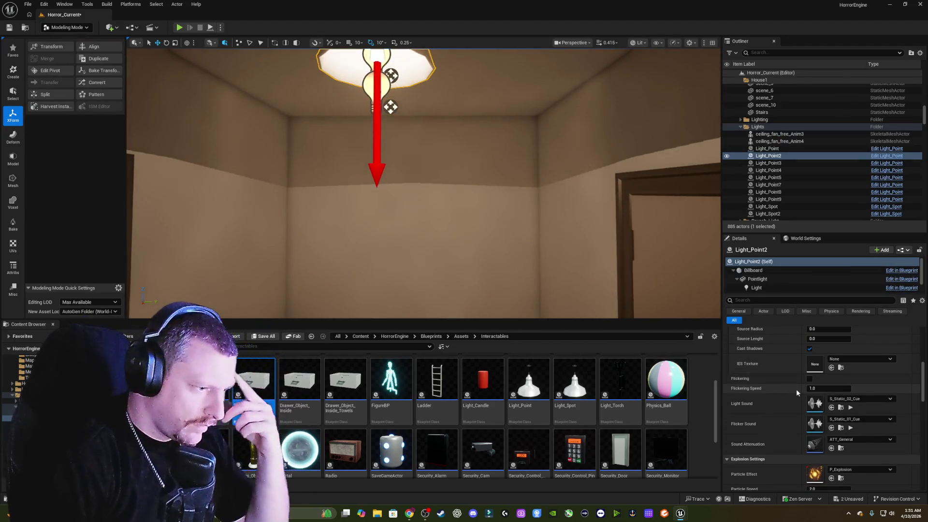
pyautogui.scroll(-1, 796, 389)
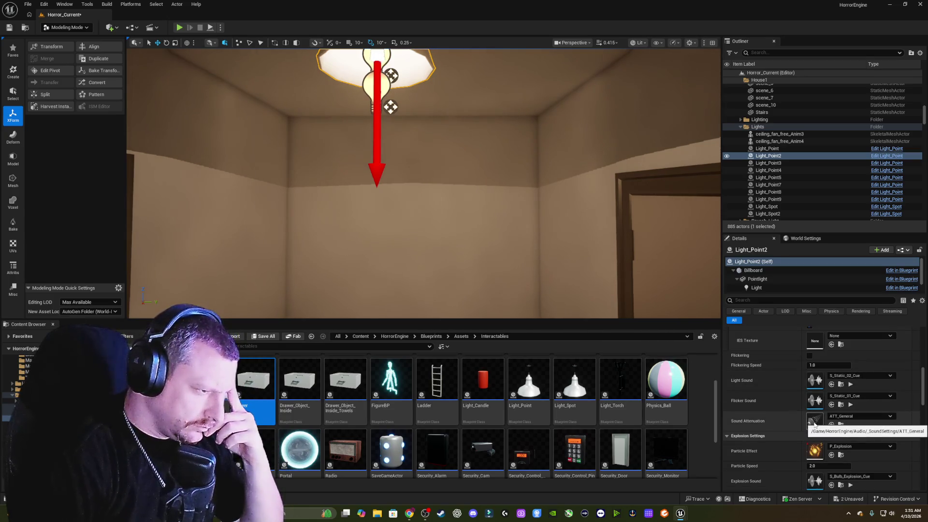
# Enter -60 dB for ATT_General's Attenuation At Max, keep the Sphere shape, and close it.
pyautogui.doubleClick(815, 424)
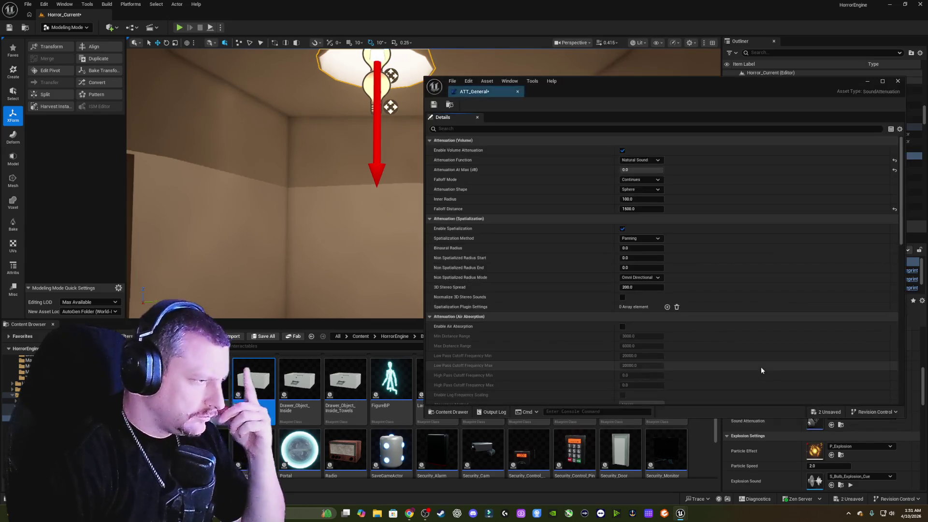
pyautogui.click(643, 170)
pyautogui.write('-60')
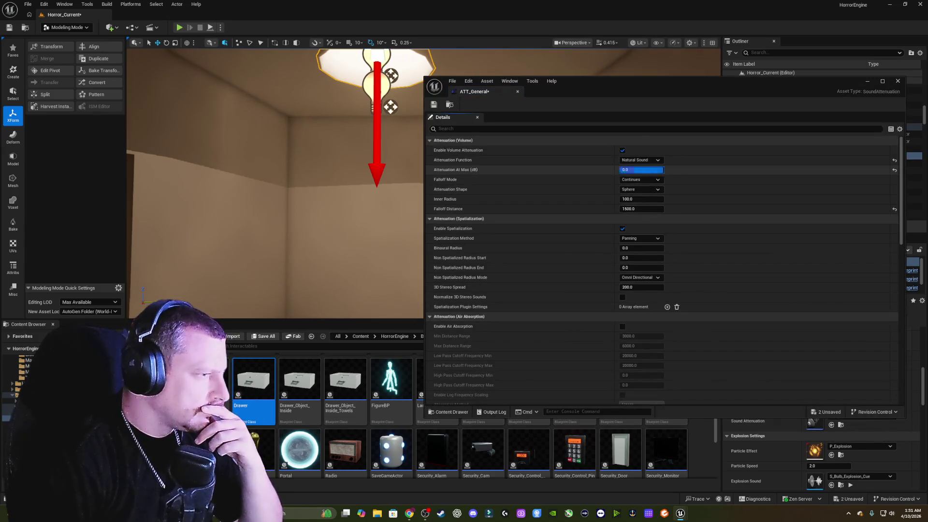
pyautogui.press('Return')
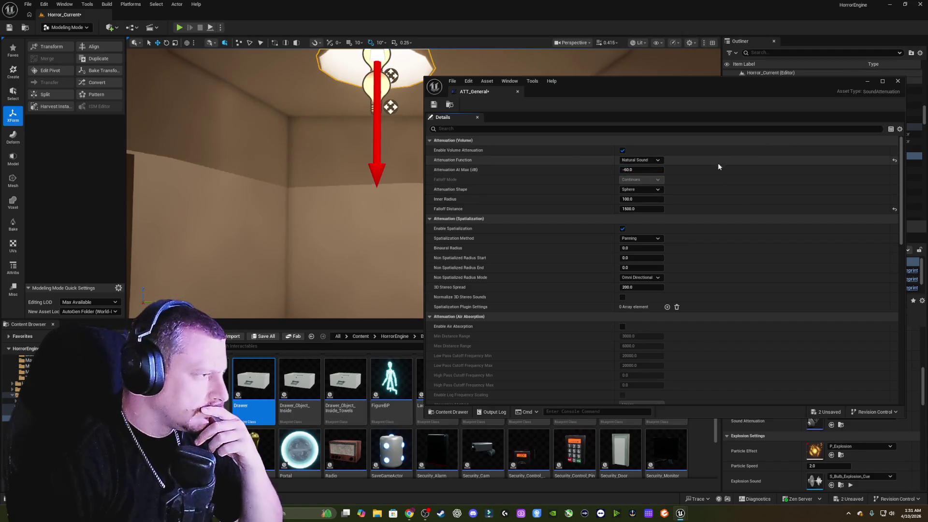
pyautogui.click(656, 191)
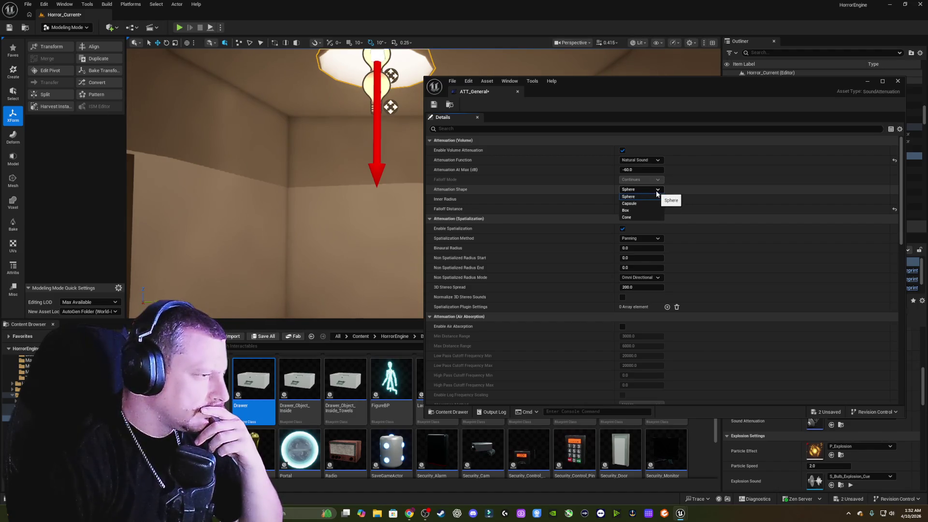
pyautogui.click(657, 190)
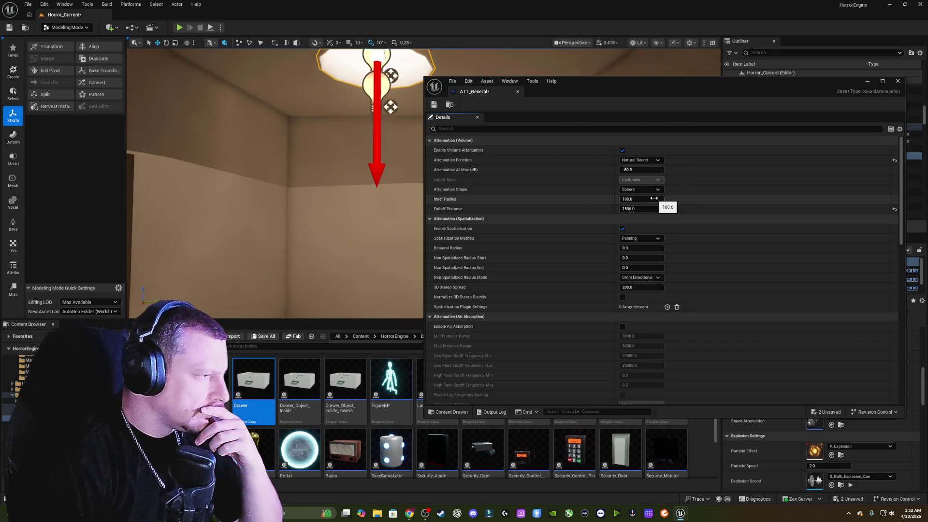
pyautogui.click(898, 82)
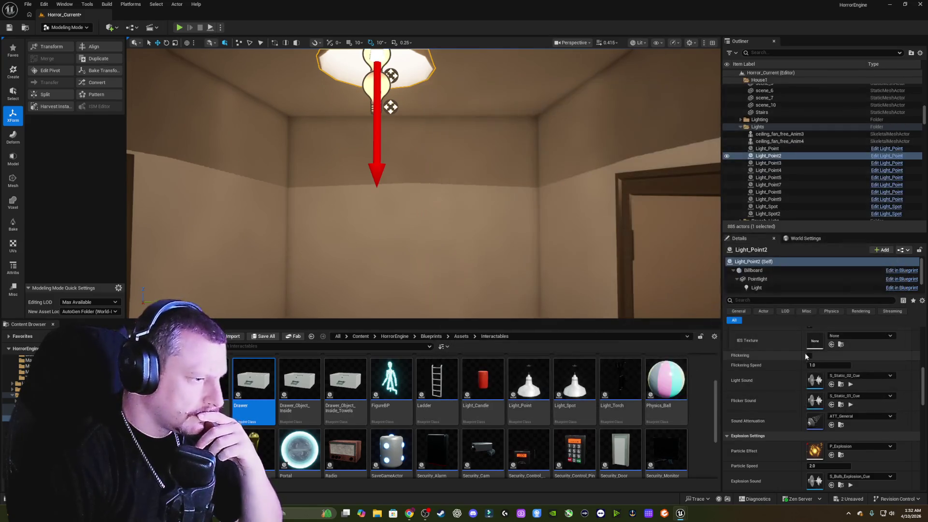
# Drag S_Static_02_Cue's Volume Multiplier down to about 0.102 and close the Sound Cue editor.
pyautogui.doubleClick(815, 382)
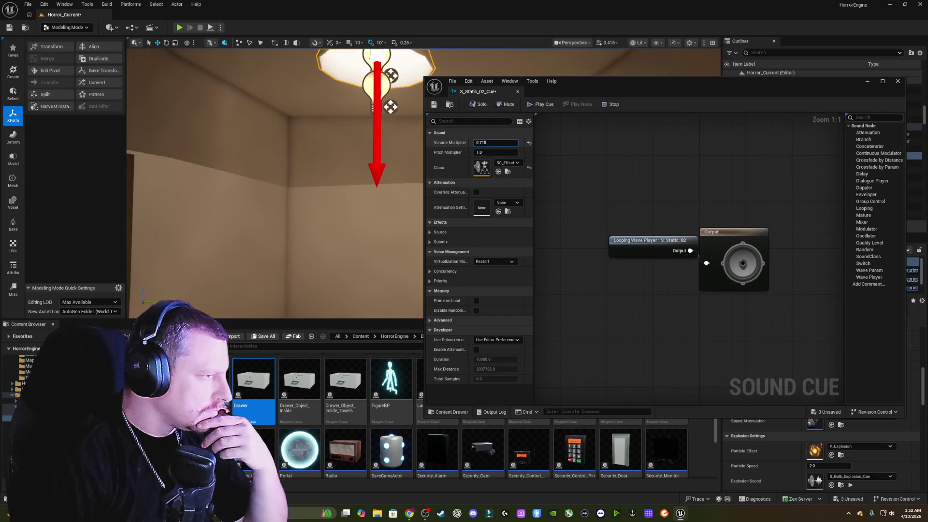
pyautogui.moveTo(495, 142); pyautogui.dragTo(479, 143)
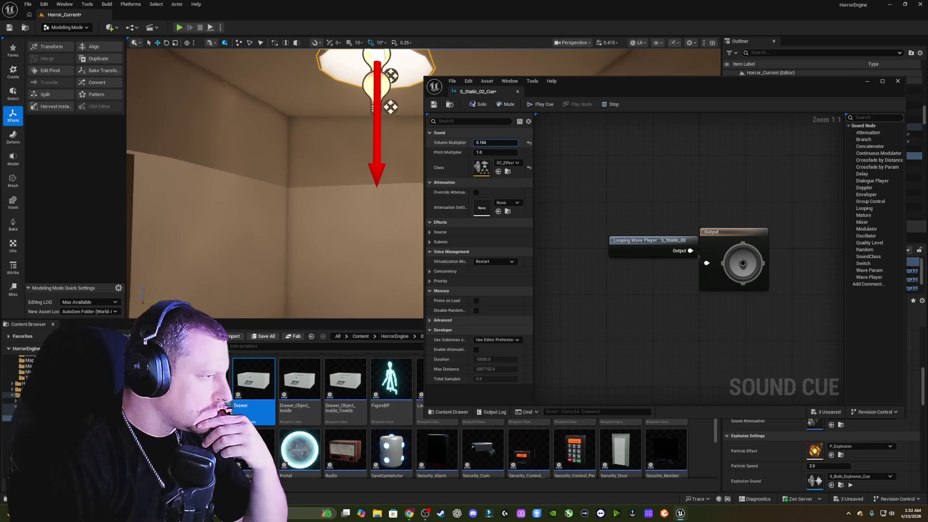
pyautogui.moveTo(496, 143); pyautogui.dragTo(481, 143)
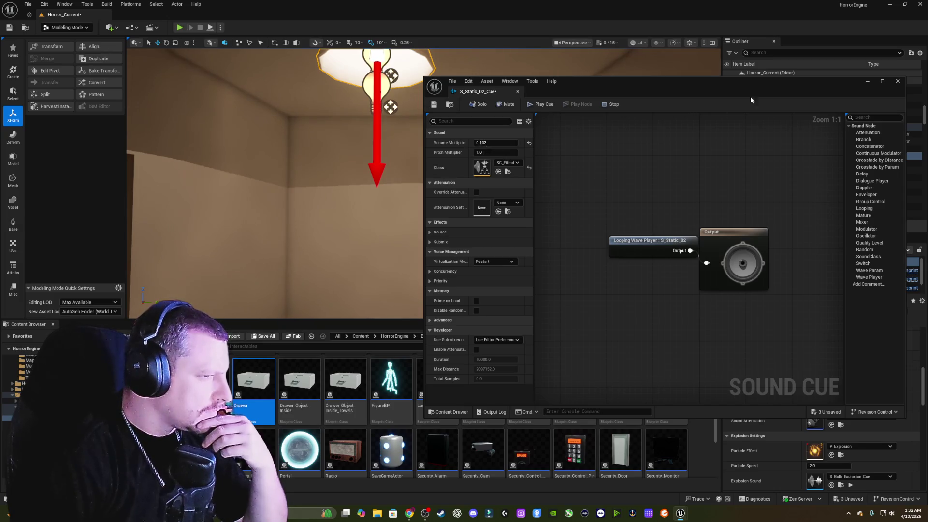
pyautogui.click(898, 81)
pyautogui.moveTo(399, 239); pyautogui.dragTo(451, 201)
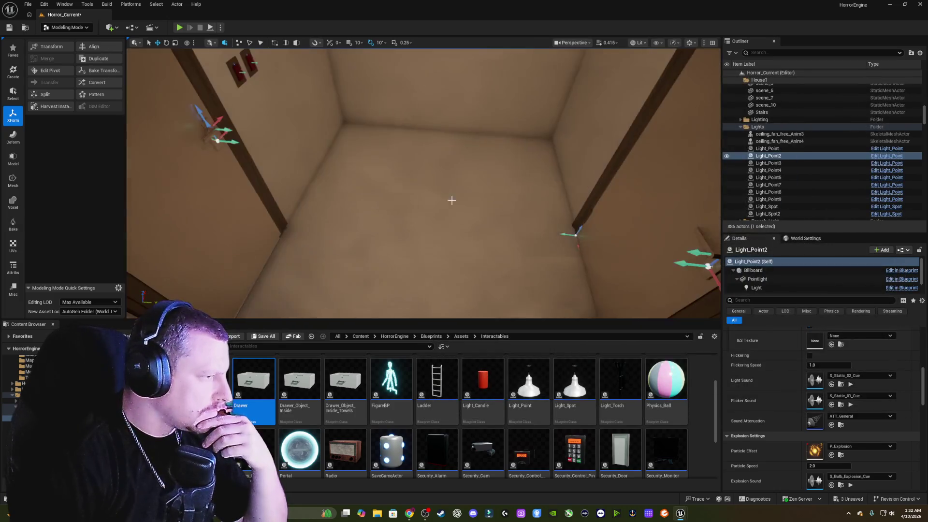
pyautogui.rightClick(445, 266)
pyautogui.click(474, 498)
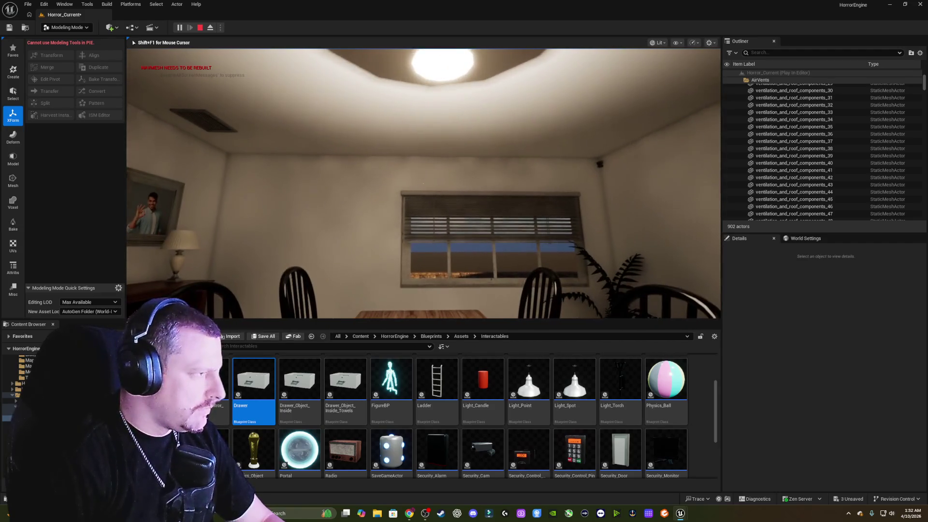
pyautogui.press('w')
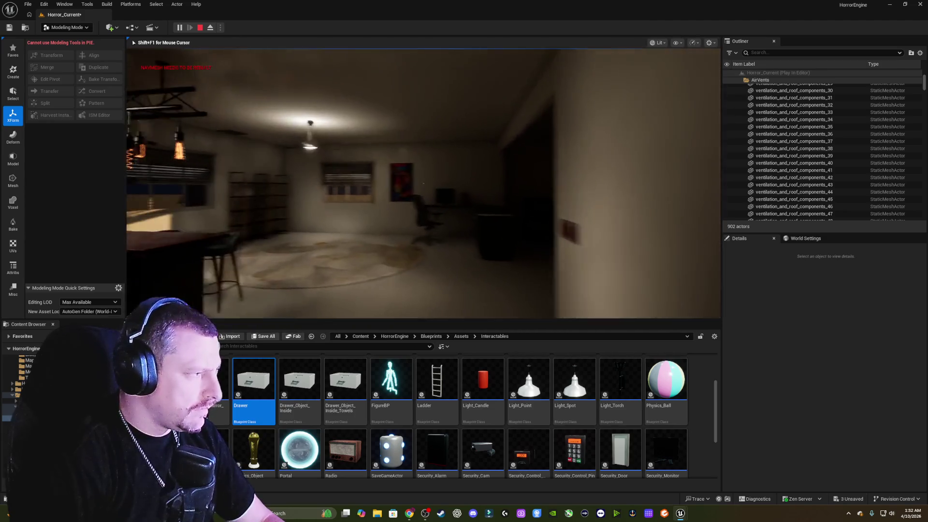
pyautogui.press('w')
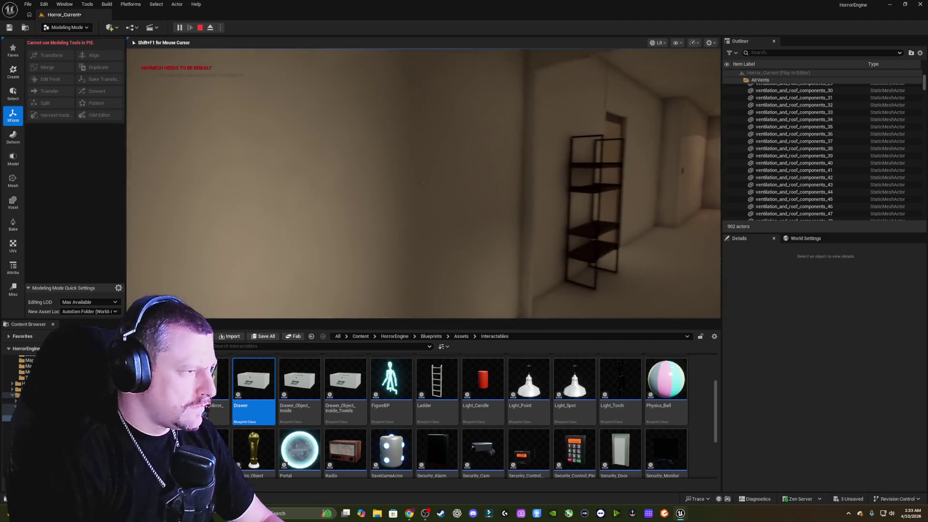
pyautogui.press('s')
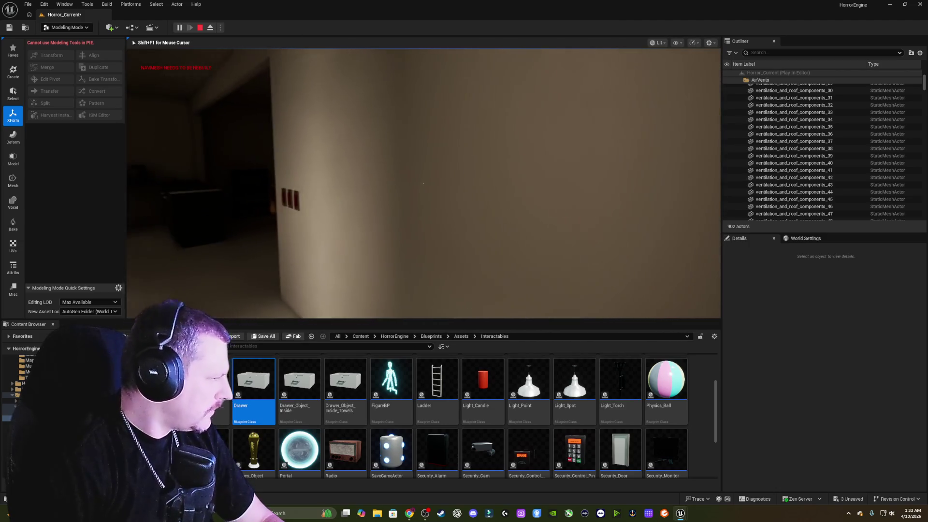
pyautogui.press('w')
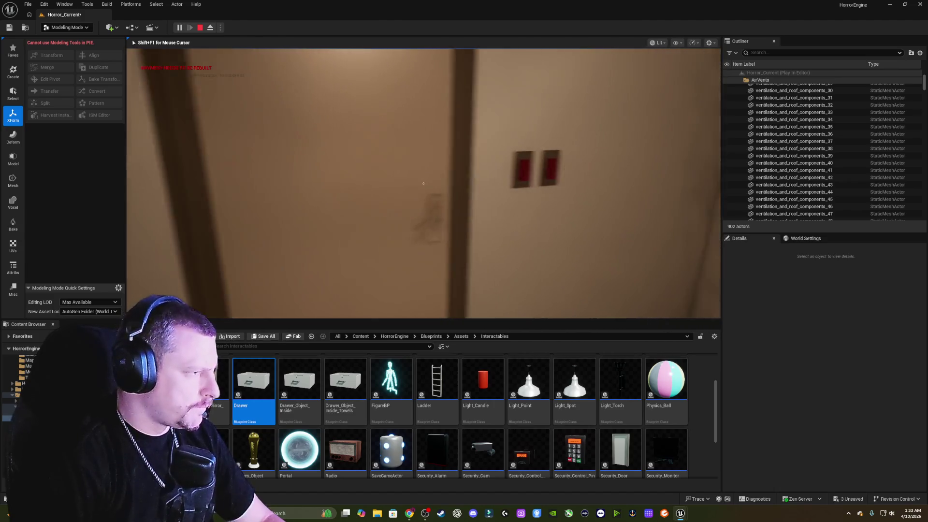
pyautogui.press('e')
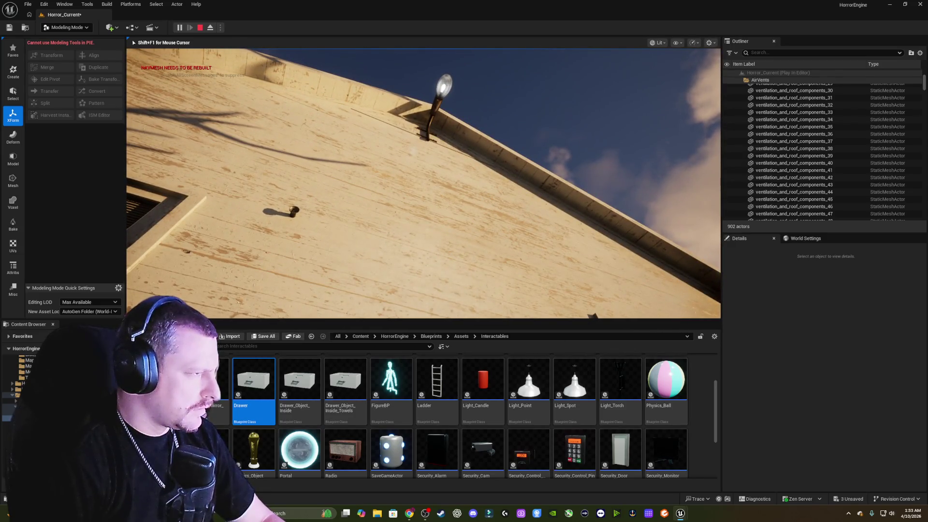
pyautogui.press('Escape')
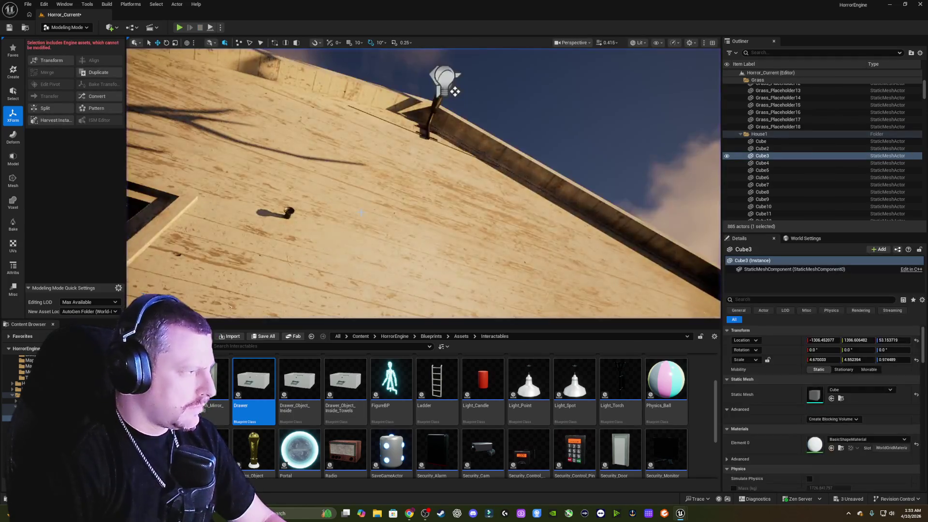
# Open the spotlight's flicker sound S_Static_01_Cue and drag its Volume Multiplier to 0.51.
pyautogui.moveTo(382, 175); pyautogui.dragTo(382, 175)
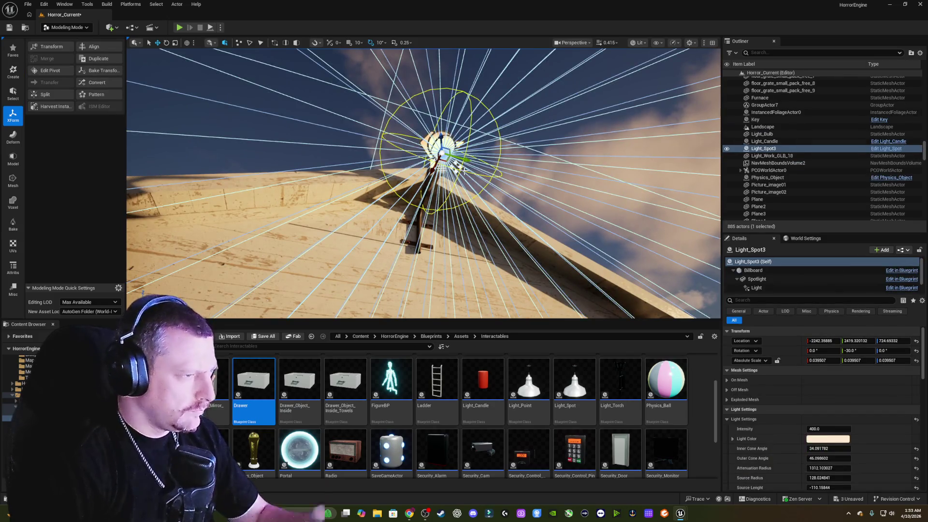
pyautogui.scroll(-5, 795, 383)
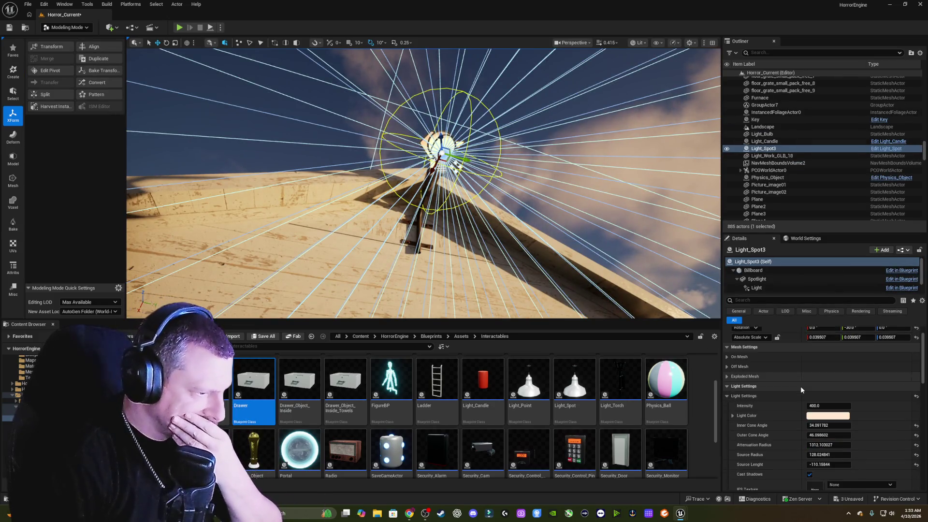
pyautogui.scroll(-2, 794, 384)
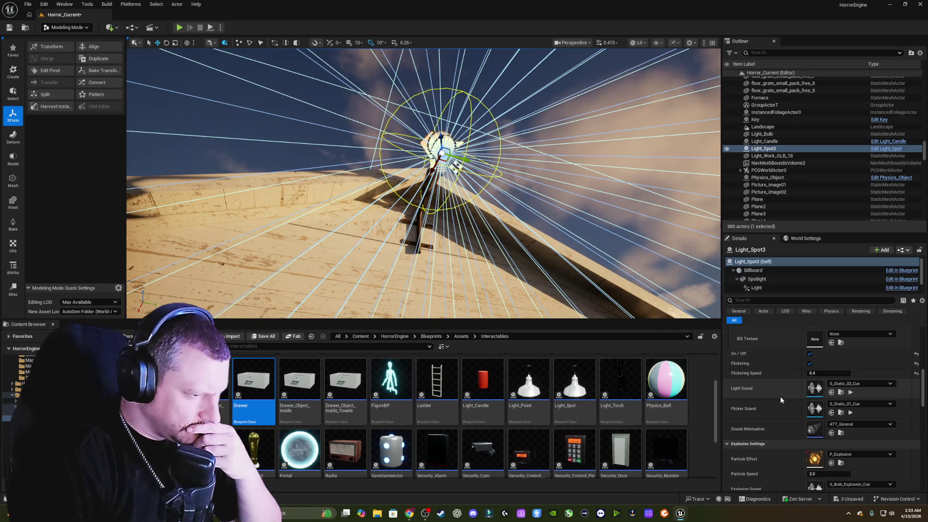
pyautogui.doubleClick(814, 408)
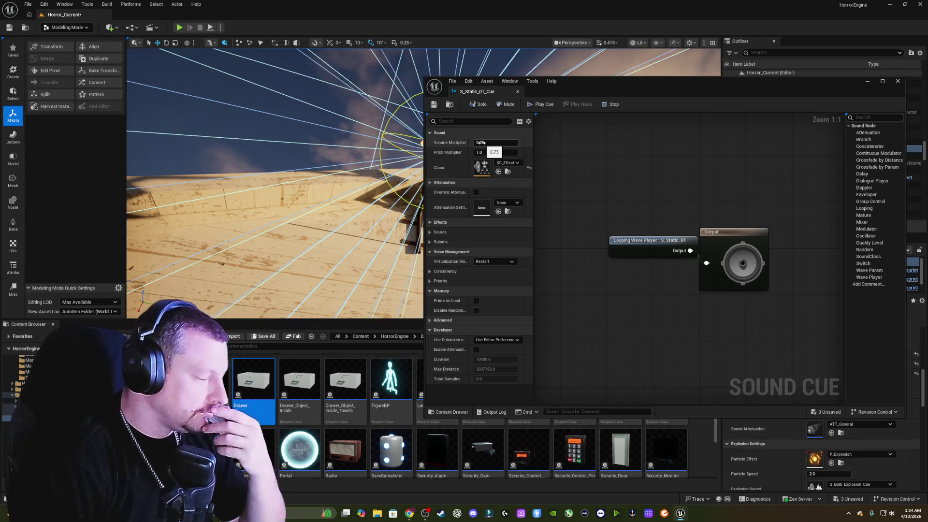
pyautogui.moveTo(480, 142); pyautogui.dragTo(476, 142)
pyautogui.write('0.51')
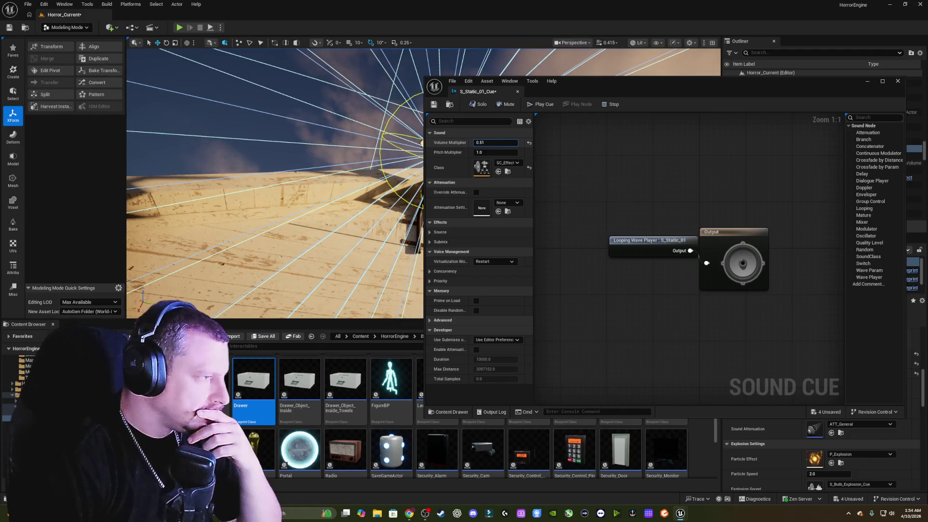
pyautogui.click(898, 81)
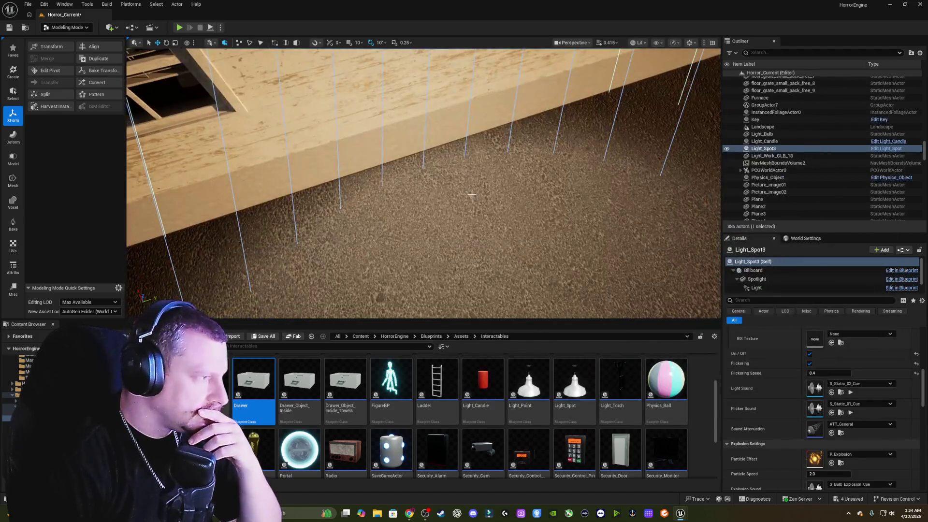
pyautogui.rightClick(488, 237)
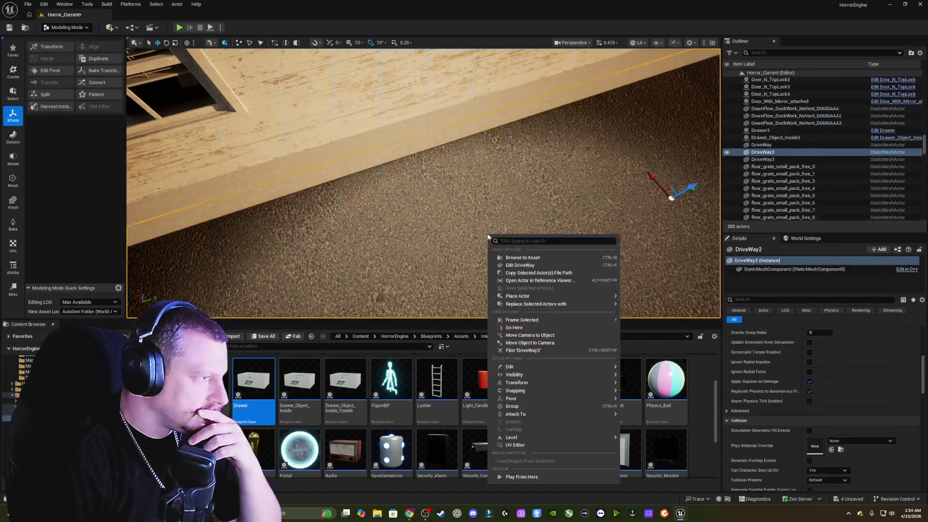
# Play from the driveway, walk into the house's dark blinded room, then stop.
pyautogui.moveTo(512, 303)
pyautogui.click(520, 477)
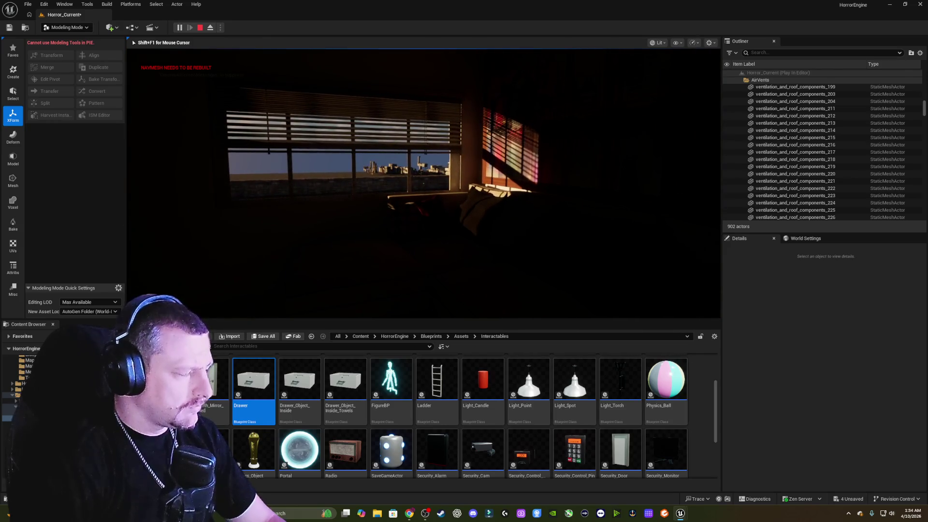
pyautogui.press('Escape')
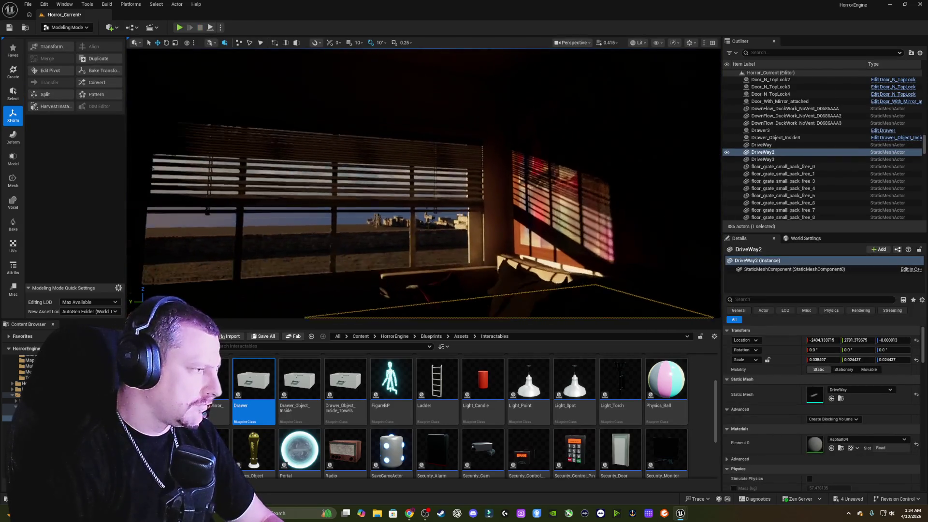
# Select the wall spotlight Light_Spot3 and reset S_Static_01_Cue's Volume Multiplier to 0.75.
pyautogui.press('w')
pyautogui.moveTo(416, 135); pyautogui.dragTo(422, 143)
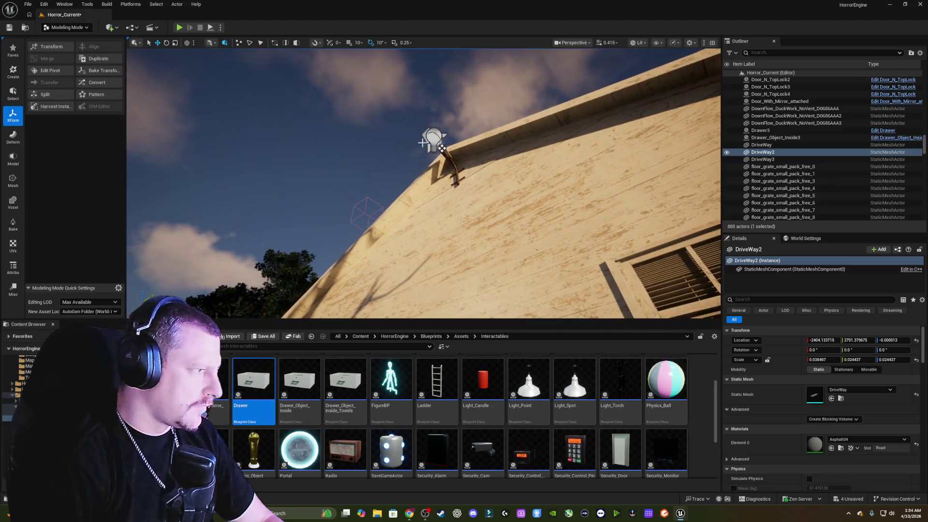
pyautogui.click(441, 147)
pyautogui.scroll(-8, 781, 374)
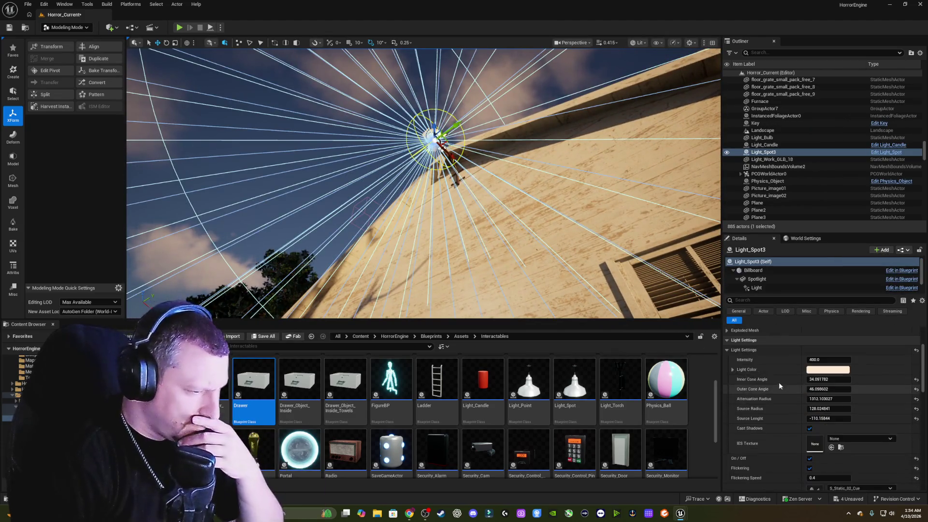
pyautogui.scroll(-3, 782, 370)
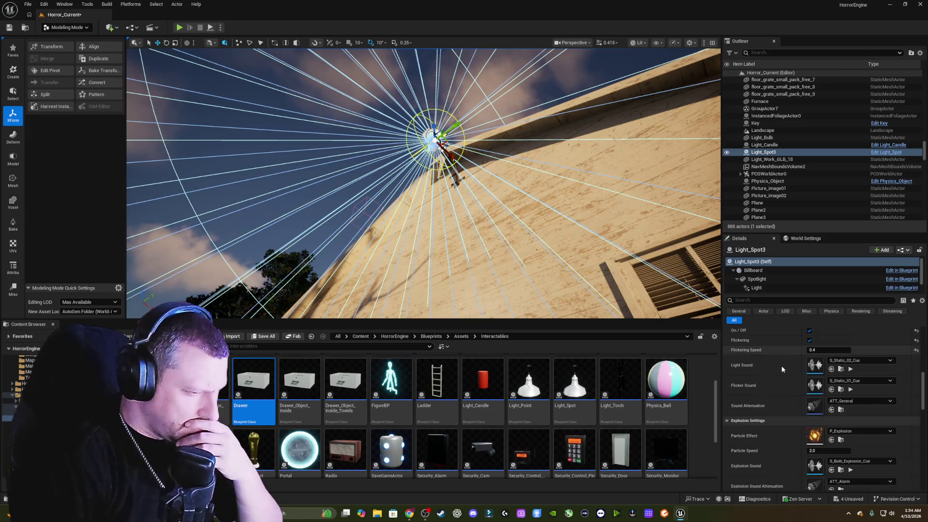
pyautogui.doubleClick(814, 386)
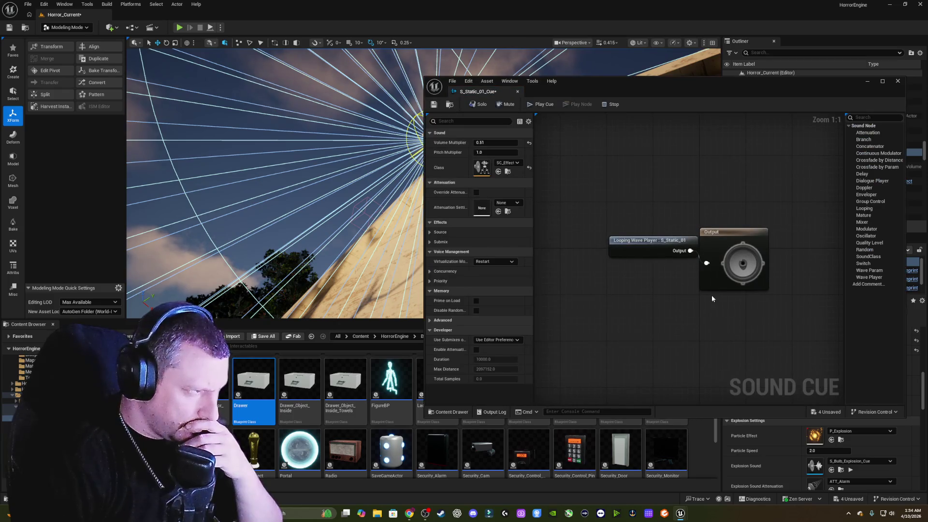
pyautogui.click(528, 143)
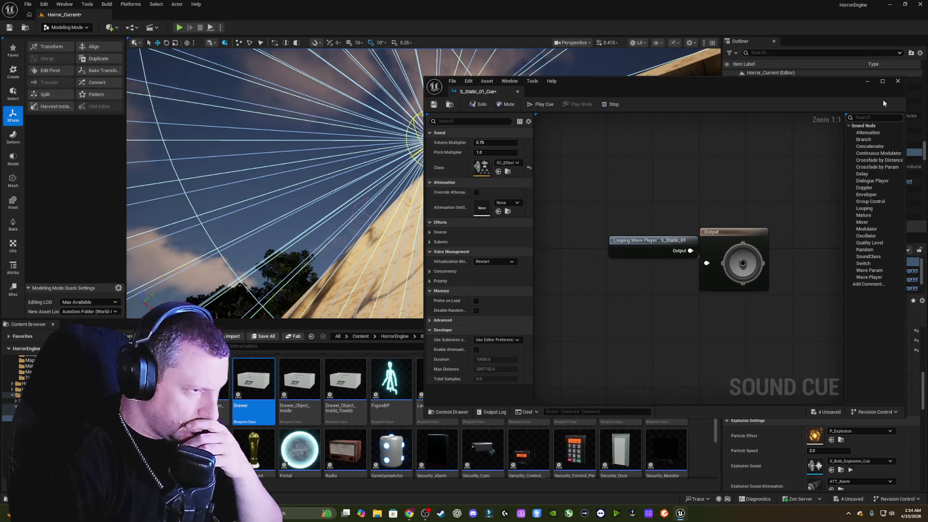
pyautogui.click(897, 81)
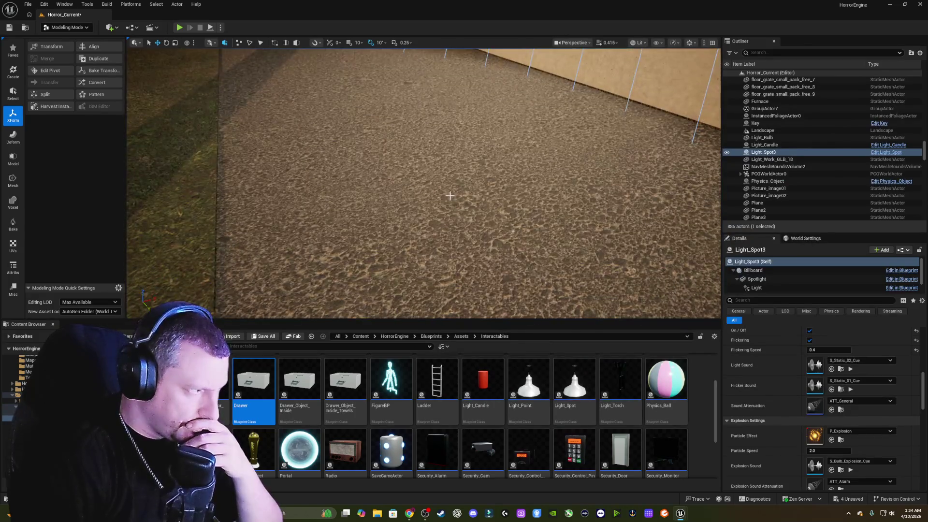
# Play-test again from above the DriveWay2 driveway and stop the session.
pyautogui.rightClick(450, 196)
pyautogui.rightClick(367, 132)
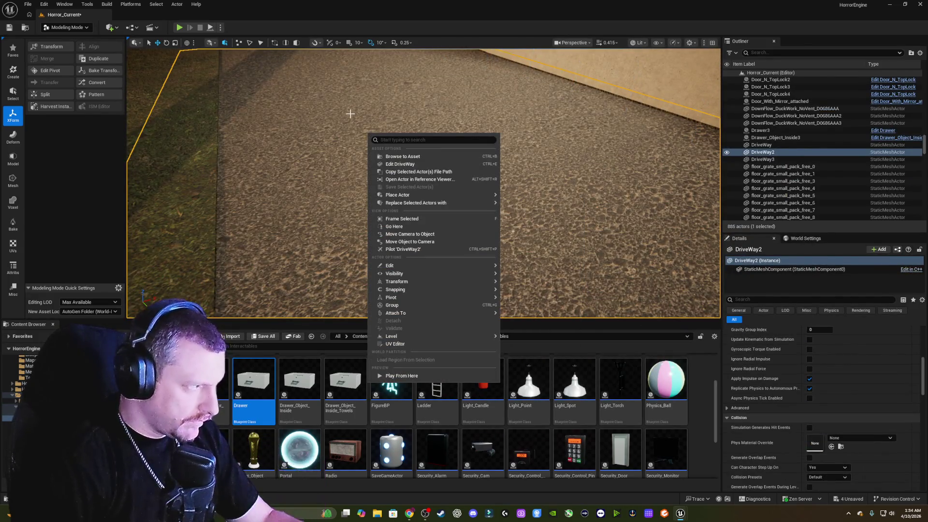
pyautogui.moveTo(350, 114); pyautogui.dragTo(388, 93)
pyautogui.rightClick(396, 94)
pyautogui.press('Escape')
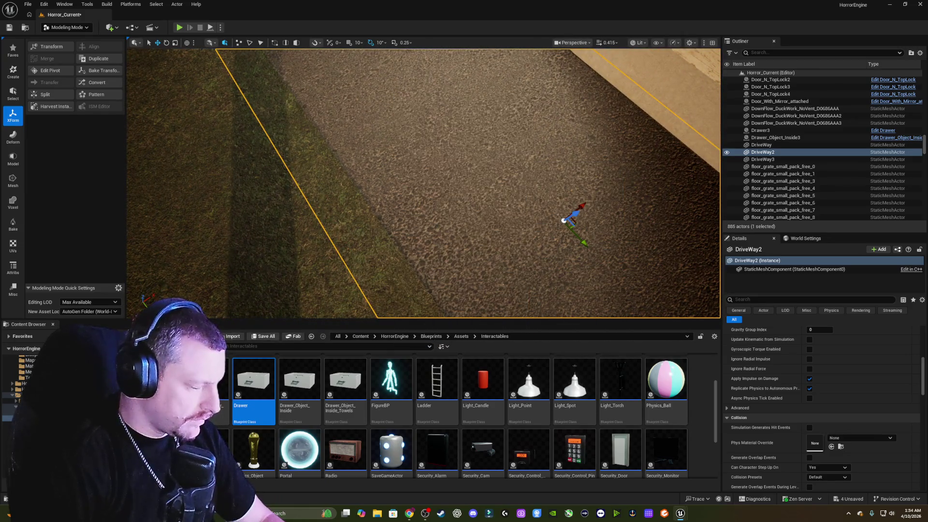
pyautogui.hotkey('alt', 'p')
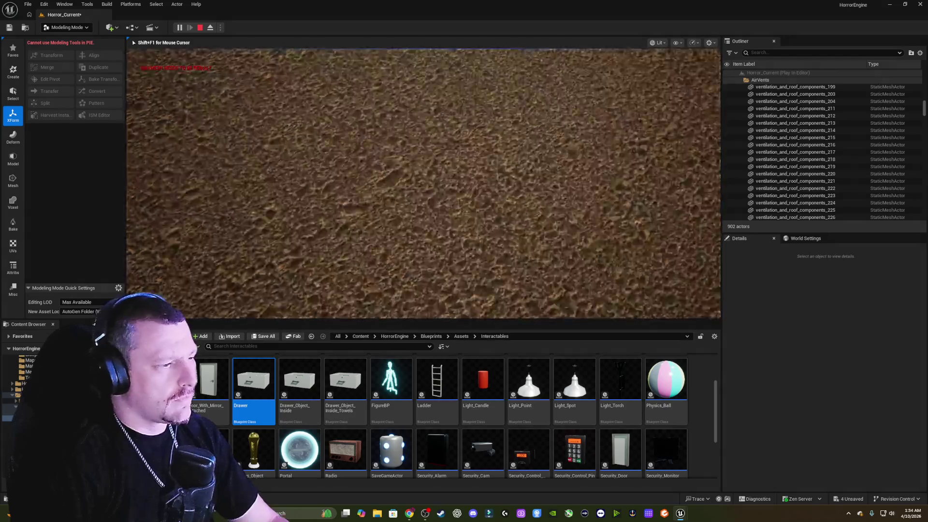
pyautogui.press('Escape')
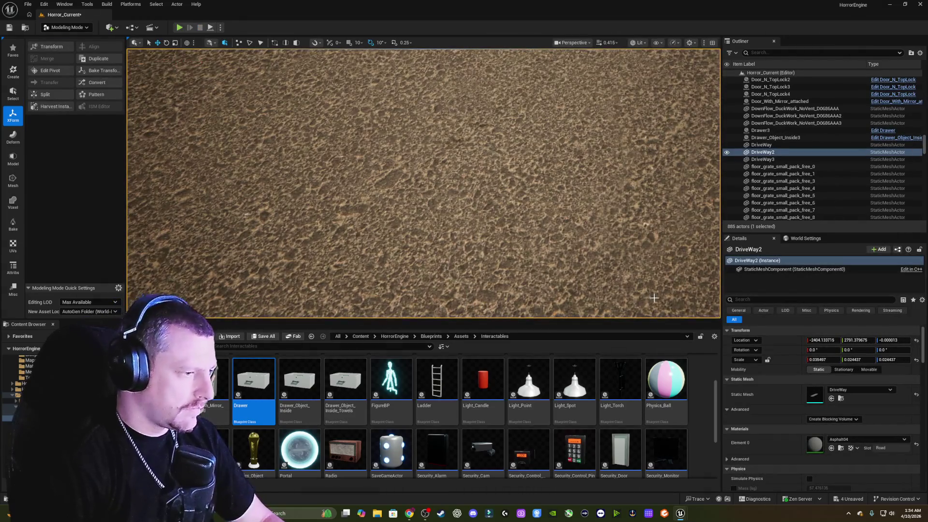
# Select Light_Spot3 and briefly inspect its light sound cue S_Static_02_Cue.
pyautogui.scroll(-10, 794, 369)
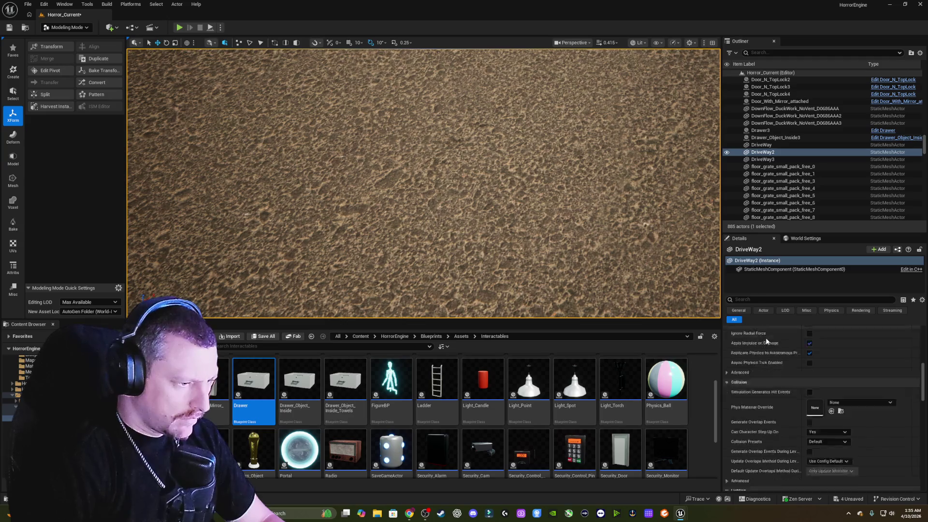
pyautogui.scroll(2, 766, 338)
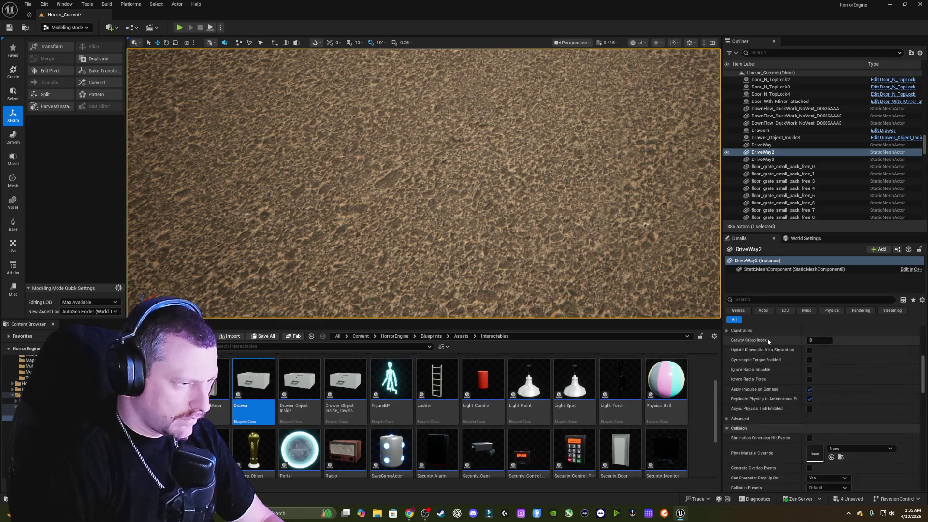
pyautogui.scroll(8, 768, 338)
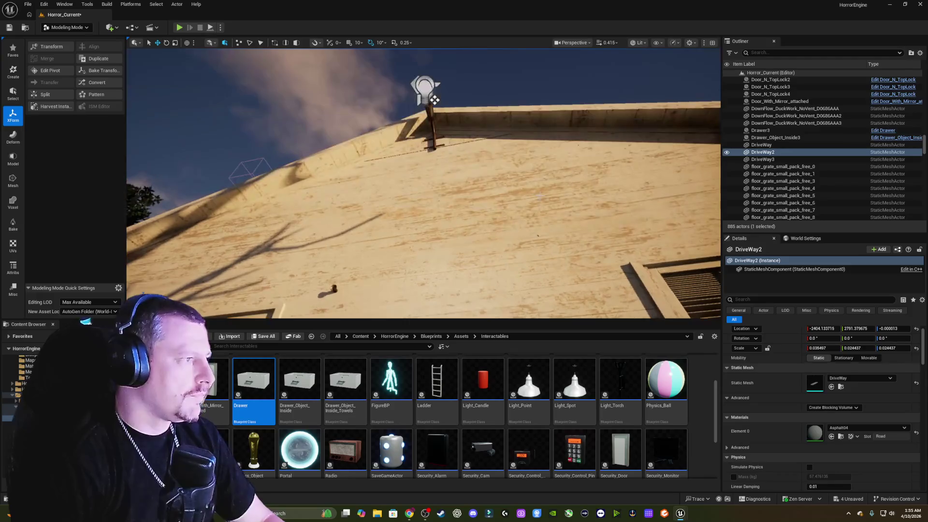
pyautogui.click(435, 99)
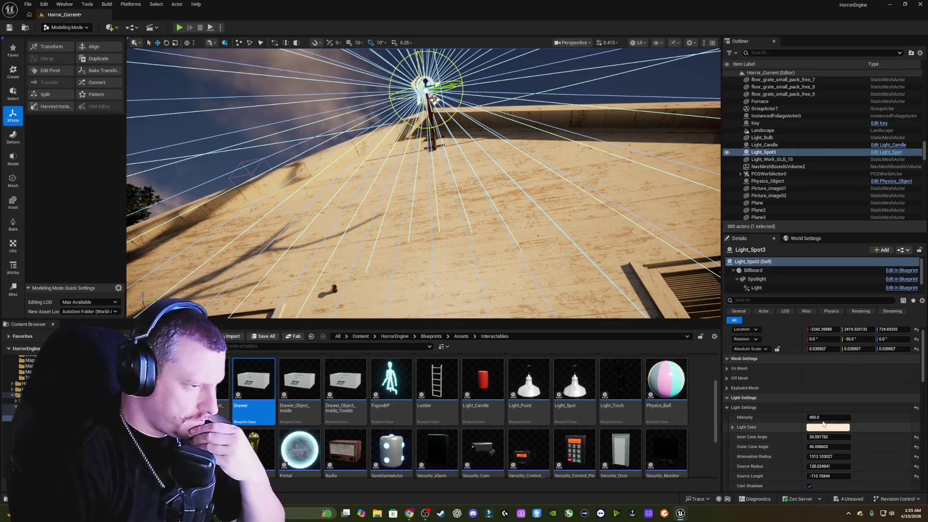
pyautogui.scroll(-4, 797, 389)
pyautogui.scroll(-5, 793, 384)
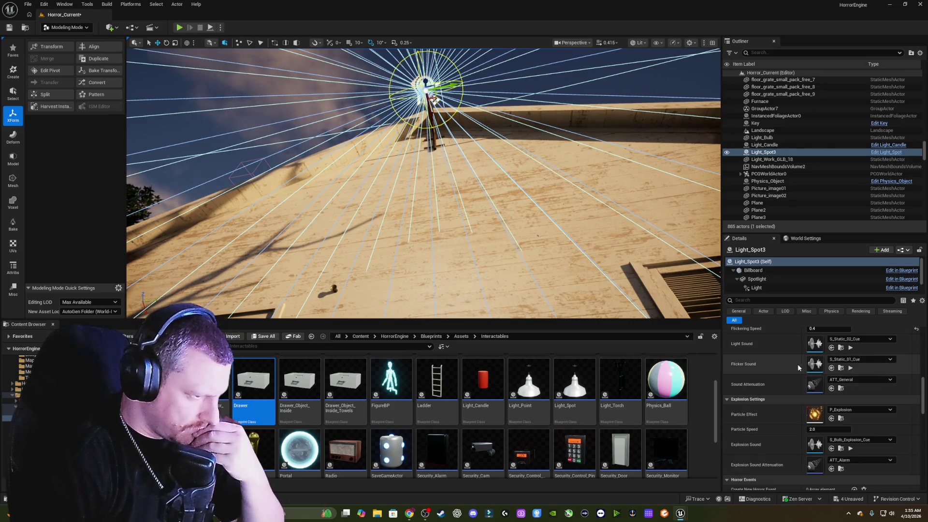
pyautogui.doubleClick(814, 343)
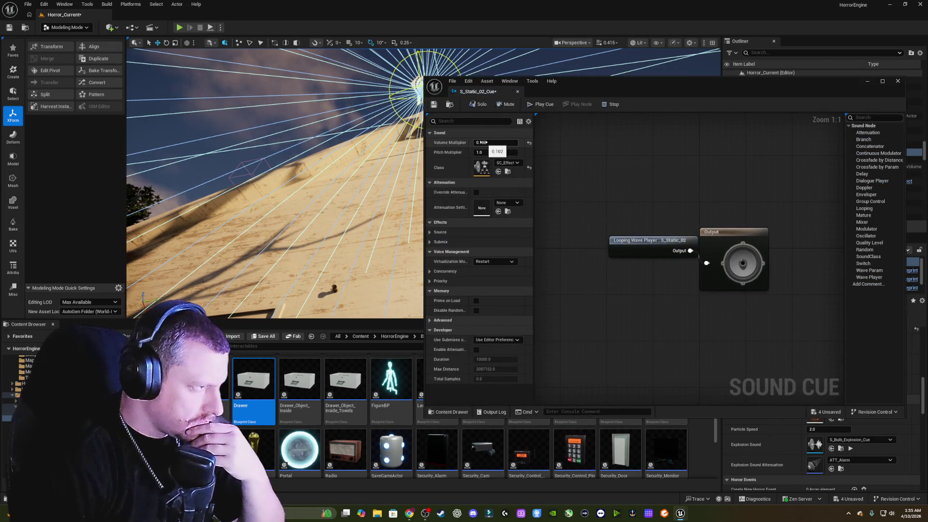
pyautogui.click(898, 82)
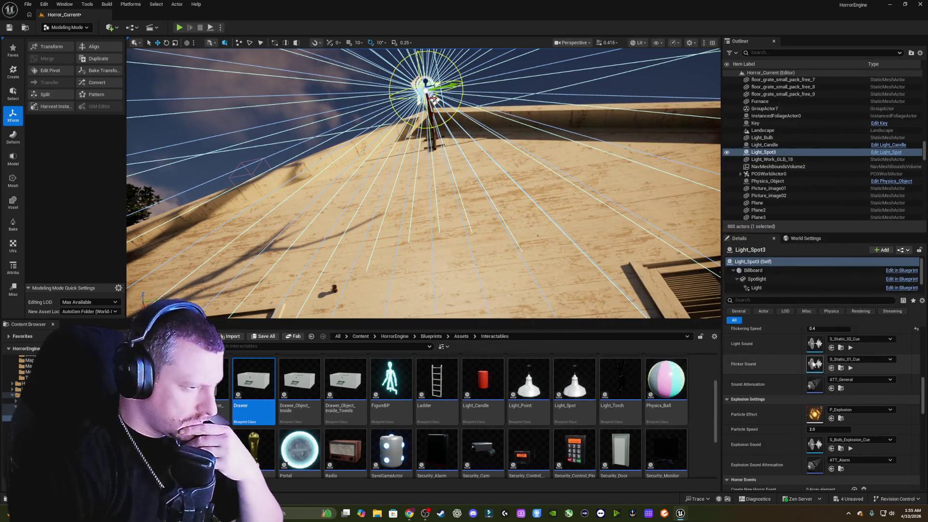
# Retune S_Static_01_Cue's Volume Multiplier to about 0.35 and close the cue.
pyautogui.doubleClick(815, 364)
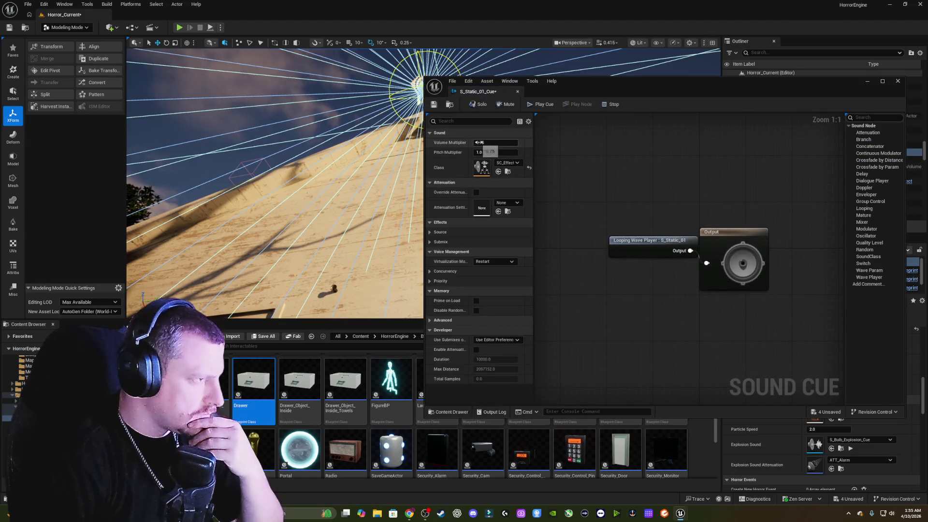
pyautogui.moveTo(478, 142); pyautogui.dragTo(464, 143)
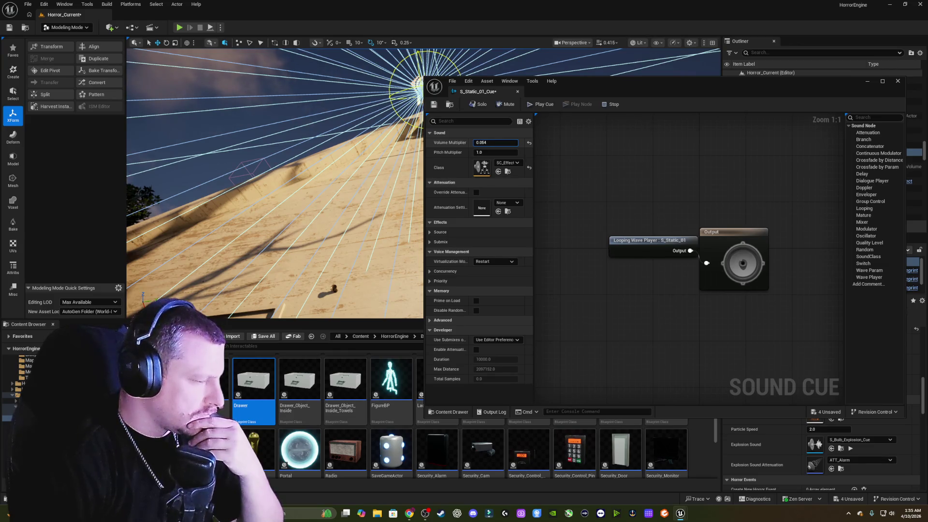
pyautogui.click(529, 143)
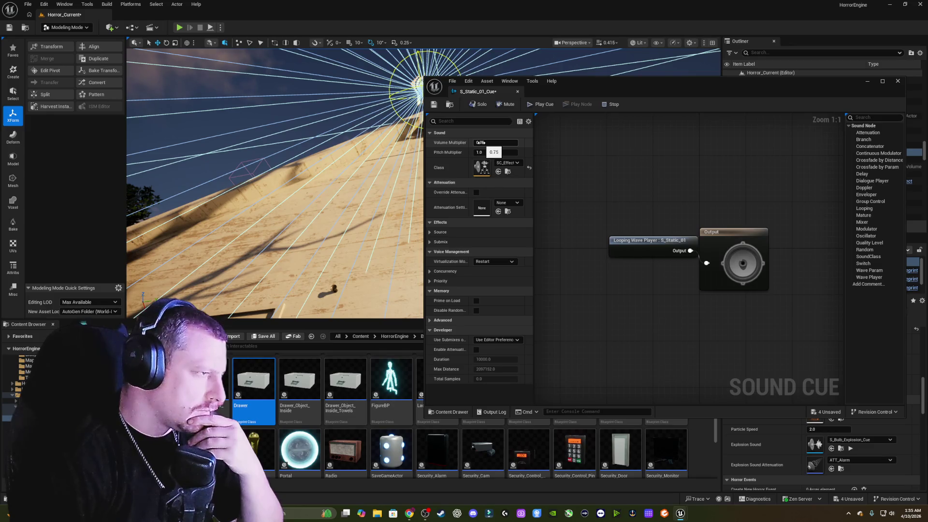
pyautogui.click(481, 143)
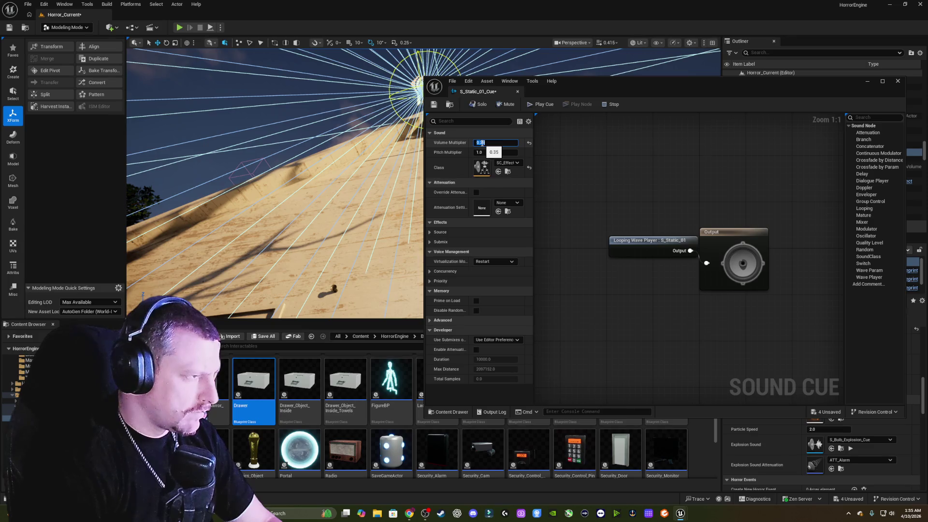
pyautogui.click(897, 80)
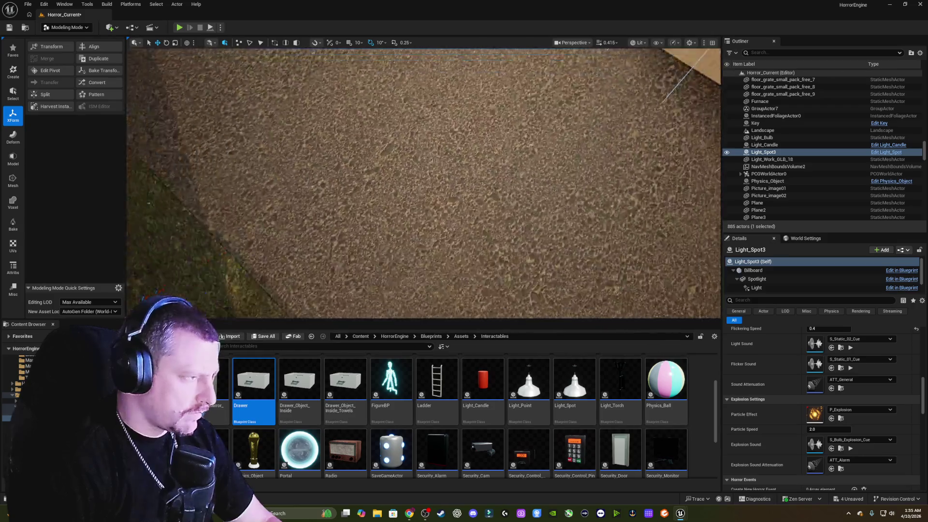
pyautogui.rightClick(462, 168)
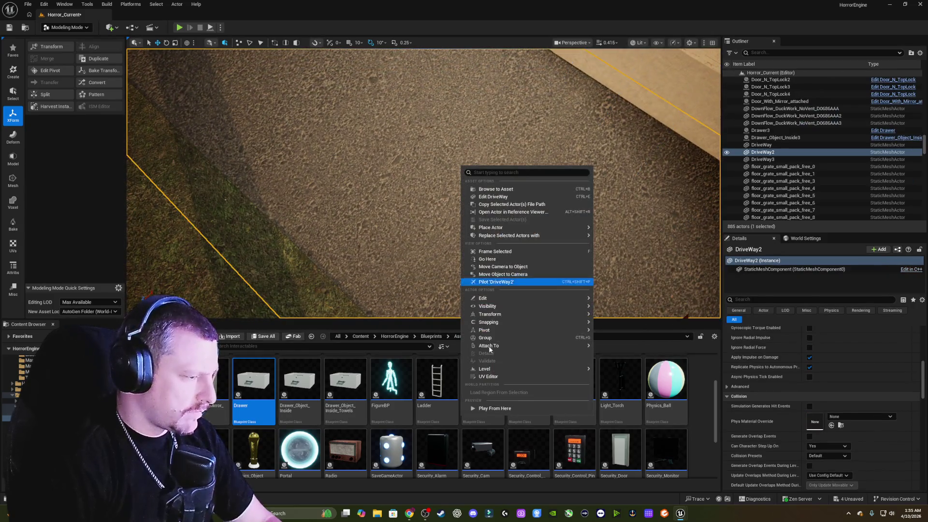
pyautogui.click(494, 409)
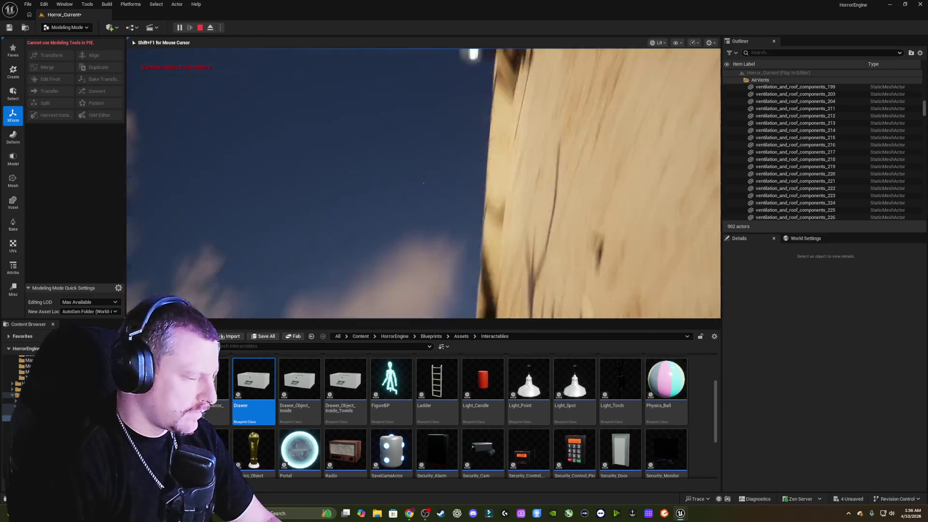
pyautogui.press('w')
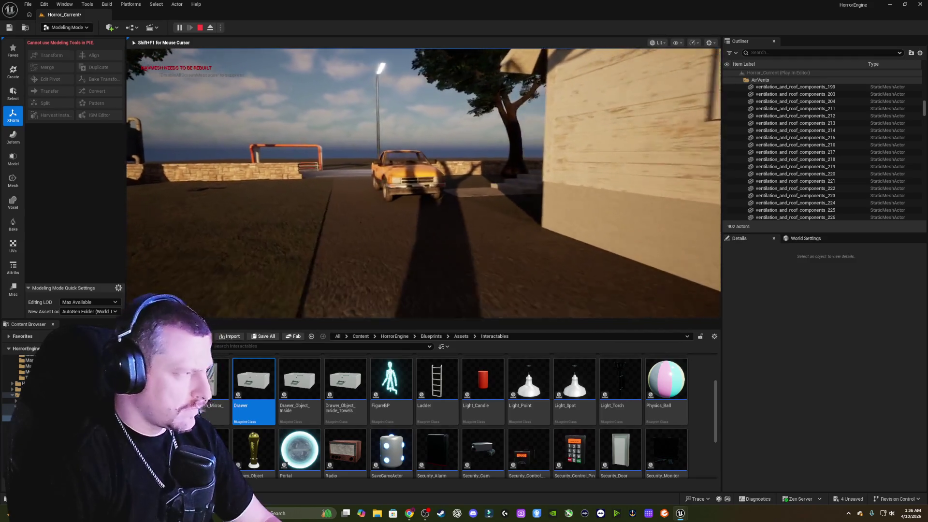
pyautogui.press('w')
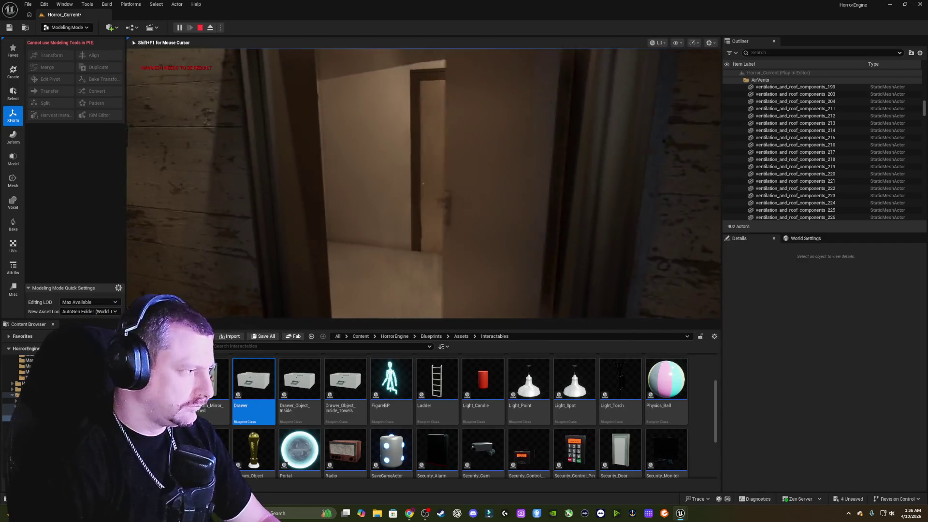
pyautogui.press('w')
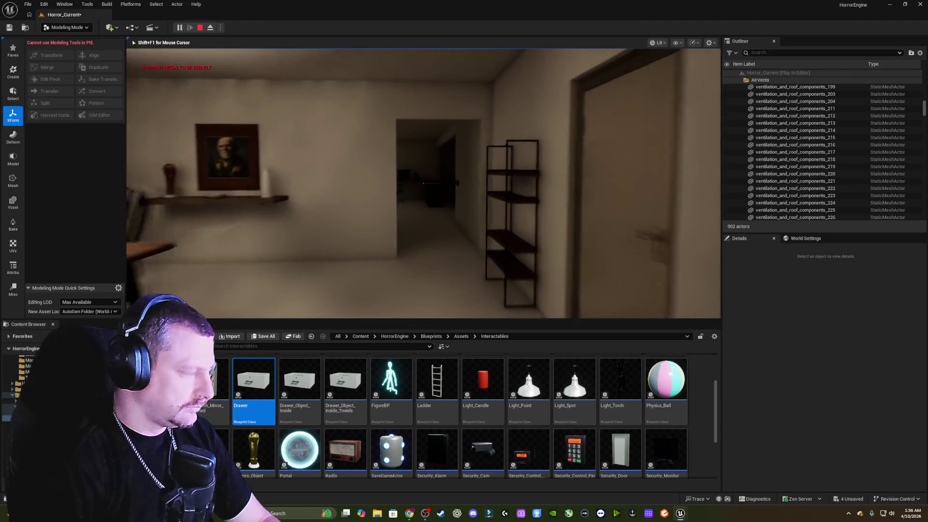
pyautogui.press('w')
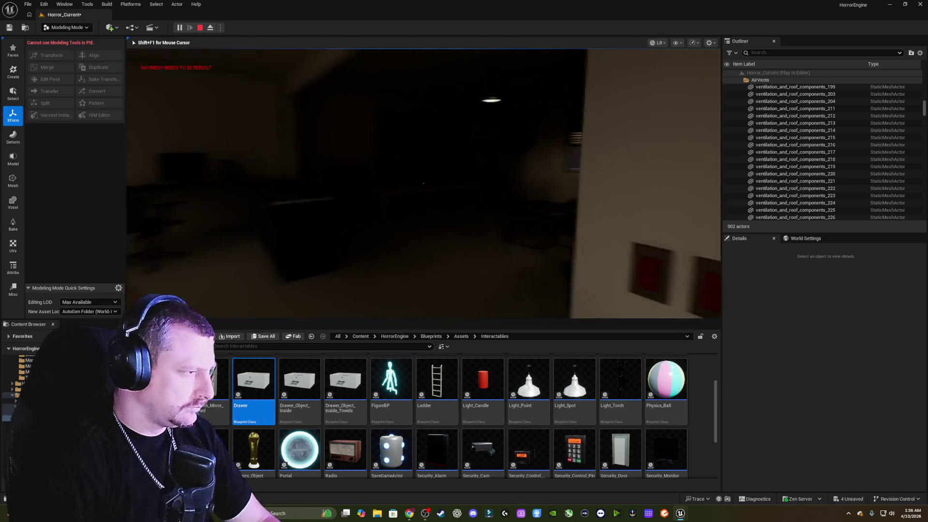
pyautogui.press('w')
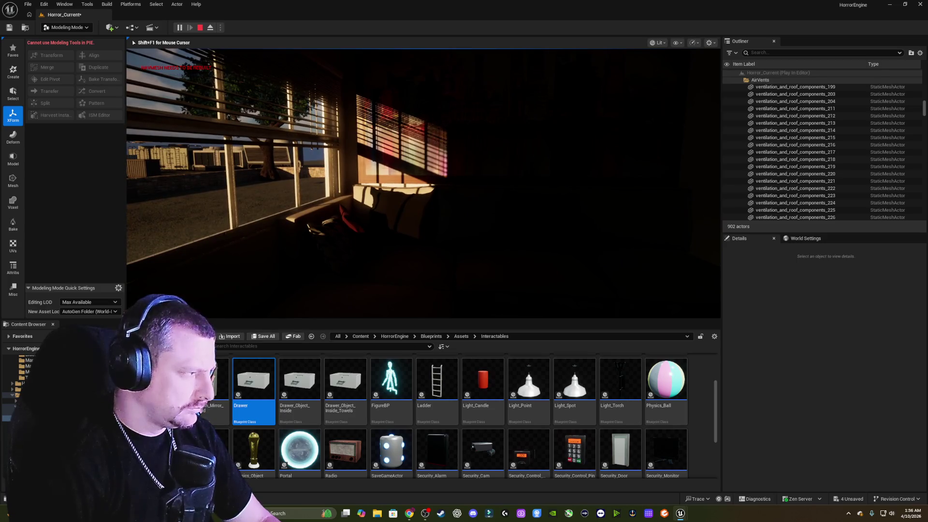
pyautogui.press('w')
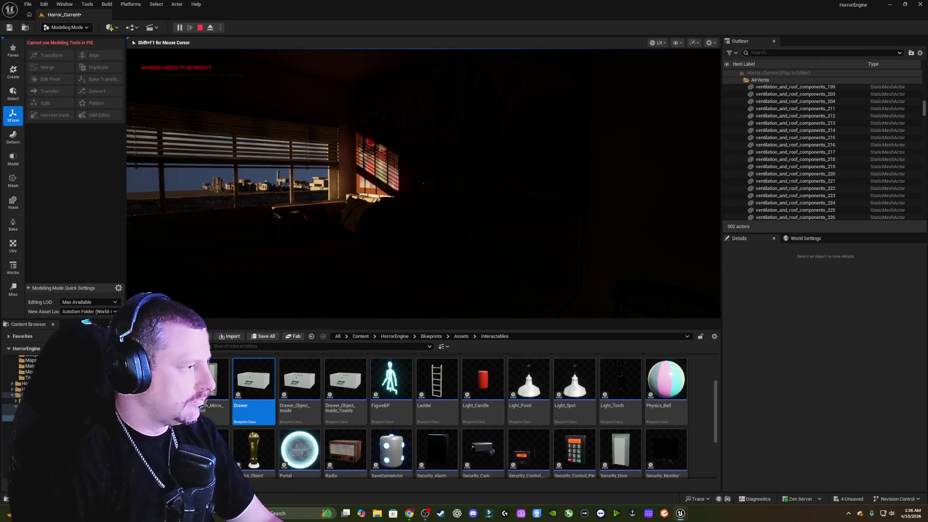
pyautogui.press('Escape')
pyautogui.click(590, 242)
pyautogui.press('f')
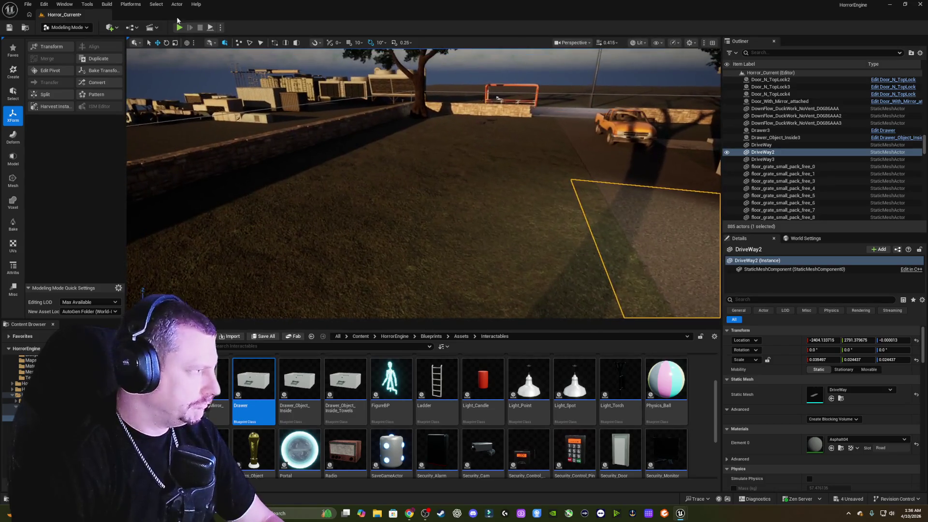
# Place a new cube in the yard from Quick Add > Shapes and frame it.
pyautogui.click(111, 27)
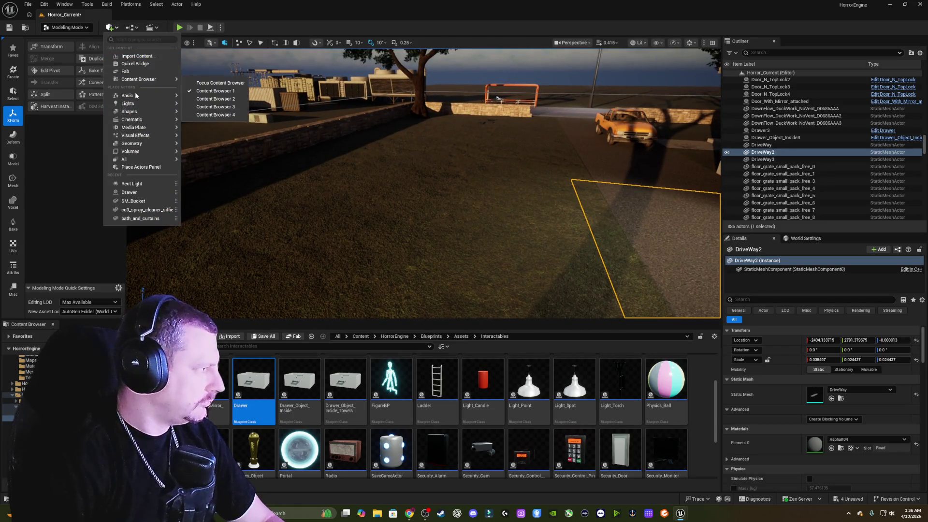
pyautogui.moveTo(135, 105)
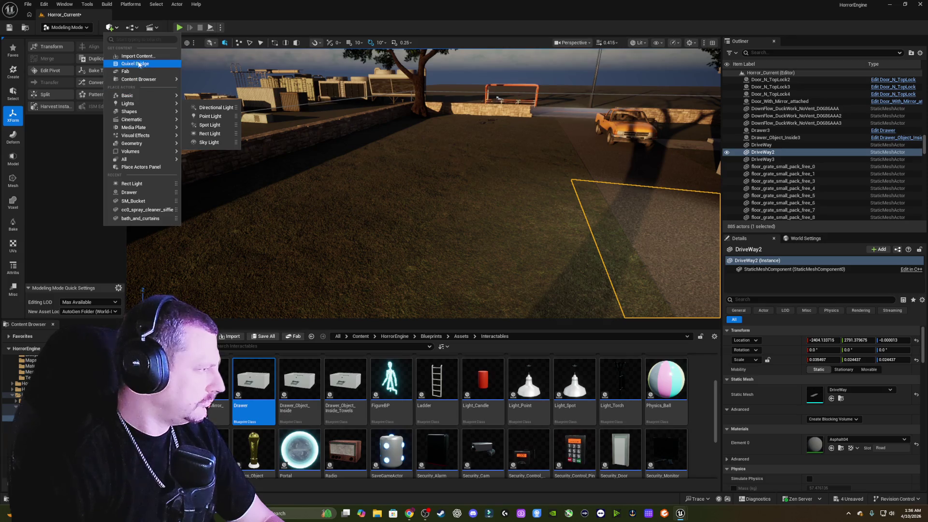
pyautogui.moveTo(138, 123)
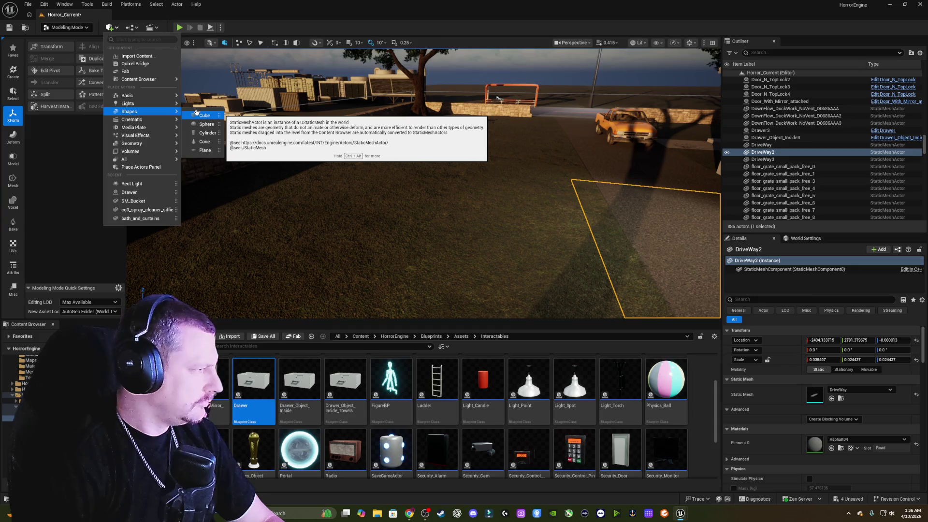
pyautogui.click(196, 116)
pyautogui.press('f')
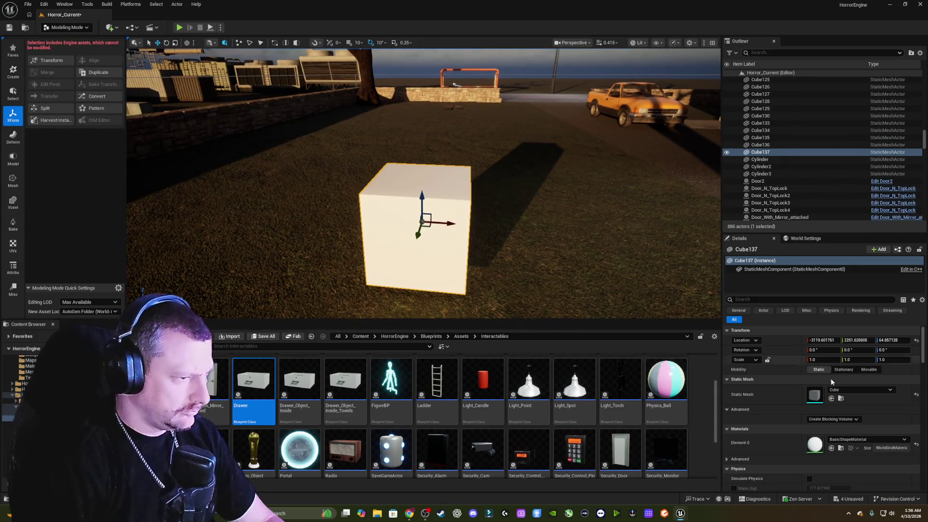
# Give the cube the MI_SUV_Glass material and squash it to about 0.054 X scale.
pyautogui.click(844, 441)
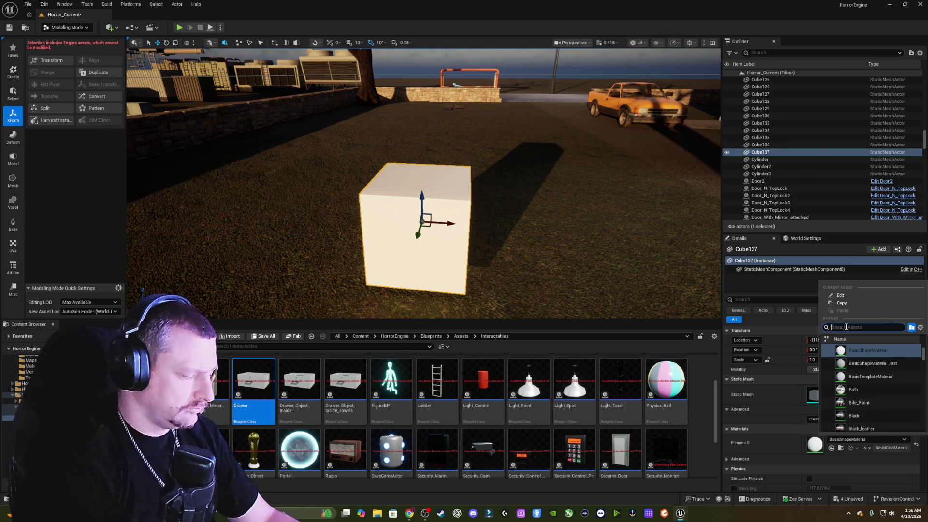
pyautogui.write('glass')
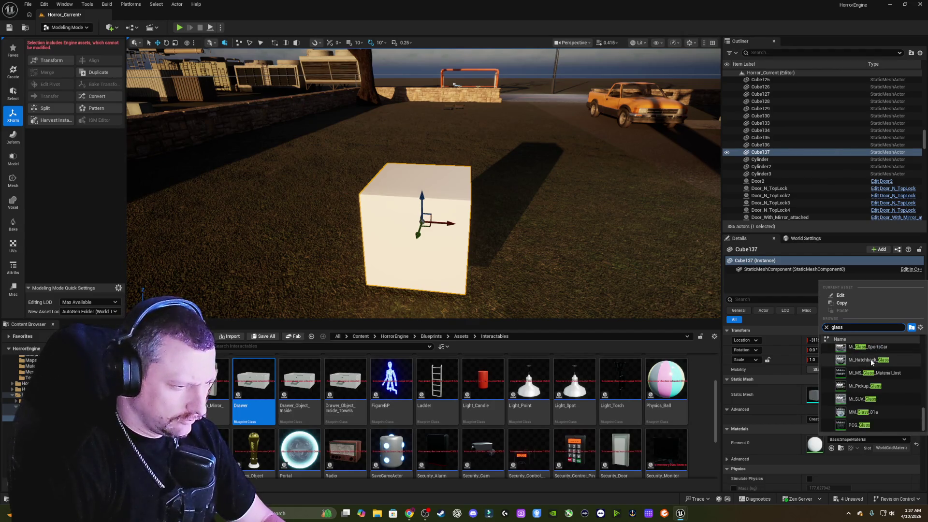
pyautogui.click(861, 397)
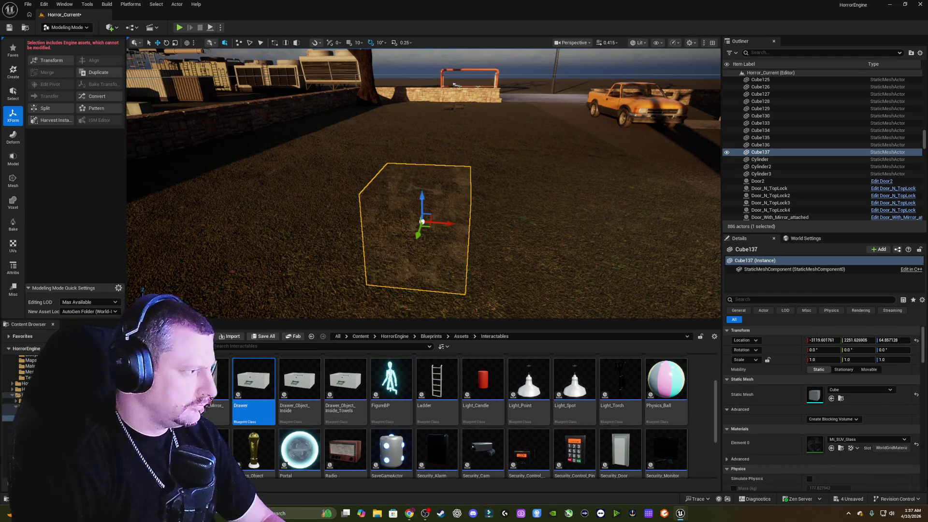
pyautogui.scroll(5, 491, 205)
pyautogui.scroll(-5, 498, 193)
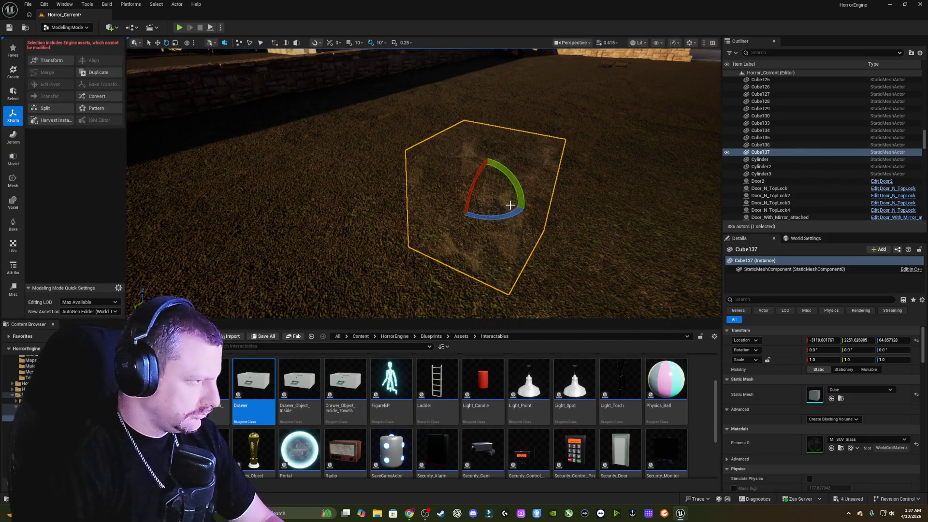
pyautogui.moveTo(507, 204); pyautogui.dragTo(464, 207)
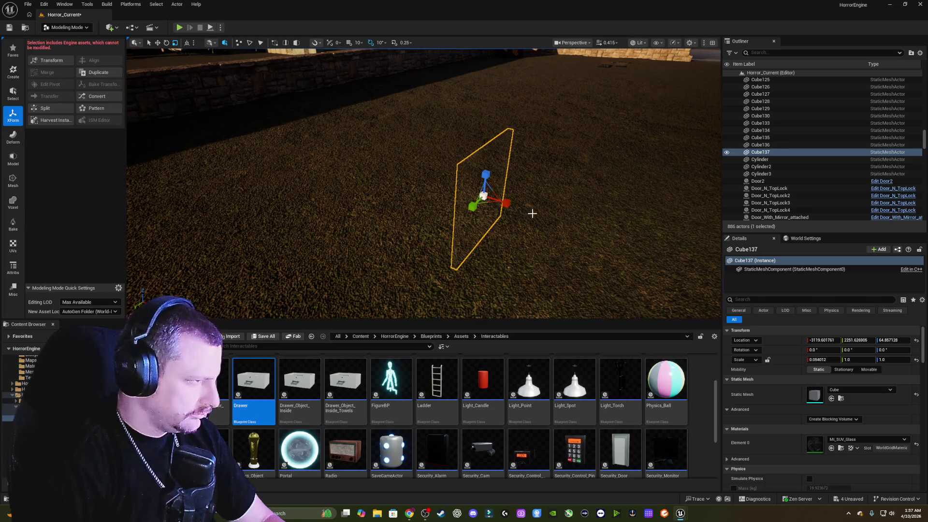
# Move the thin glass cube into the house's window opening, around -2150.3, 2140.2, 242.3.
pyautogui.moveTo(532, 213)
pyautogui.mouseDown()
pyautogui.moveTo(638, 214)
pyautogui.moveTo(356, 136)
pyautogui.moveTo(366, 214)
pyautogui.mouseUp()
pyautogui.press('w')
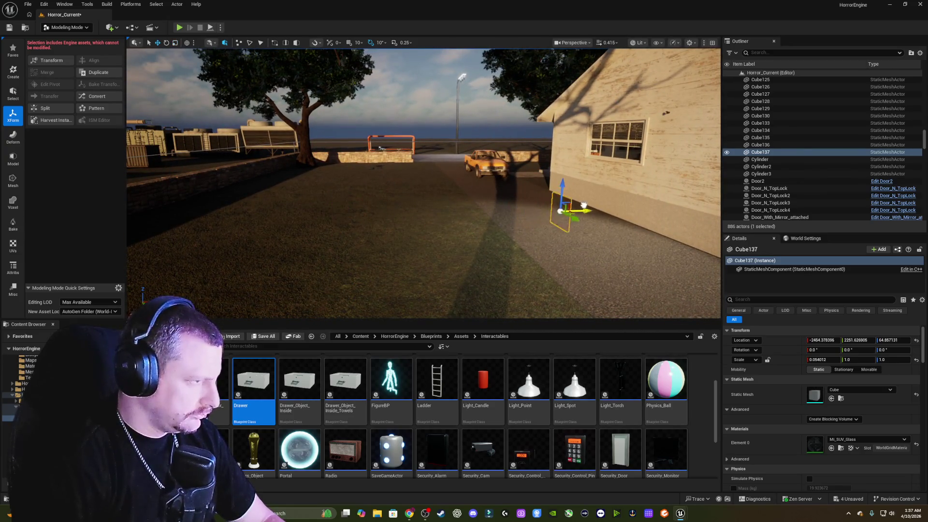
pyautogui.moveTo(584, 205); pyautogui.dragTo(633, 203)
pyautogui.moveTo(541, 261)
pyautogui.mouseDown()
pyautogui.moveTo(530, 274)
pyautogui.moveTo(527, 254)
pyautogui.moveTo(554, 234)
pyautogui.moveTo(547, 262)
pyautogui.mouseUp()
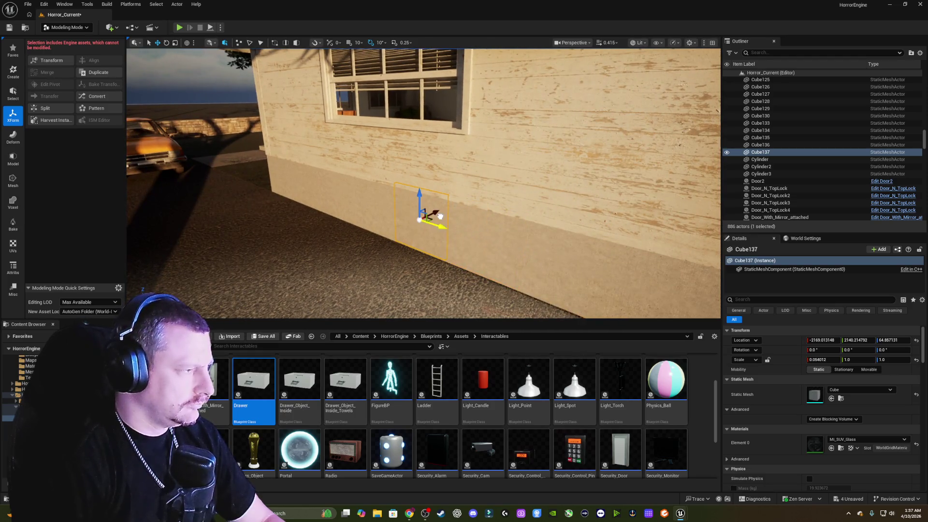
pyautogui.moveTo(422, 68); pyautogui.dragTo(422, 68)
pyautogui.moveTo(453, 208); pyautogui.dragTo(454, 208)
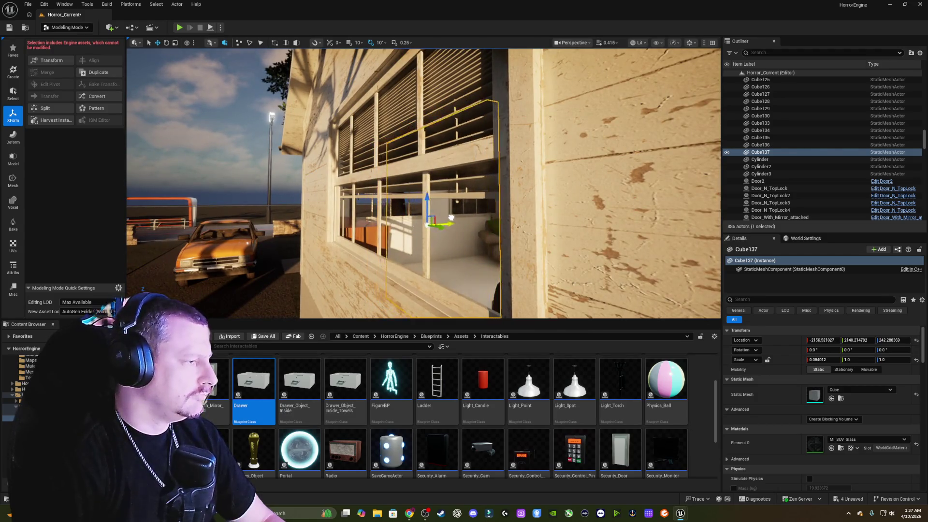
pyautogui.moveTo(477, 208)
pyautogui.mouseDown()
pyautogui.moveTo(451, 208)
pyautogui.moveTo(511, 207)
pyautogui.mouseUp()
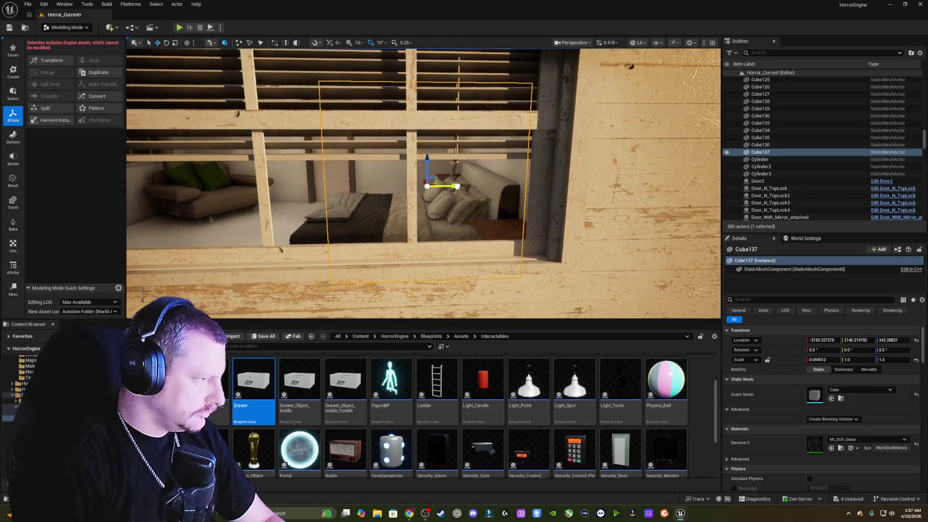
# Stretch and thin the pane to about 0.011 × 2.96 × 1.39 scale, near Y 2063.0.
pyautogui.moveTo(456, 186)
pyautogui.mouseDown()
pyautogui.moveTo(303, 187)
pyautogui.moveTo(441, 196)
pyautogui.mouseUp()
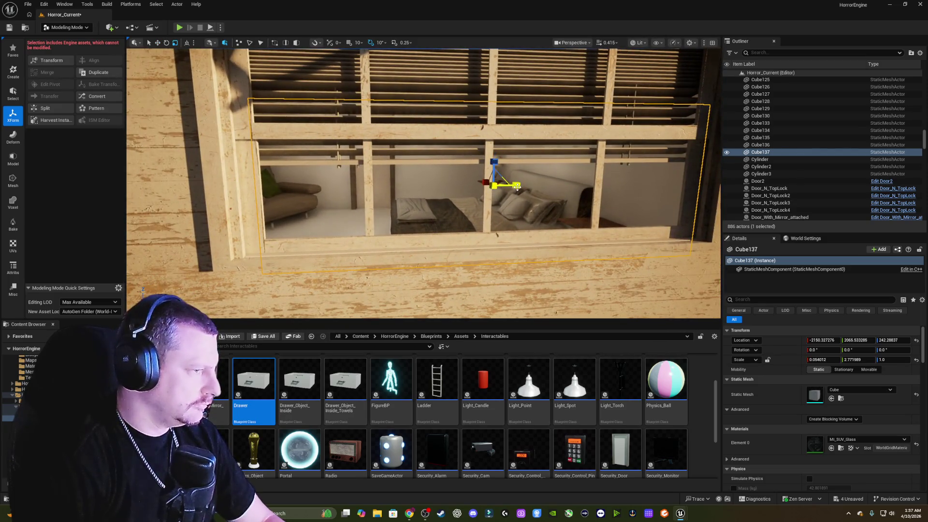
pyautogui.moveTo(517, 188)
pyautogui.mouseDown()
pyautogui.moveTo(525, 187)
pyautogui.moveTo(516, 185)
pyautogui.mouseUp()
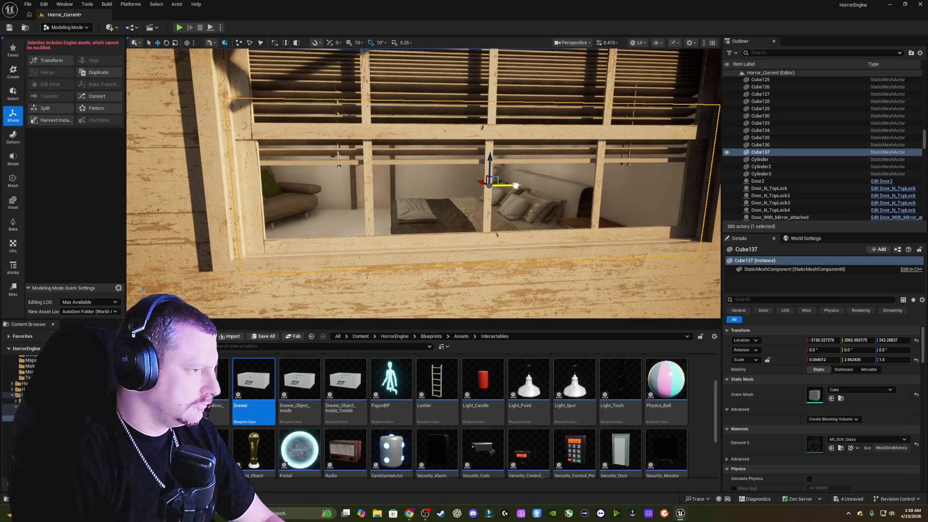
pyautogui.moveTo(527, 145)
pyautogui.mouseDown()
pyautogui.moveTo(527, 200)
pyautogui.moveTo(502, 213)
pyautogui.moveTo(502, 186)
pyautogui.moveTo(503, 215)
pyautogui.moveTo(504, 169)
pyautogui.mouseUp()
pyautogui.press('w')
pyautogui.press('r')
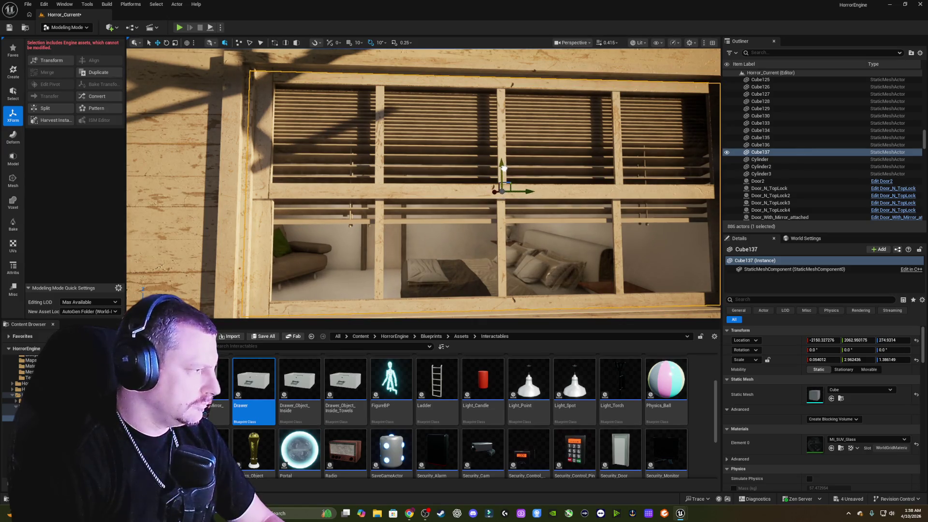
pyautogui.moveTo(425, 184)
pyautogui.mouseDown()
pyautogui.moveTo(319, 186)
pyautogui.moveTo(242, 210)
pyautogui.mouseUp()
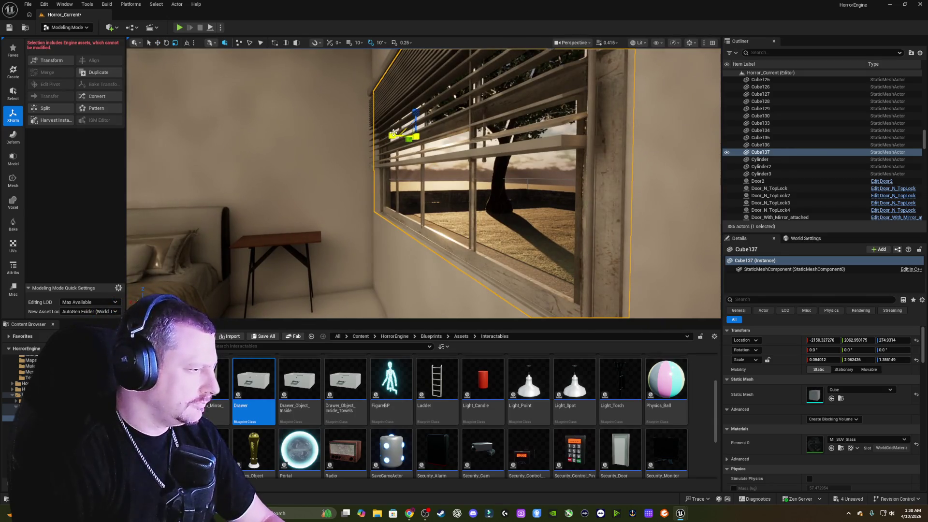
pyautogui.moveTo(394, 133)
pyautogui.mouseDown()
pyautogui.moveTo(435, 122)
pyautogui.moveTo(443, 148)
pyautogui.mouseUp()
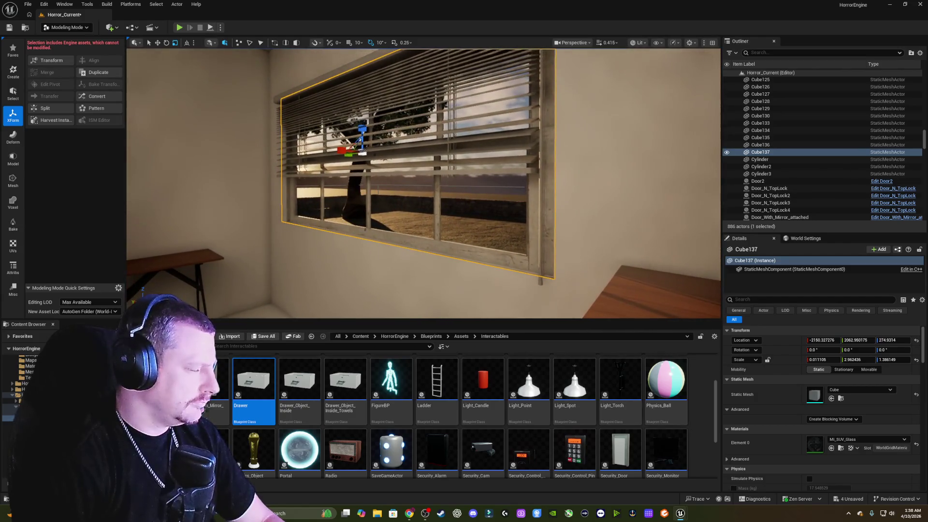
pyautogui.click(866, 437)
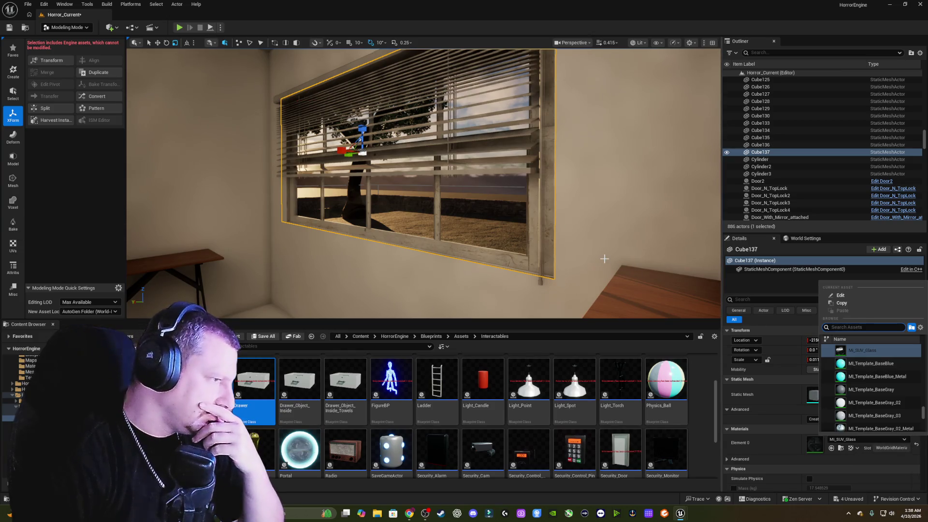
# Return to Selection Mode and apply MI_Pickup_Glass to the window pane.
pyautogui.scroll(-2, 892, 368)
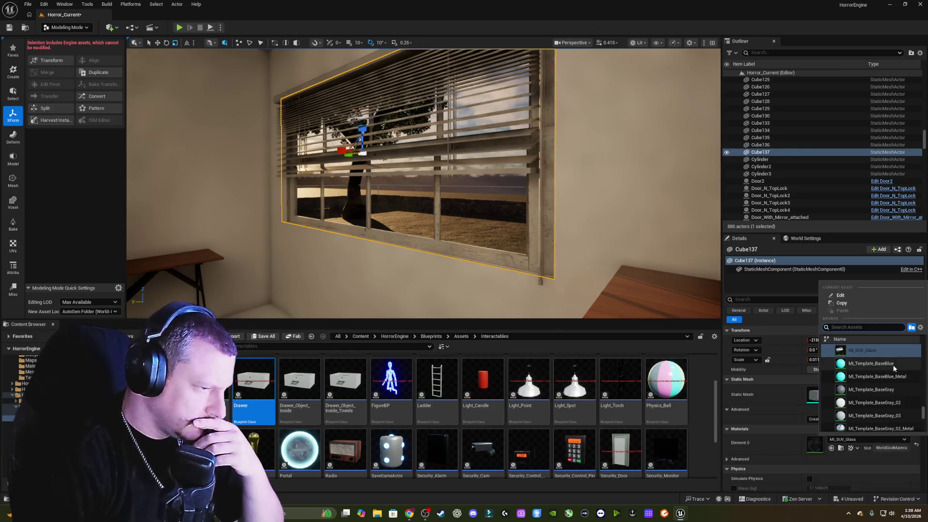
pyautogui.scroll(5, 907, 370)
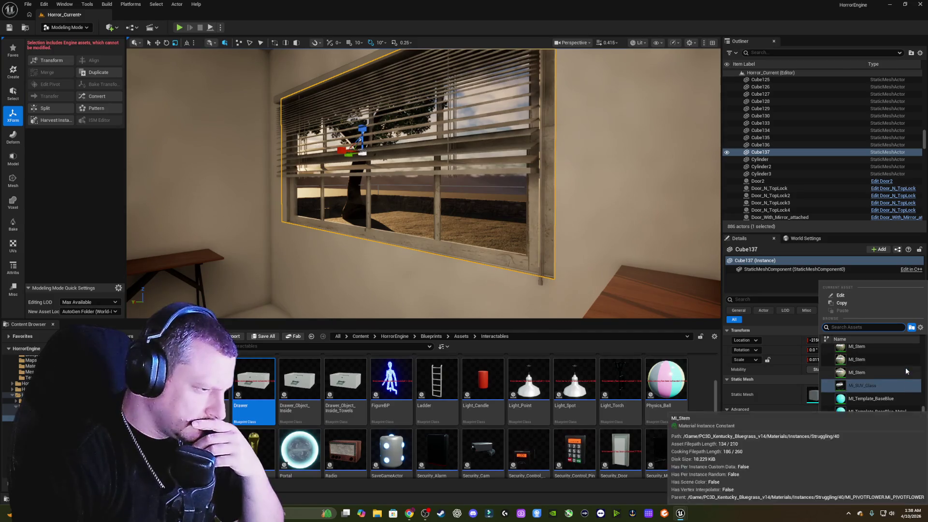
pyautogui.click(866, 329)
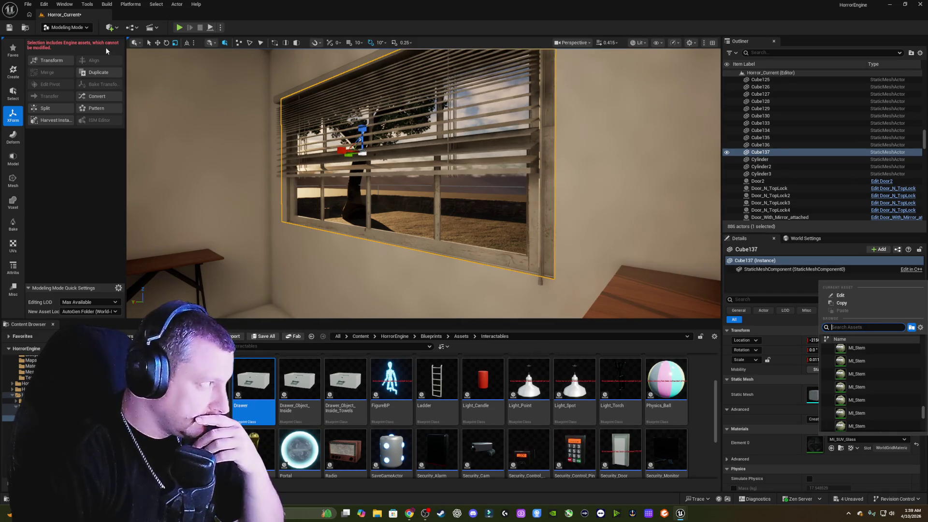
pyautogui.click(79, 30)
pyautogui.click(85, 41)
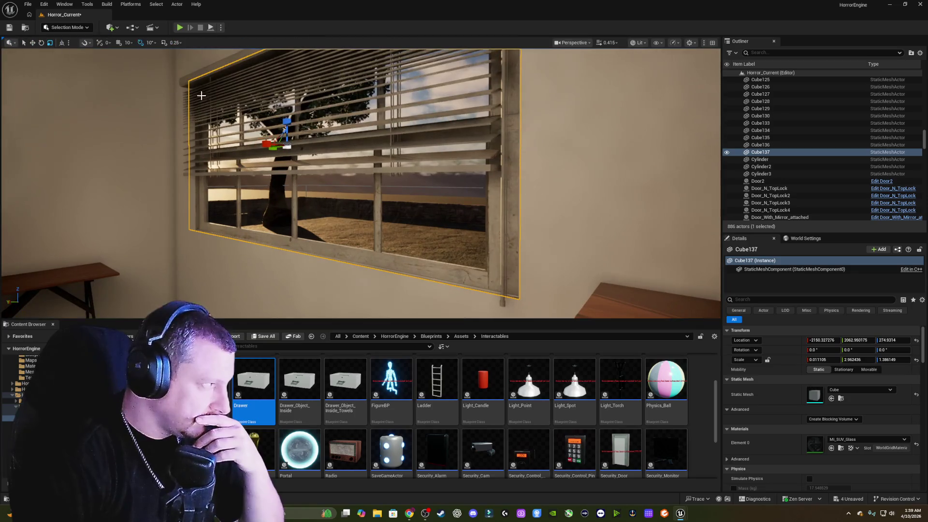
pyautogui.moveTo(360, 184); pyautogui.dragTo(314, 189)
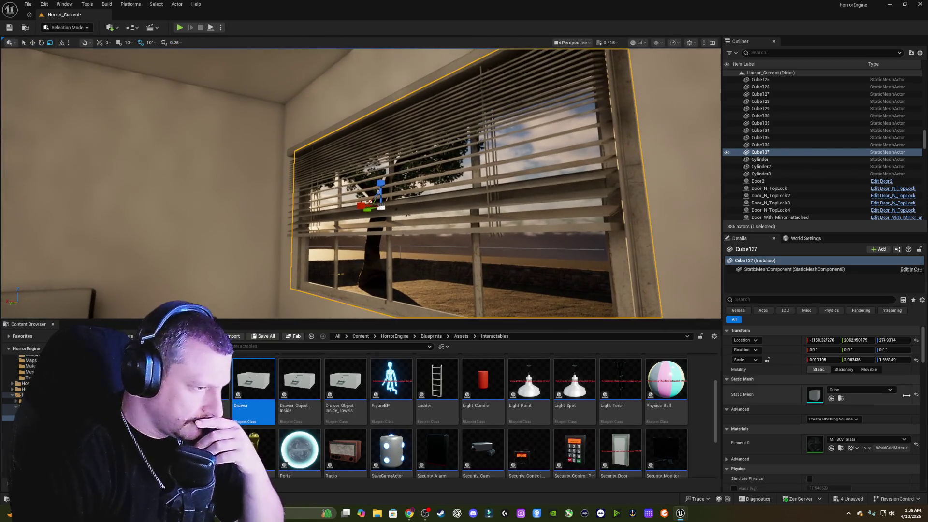
pyautogui.click(867, 440)
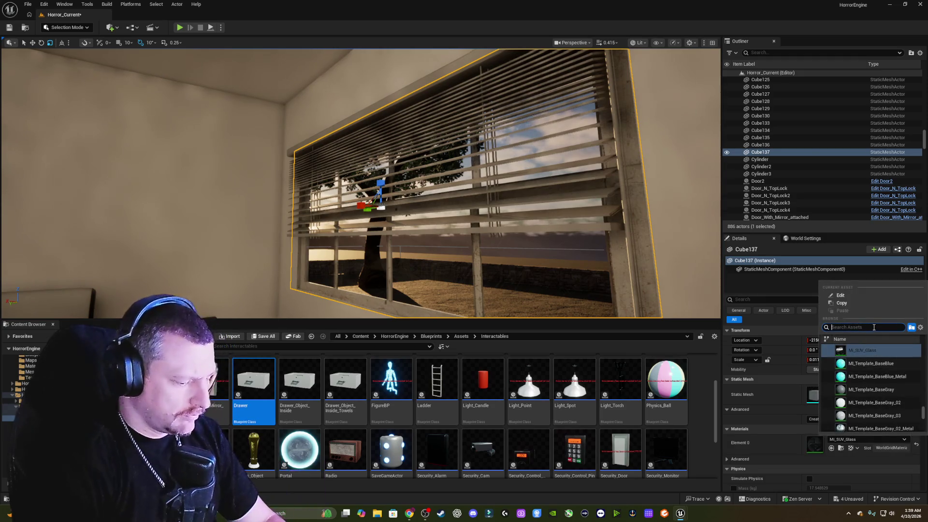
pyautogui.write('glass')
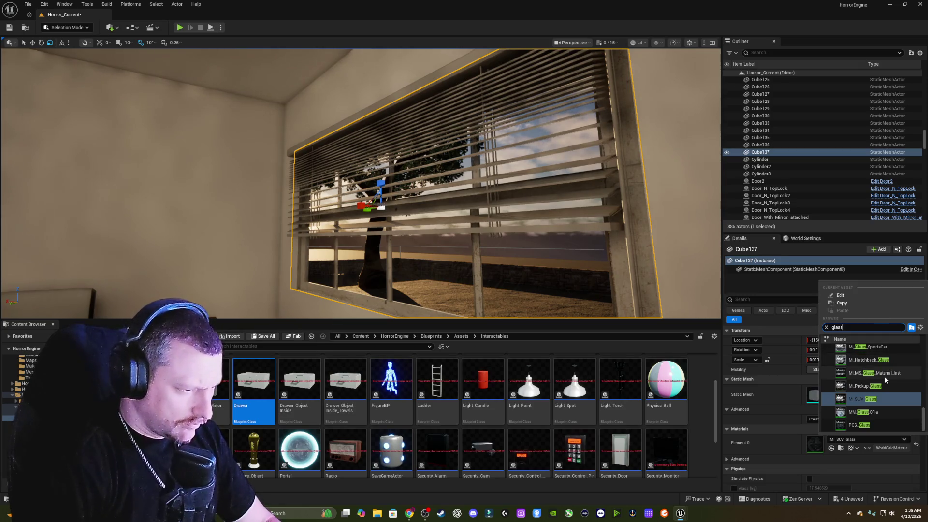
pyautogui.click(884, 393)
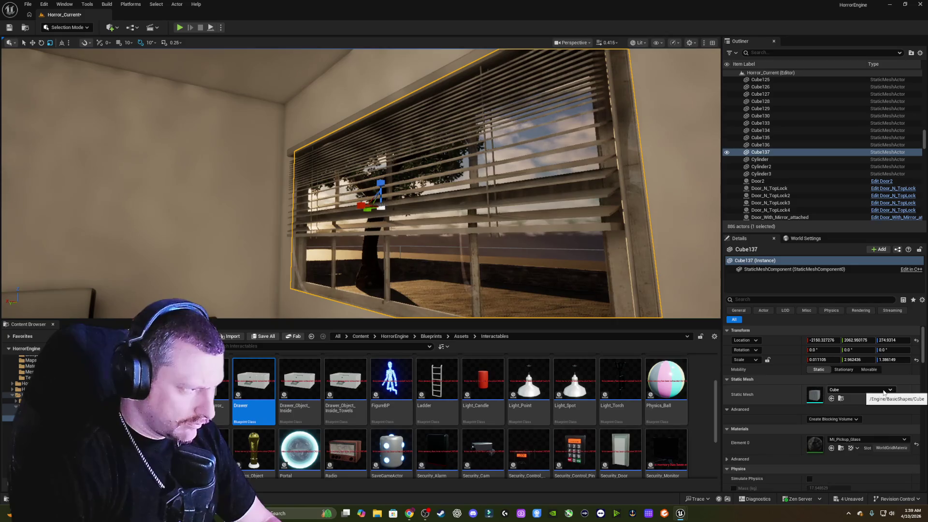
# Try the MI_MS_Glass_Material_Inst material on the pane instead.
pyautogui.moveTo(484, 203)
pyautogui.mouseDown()
pyautogui.moveTo(484, 179)
pyautogui.moveTo(532, 165)
pyautogui.mouseUp()
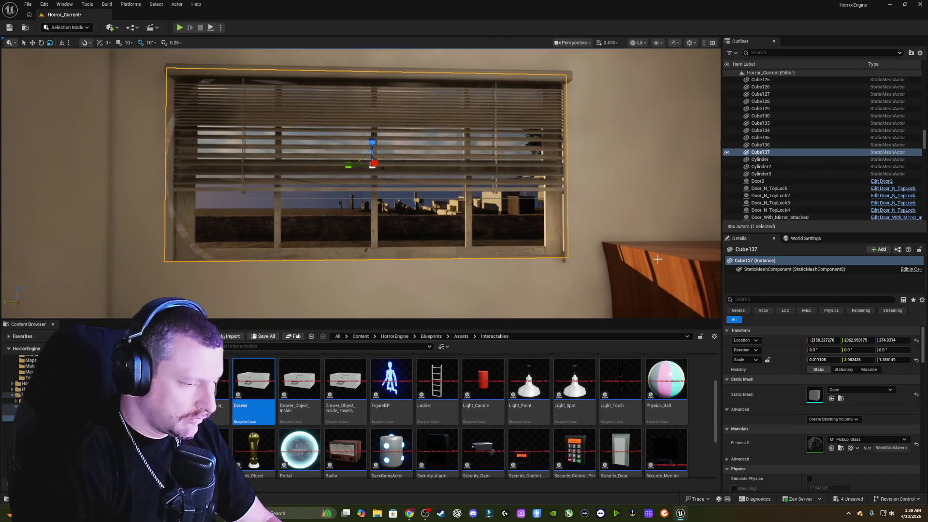
pyautogui.click(880, 439)
pyautogui.write('gla')
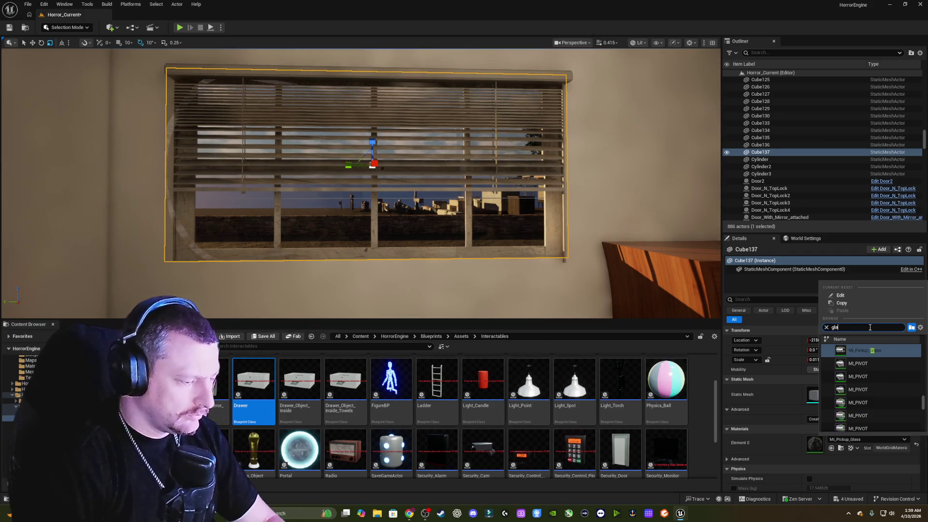
pyautogui.write('ss')
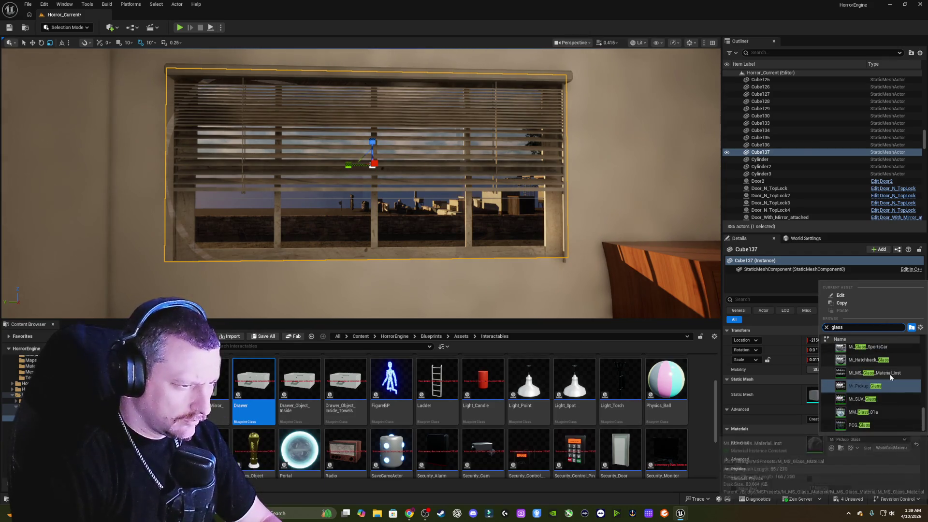
pyautogui.scroll(2, 890, 374)
pyautogui.click(893, 398)
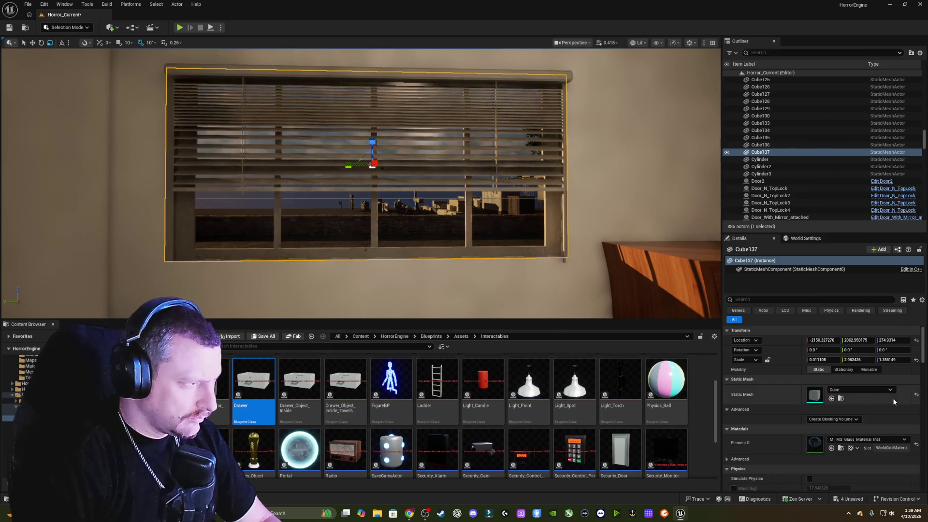
pyautogui.press('w')
pyautogui.press('d')
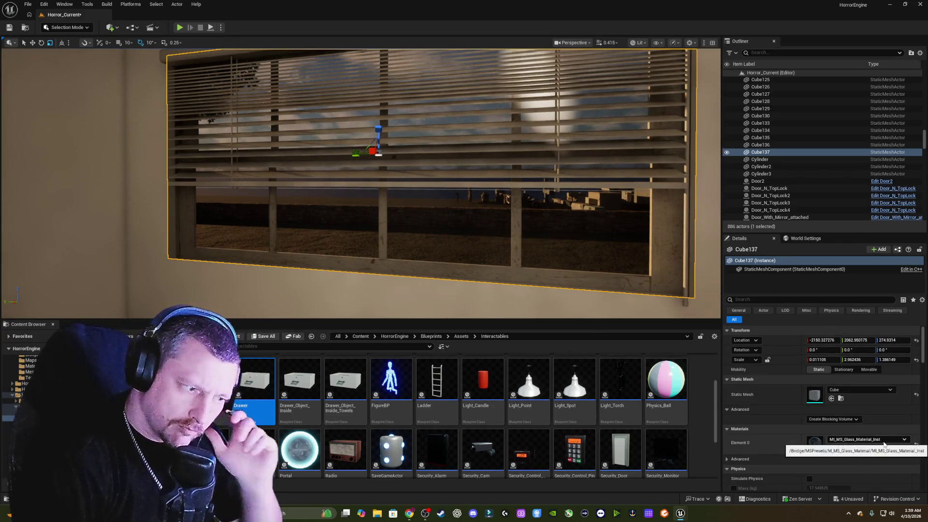
# Settle on the PCG_Glass material for the window pane.
pyautogui.click(865, 439)
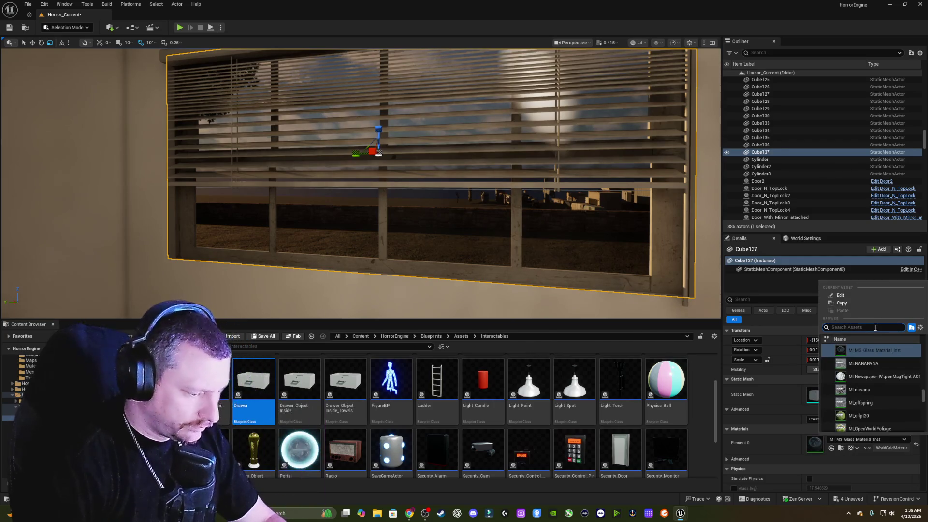
pyautogui.write('glass')
pyautogui.click(900, 380)
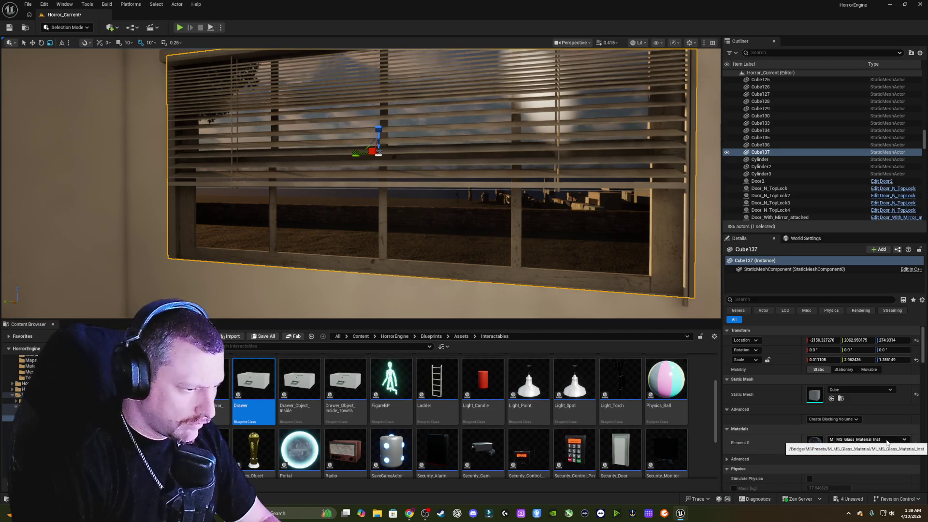
pyautogui.click(887, 440)
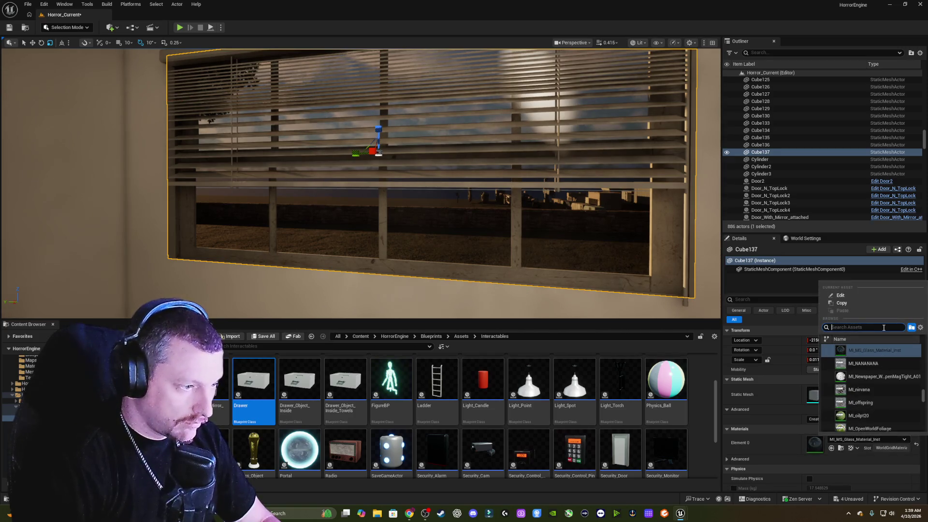
pyautogui.write('gass')
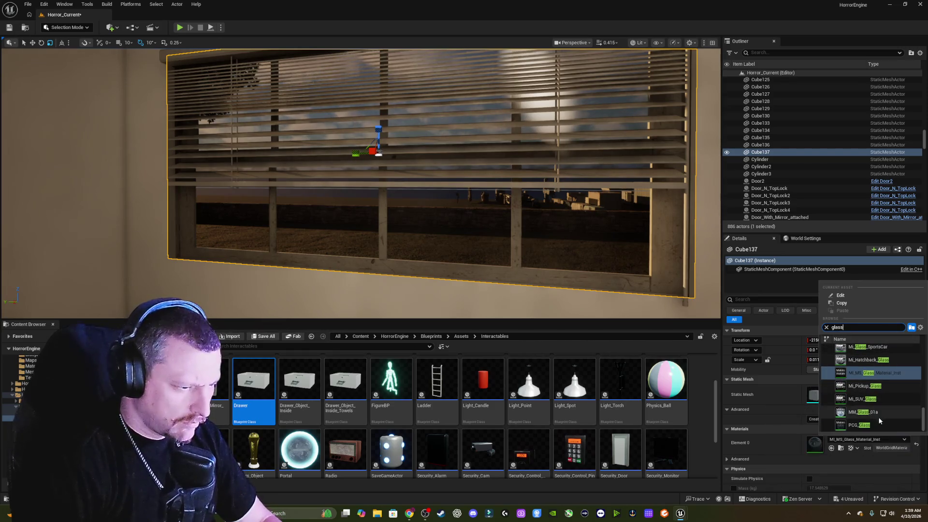
pyautogui.click(869, 427)
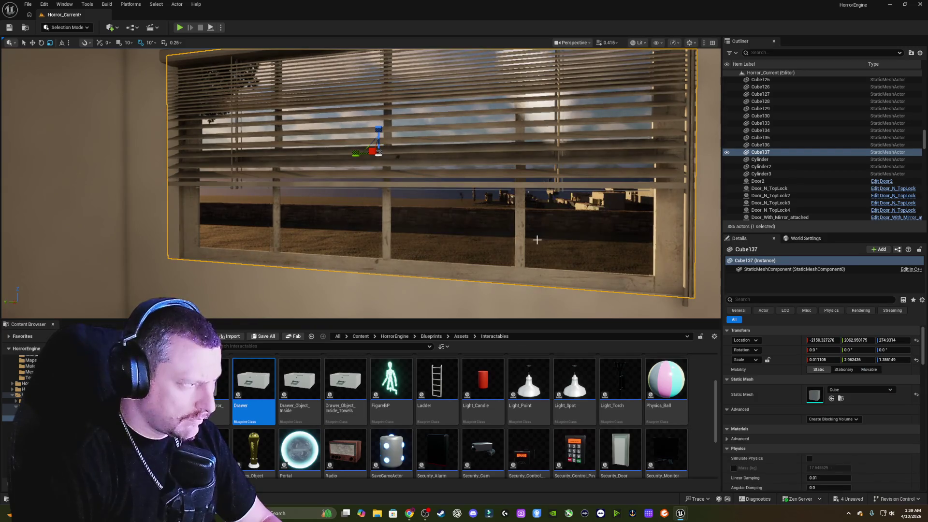
pyautogui.moveTo(553, 239)
pyautogui.mouseDown()
pyautogui.moveTo(533, 186)
pyautogui.moveTo(503, 192)
pyautogui.mouseUp()
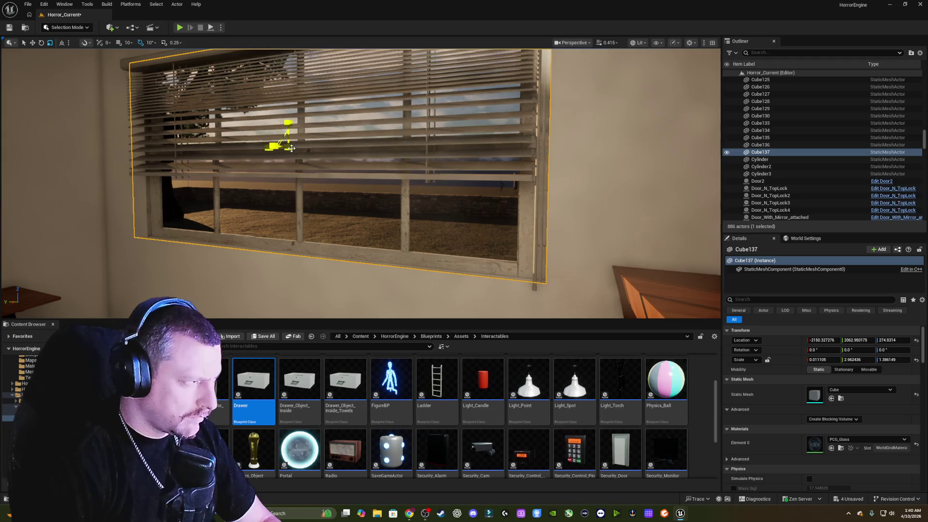
# Lower the pane's Z scale to about 1.266 and nudge its Y and X position into the frame.
pyautogui.moveTo(289, 121)
pyautogui.mouseDown()
pyautogui.moveTo(300, 147)
pyautogui.moveTo(373, 162)
pyautogui.mouseUp()
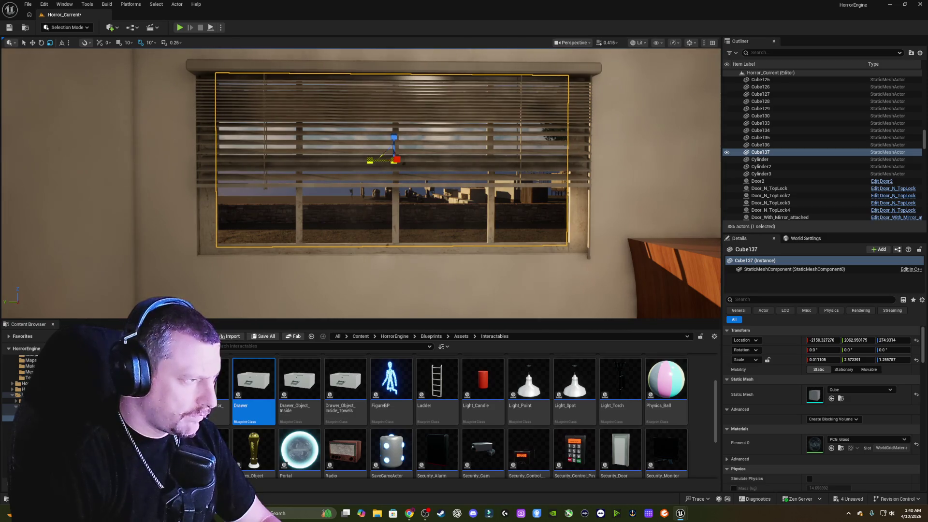
pyautogui.moveTo(372, 162); pyautogui.dragTo(372, 162)
pyautogui.moveTo(443, 193)
pyautogui.mouseDown()
pyautogui.moveTo(464, 165)
pyautogui.moveTo(466, 176)
pyautogui.mouseUp()
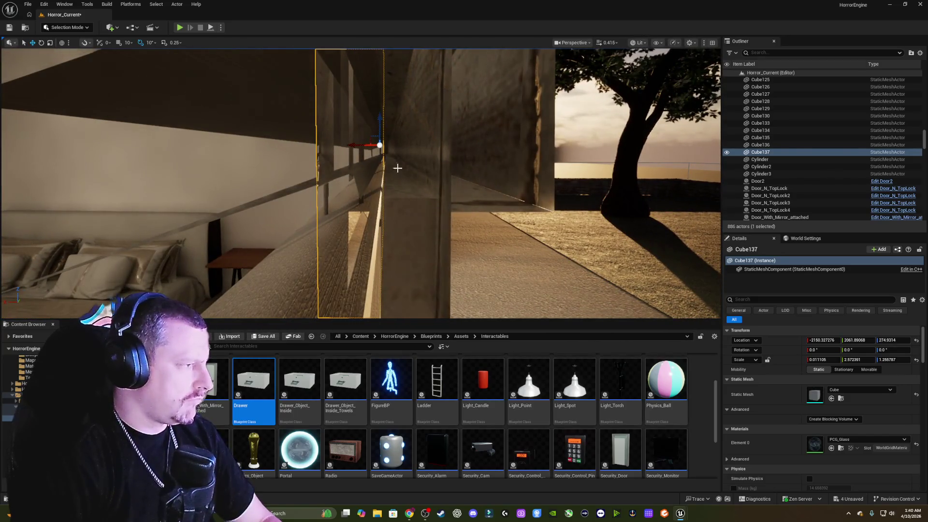
pyautogui.moveTo(355, 144); pyautogui.dragTo(362, 145)
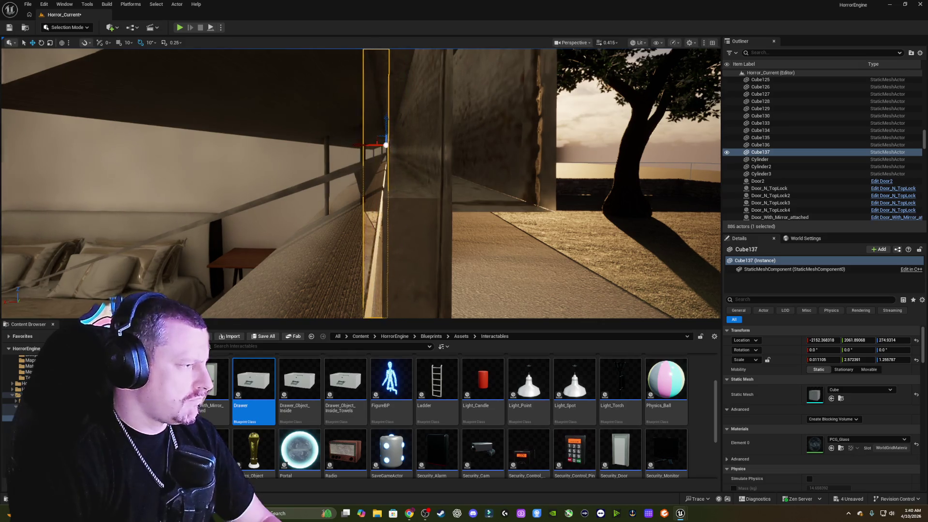
pyautogui.press('f')
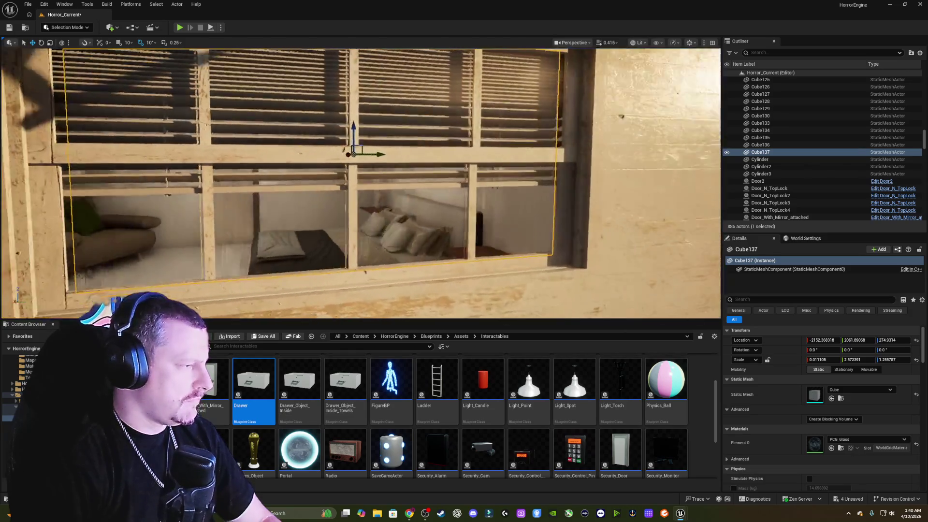
pyautogui.moveTo(344, 150)
pyautogui.mouseDown()
pyautogui.moveTo(145, 189)
pyautogui.moveTo(435, 183)
pyautogui.moveTo(397, 194)
pyautogui.moveTo(661, 236)
pyautogui.mouseUp()
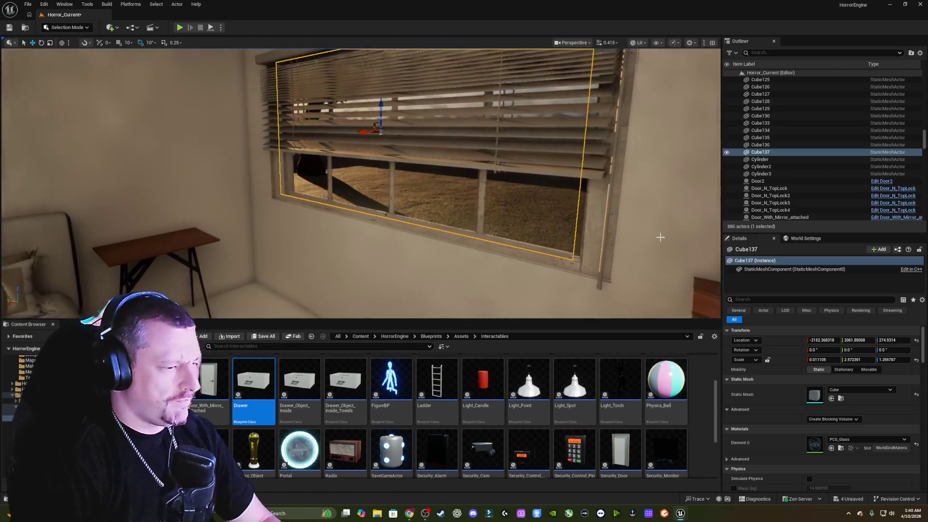
pyautogui.click(889, 438)
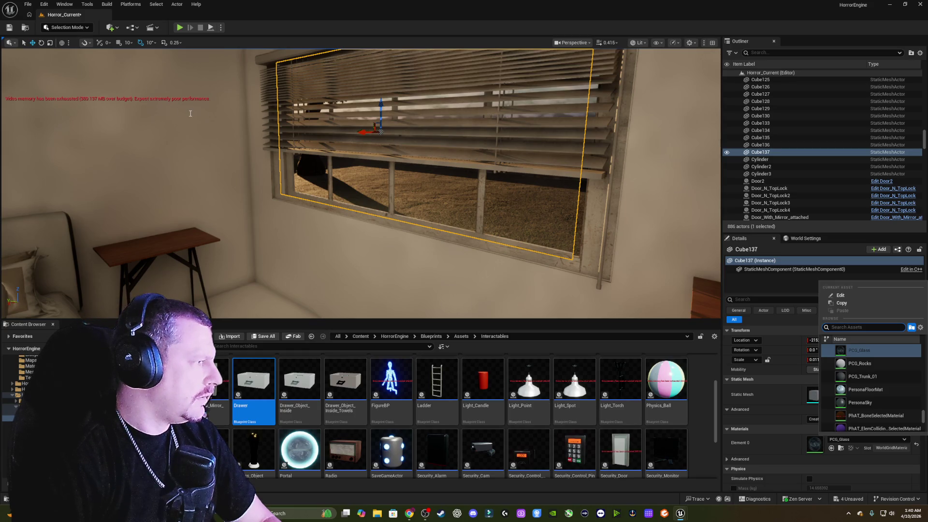
# Put MI_MS_Glass_Material_Inst back on the pane, then search 'glass' materials again.
pyautogui.write('glass')
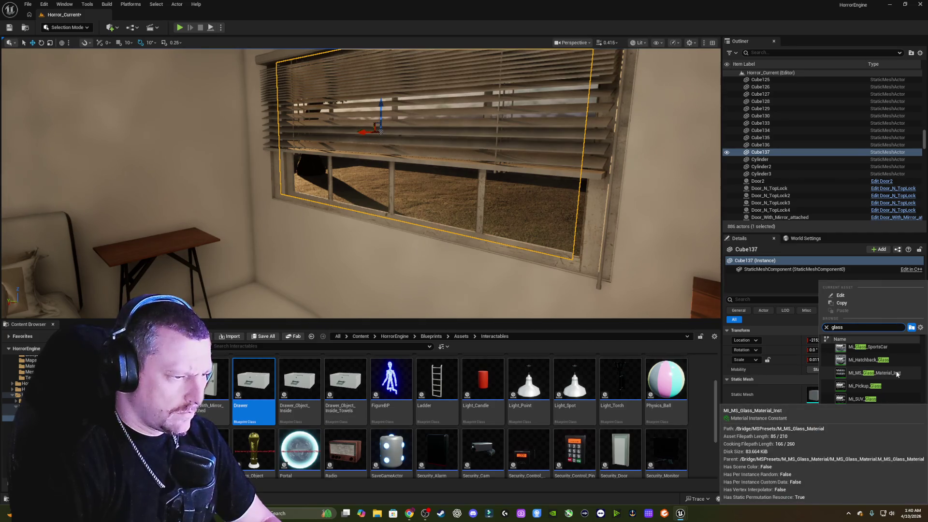
pyautogui.click(897, 374)
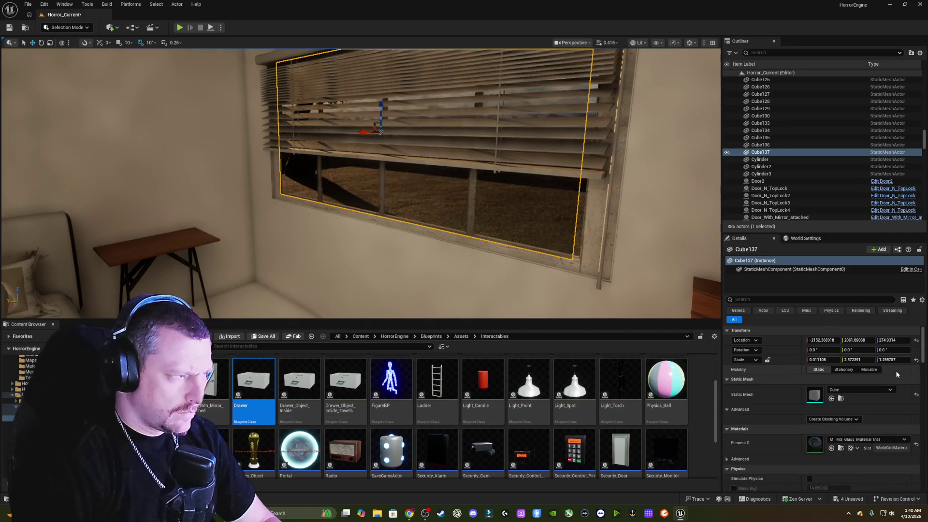
pyautogui.click(870, 440)
pyautogui.write('g')
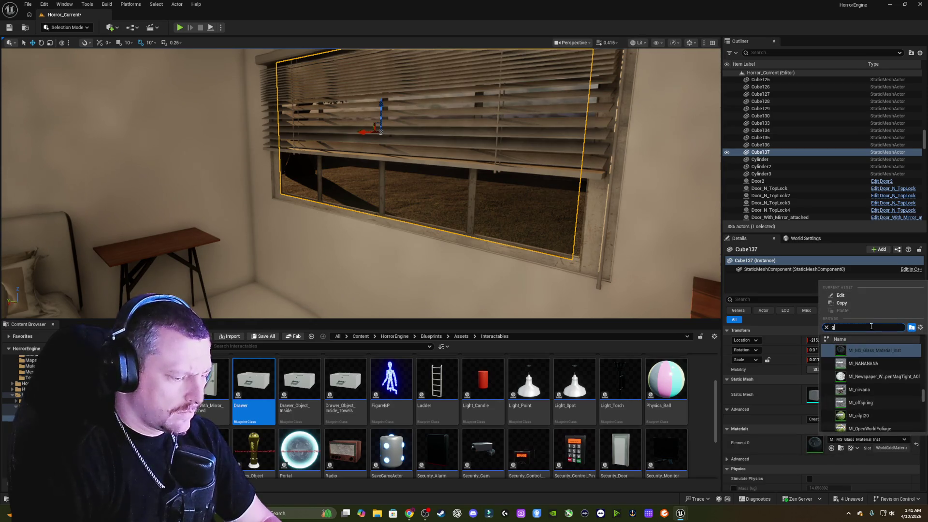
pyautogui.write('lass')
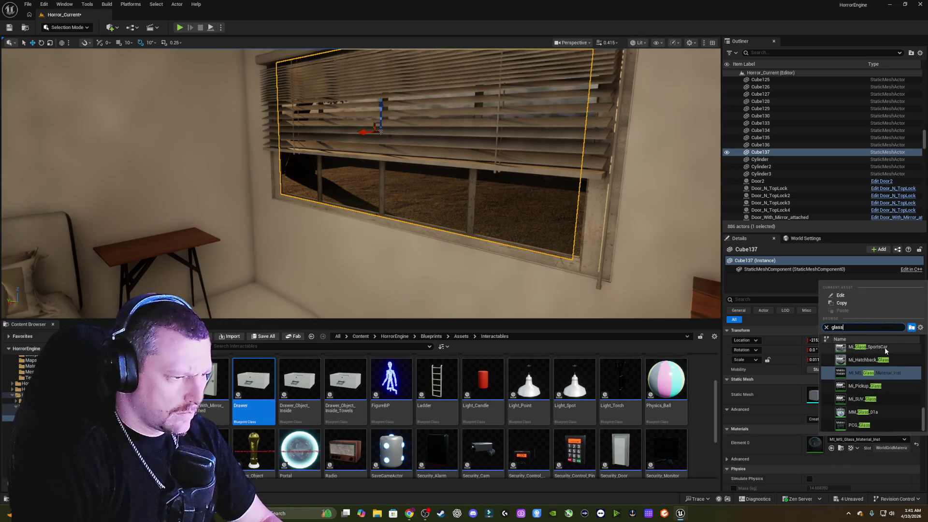
pyautogui.scroll(3, 891, 356)
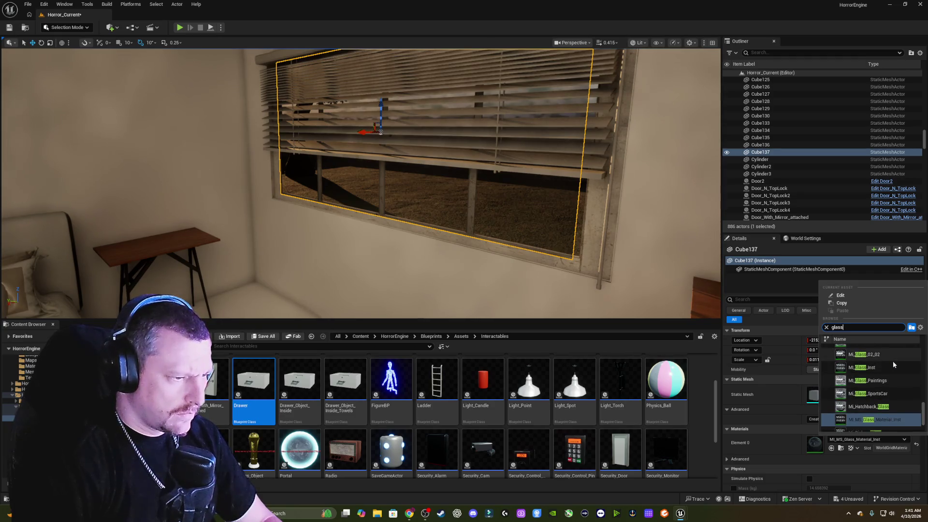